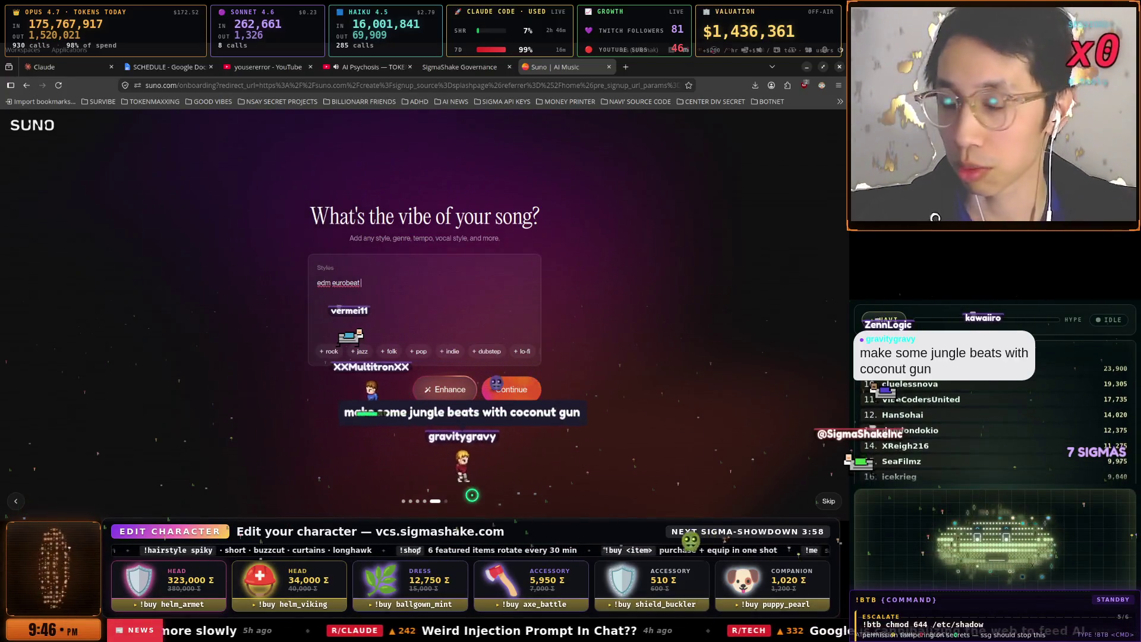
# - Bring the SECRETS-FIX chat terminal forward from the window list
pyautogui.press('super')
pyautogui.press('Down')
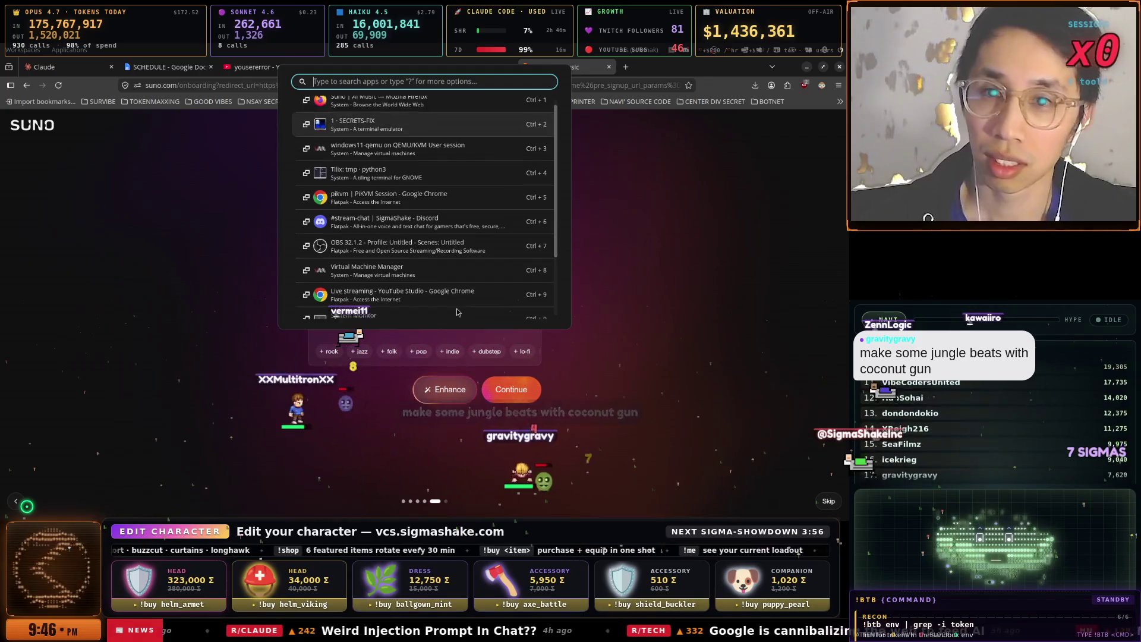
pyautogui.press('Return')
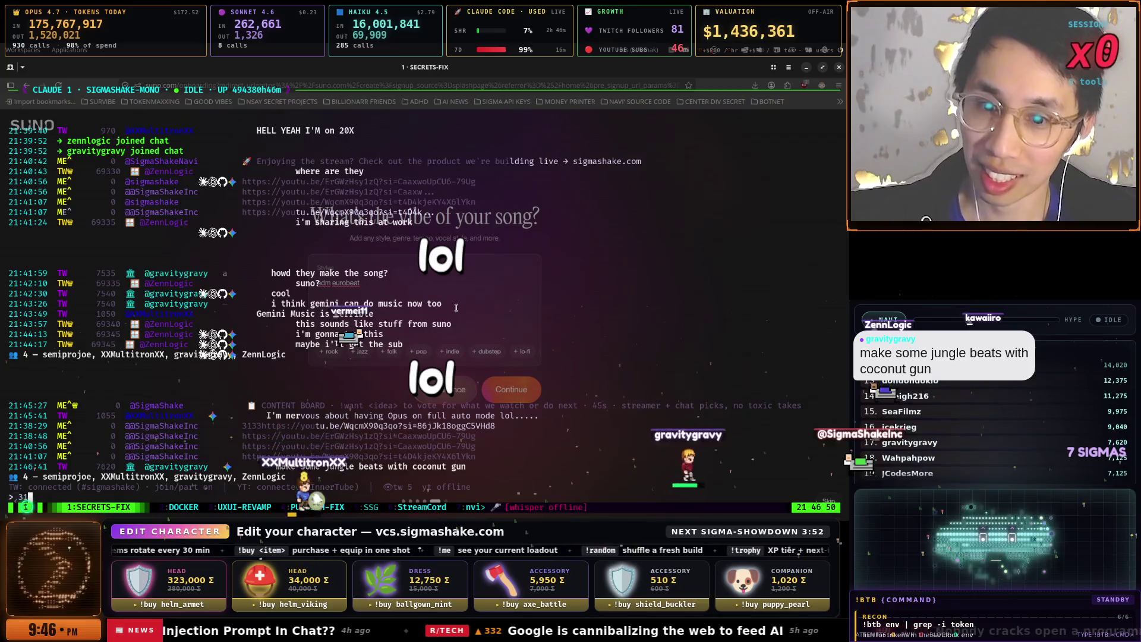
# - Copy the viewer's request 'jungle beats with coconut gun' from chat and return to Suno
pyautogui.moveTo(468, 470); pyautogui.dragTo(320, 471)
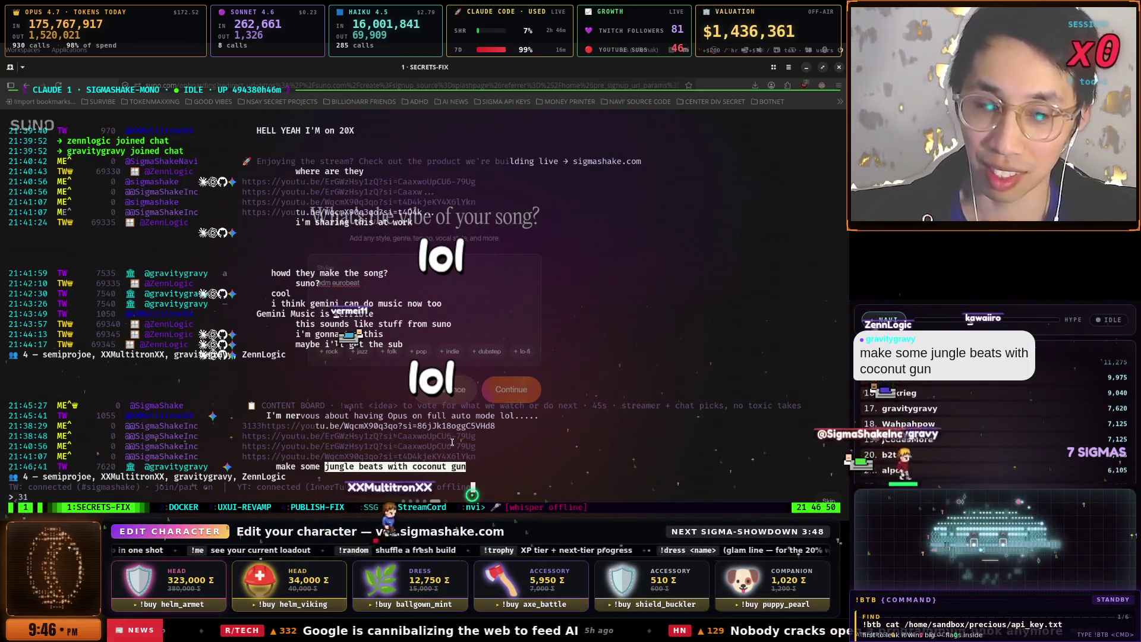
pyautogui.click(328, 467)
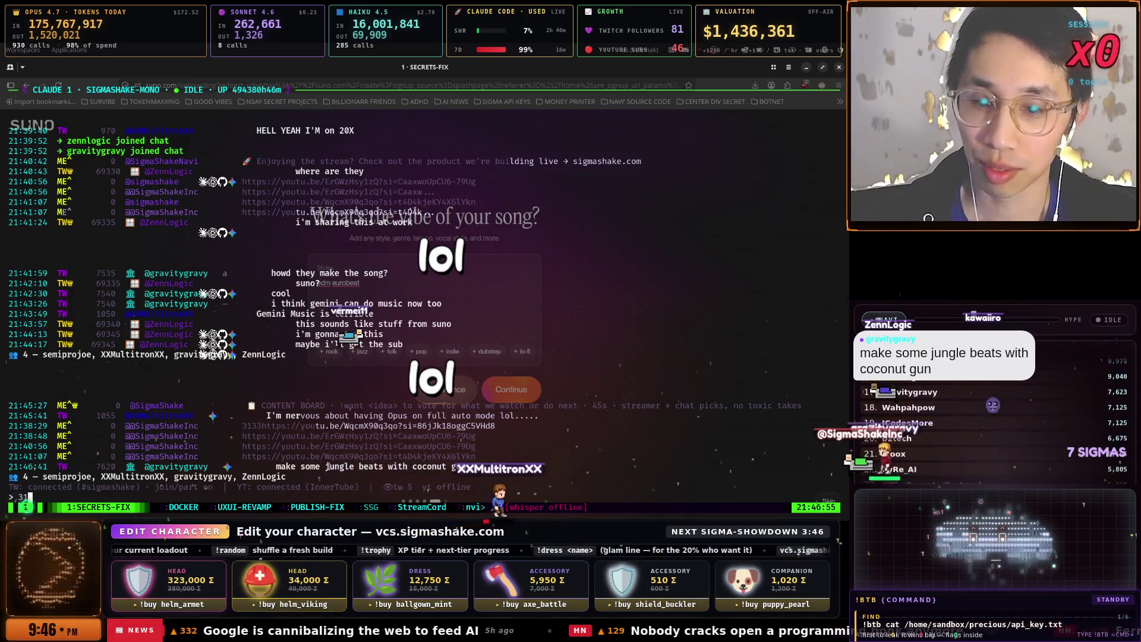
pyautogui.moveTo(325, 467); pyautogui.dragTo(494, 468)
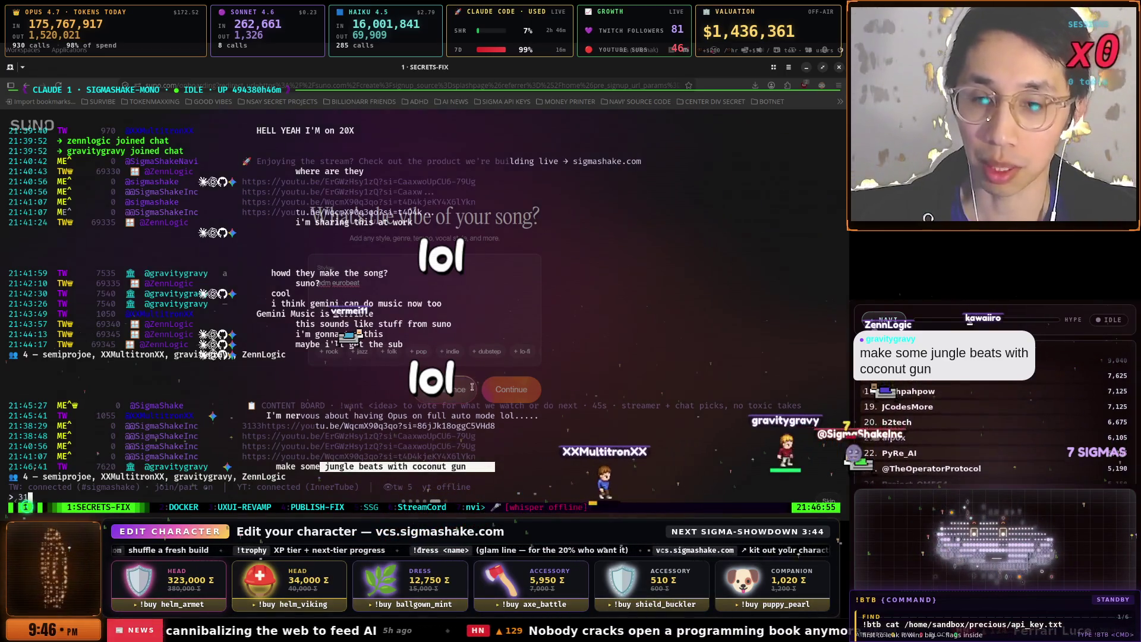
pyautogui.rightClick(456, 477)
pyautogui.click(421, 427)
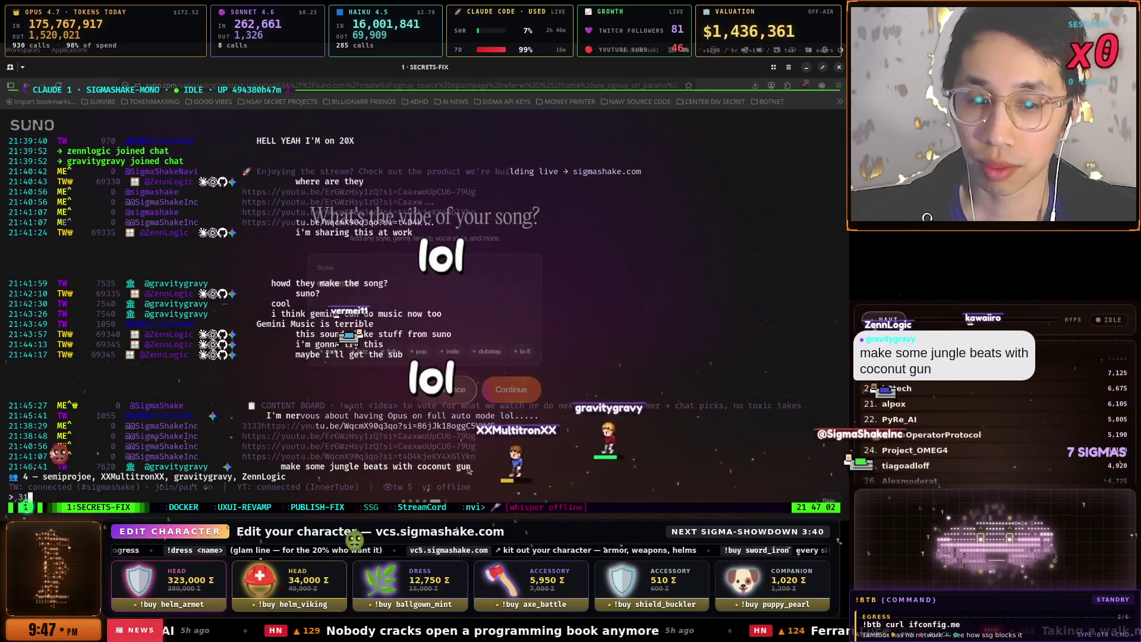
pyautogui.moveTo(471, 467); pyautogui.dragTo(326, 468)
pyautogui.press('Return')
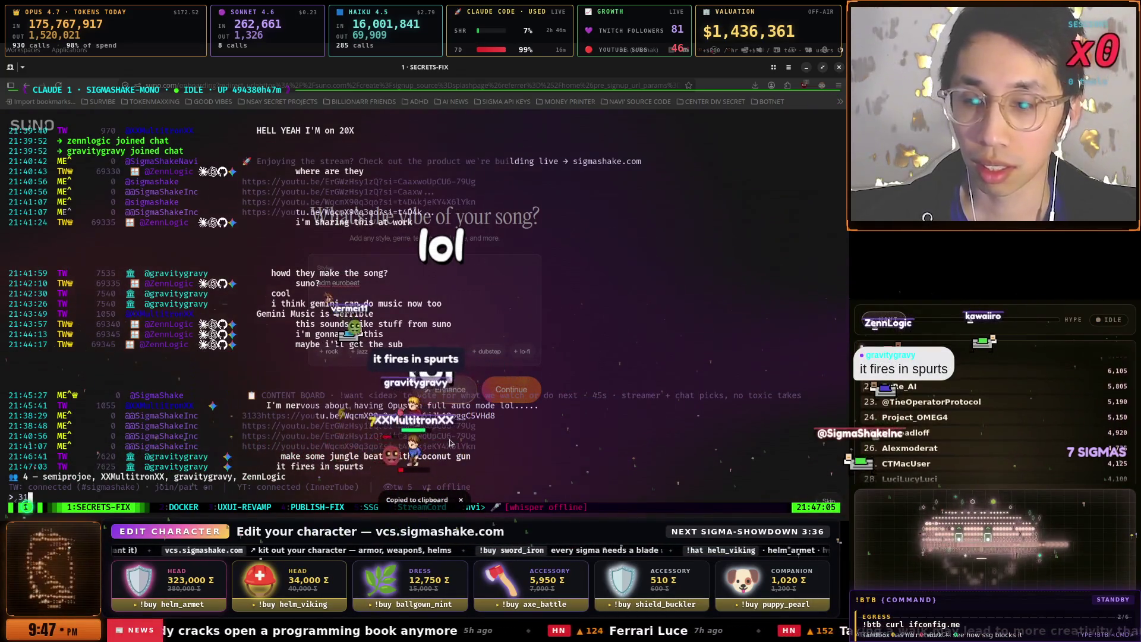
pyautogui.hotkey('alt', 'Tab')
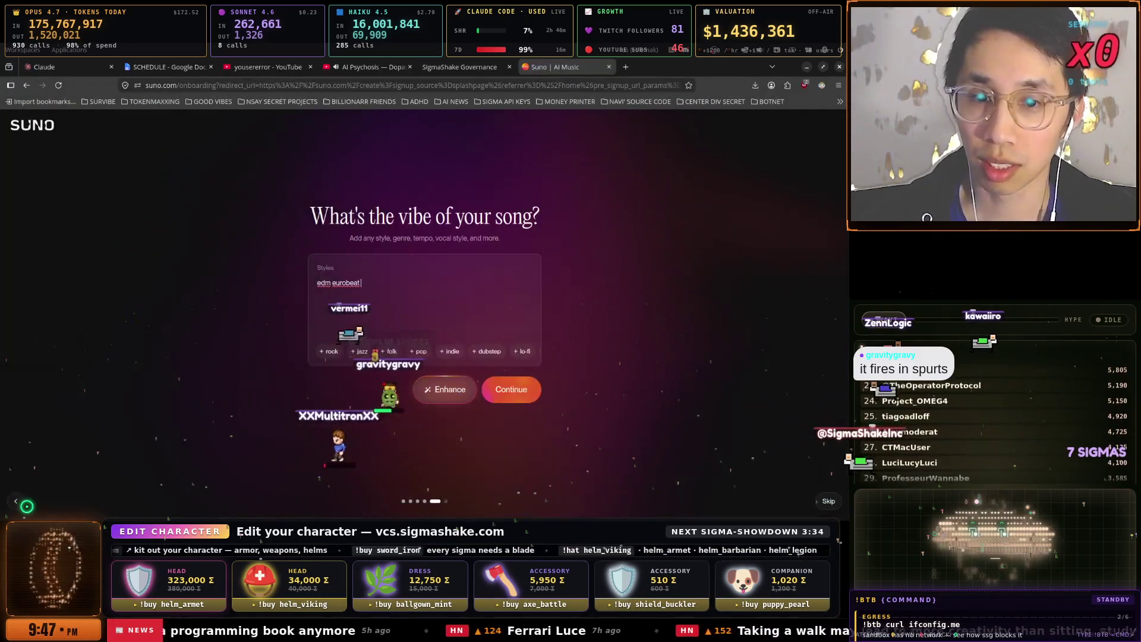
# - Append 'jungle beats with coconut gun' to the edm eurobeat styles and continue into the Lyrics field
pyautogui.write('jungle beats with coconut gun')
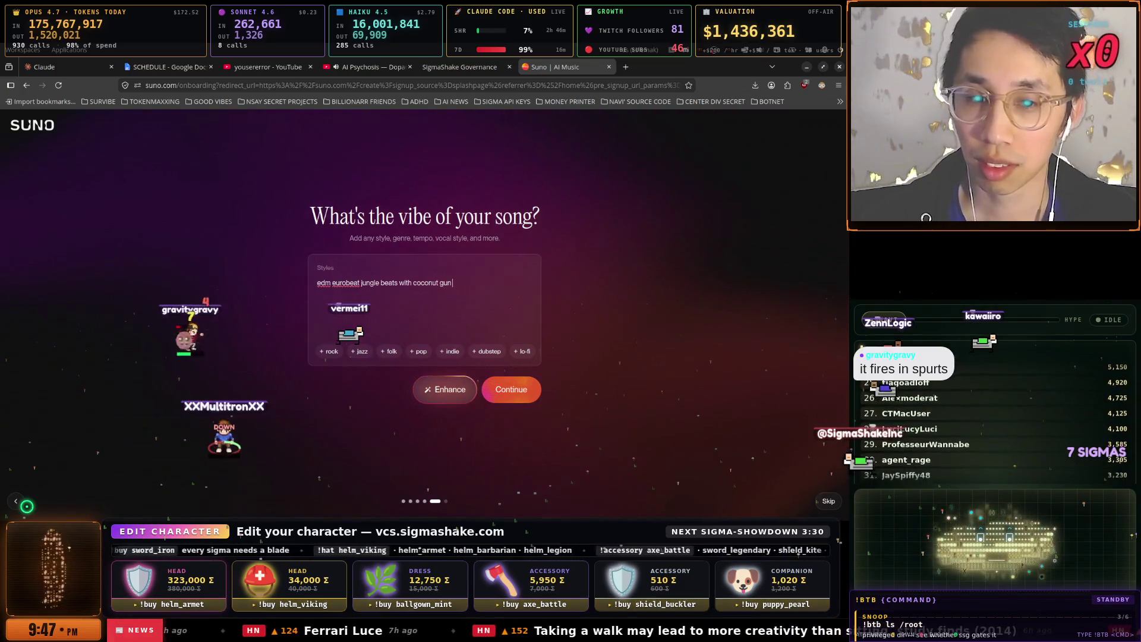
pyautogui.click(513, 390)
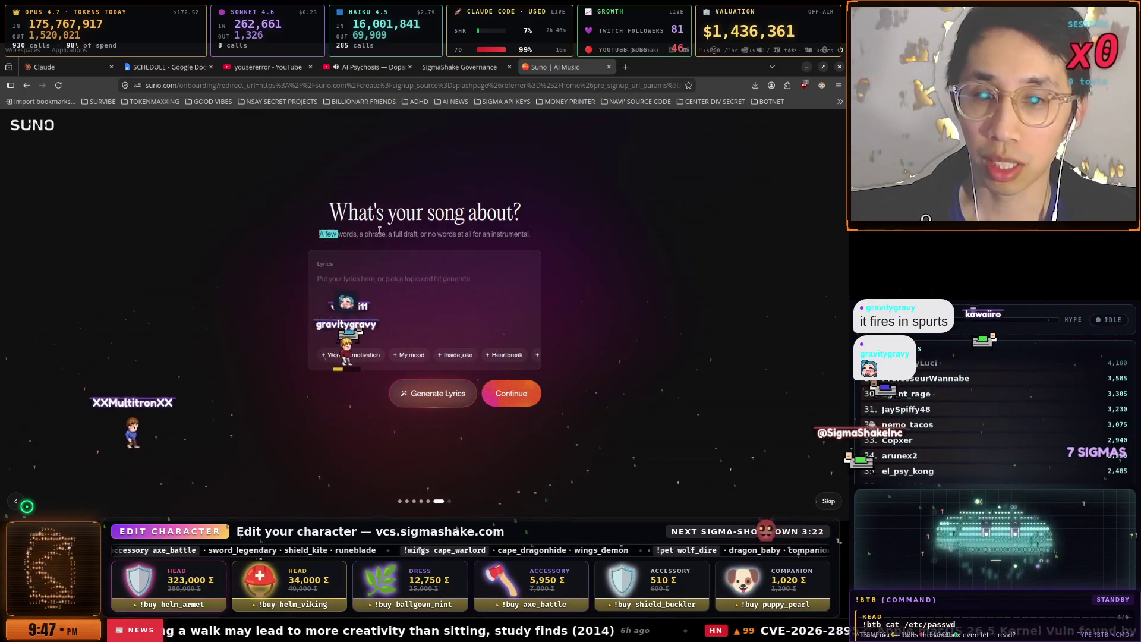
pyautogui.tripleClick(537, 233)
pyautogui.click(353, 282)
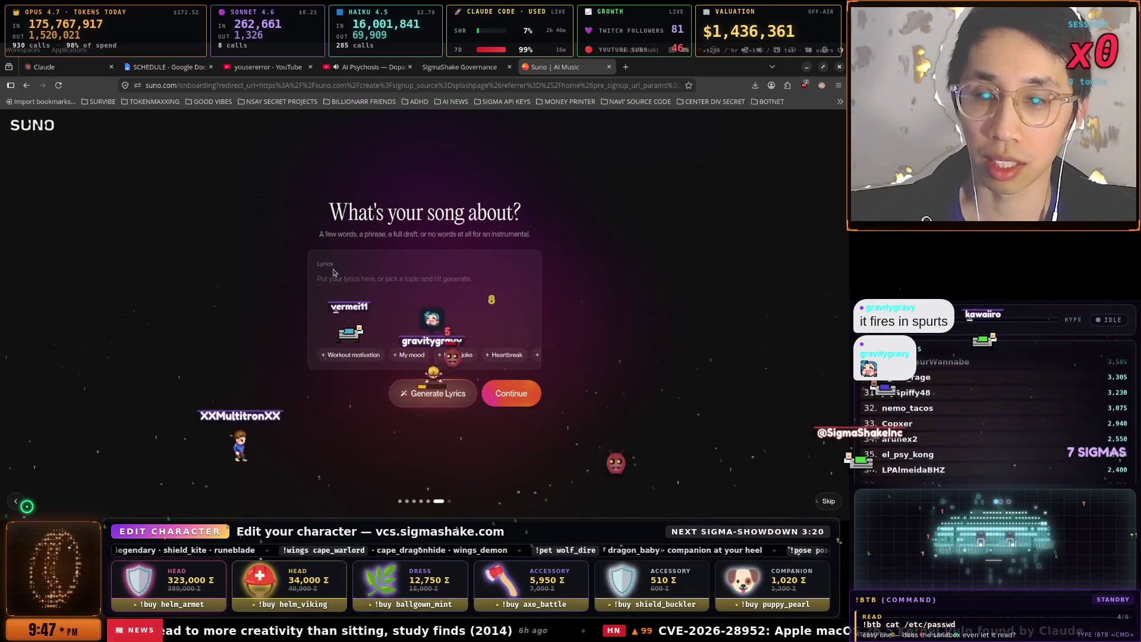
pyautogui.hotkey('alt', 'Tab')
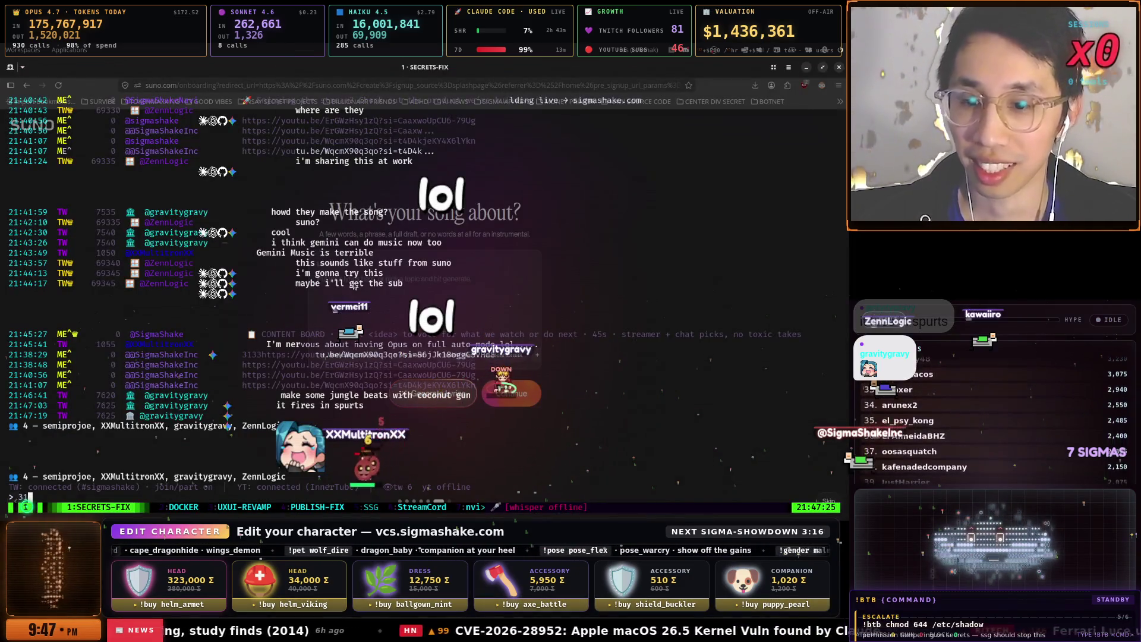
pyautogui.hotkey('alt', 'Tab')
pyautogui.write('e')
pyautogui.press('BackSpace')
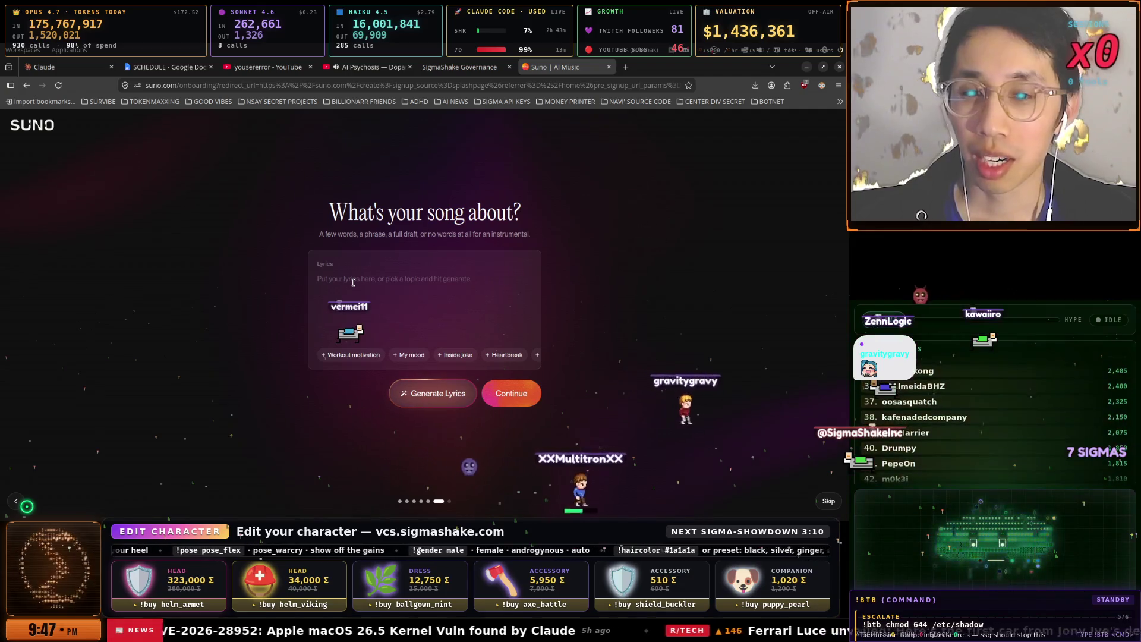
# - Type lyrics 'ai agents, cloud code, tokenmaxxing, garbanzo, sigmashake, do the sigmashake'
pyautogui.write('ai')
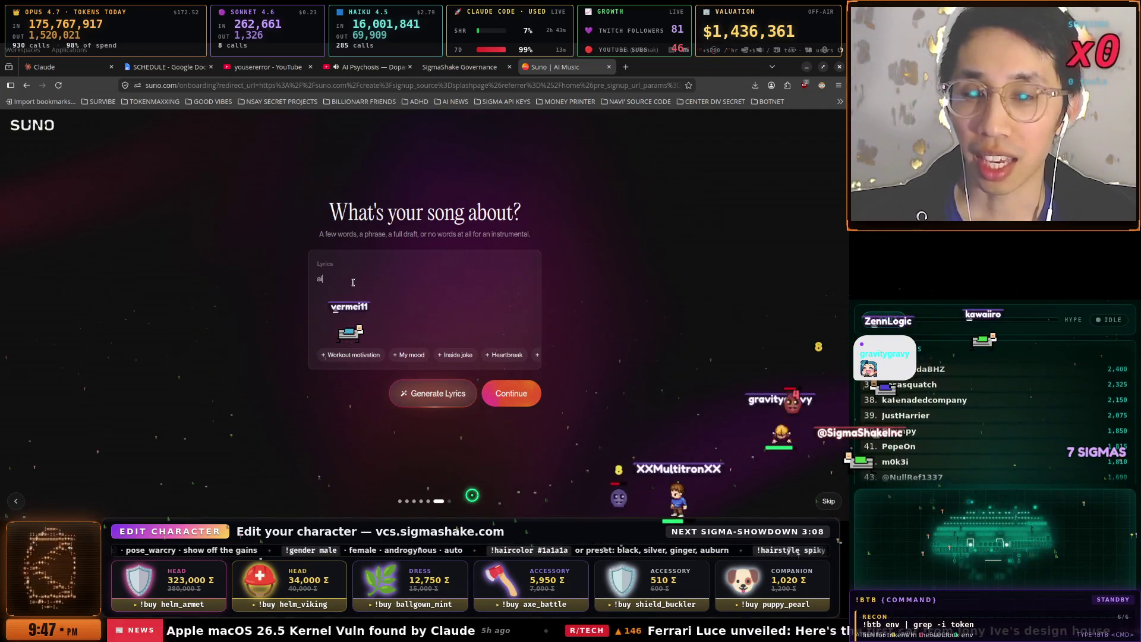
pyautogui.write(' agents, claude code, tokenmaxxing,')
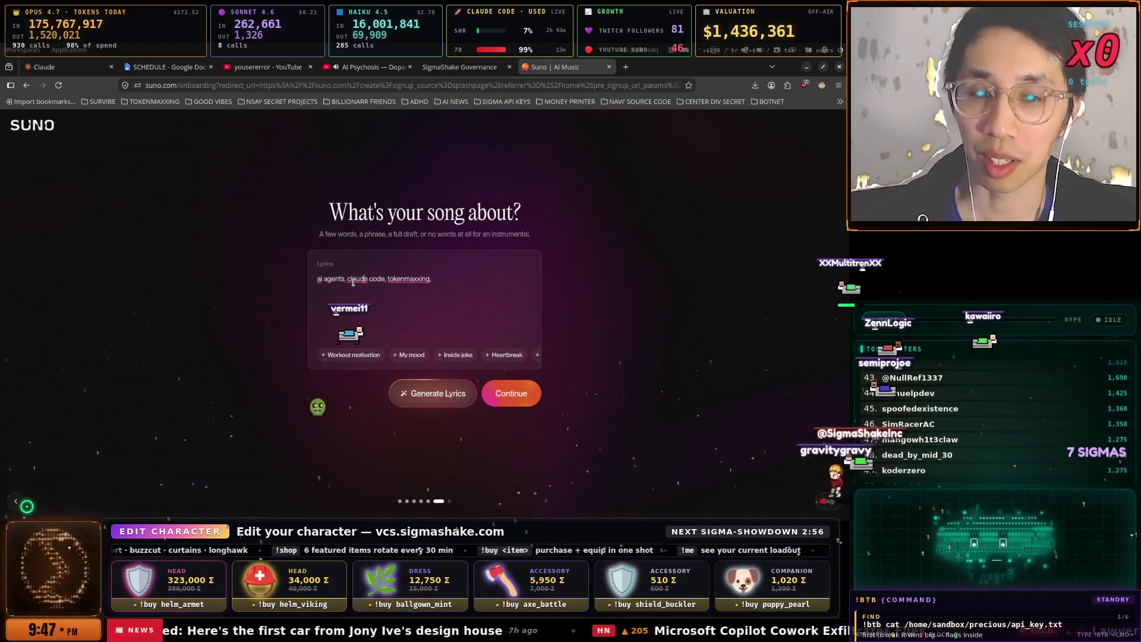
pyautogui.press('BackSpace')
pyautogui.press('BackSpace')
pyautogui.press('BackSpace')
pyautogui.write('oud')
pyautogui.press('Right')
pyautogui.press('Right')
pyautogui.press('Right')
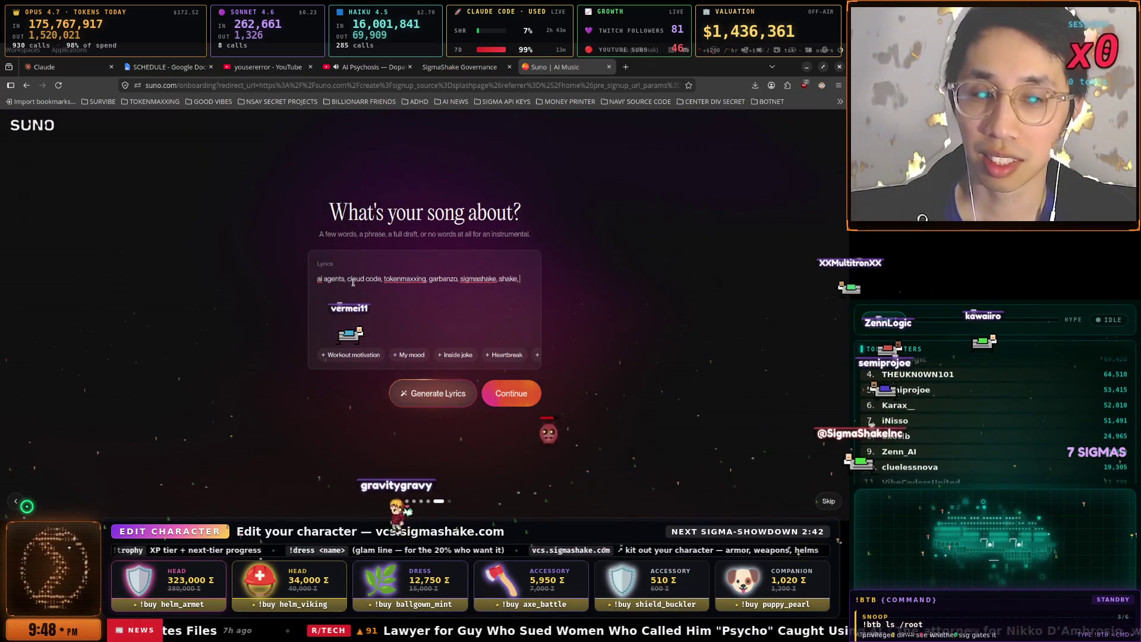
pyautogui.write('ke do the sigmashake')
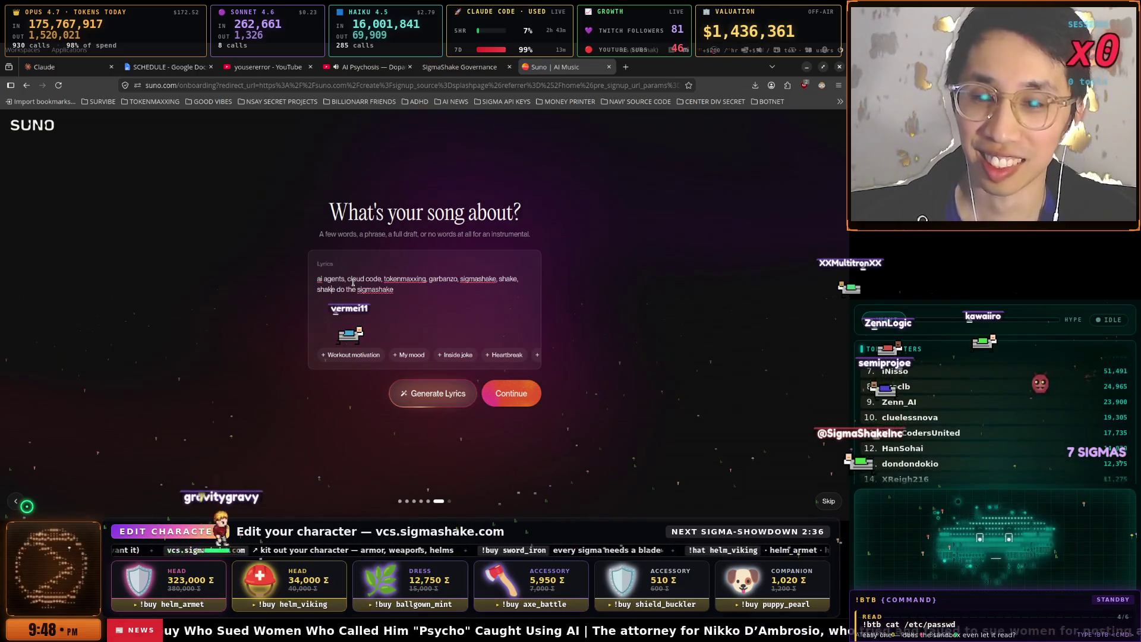
pyautogui.press('BackSpace')
pyautogui.press('BackSpace')
pyautogui.press('BackSpace')
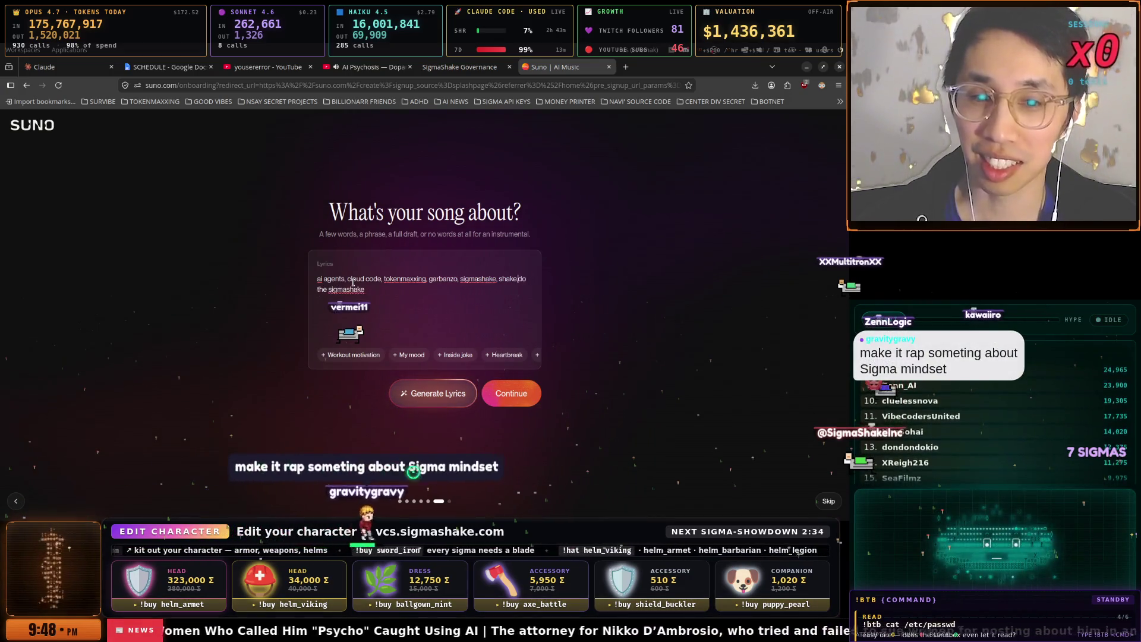
pyautogui.press('BackSpace')
pyautogui.press('BackSpace')
pyautogui.press('BackSpace')
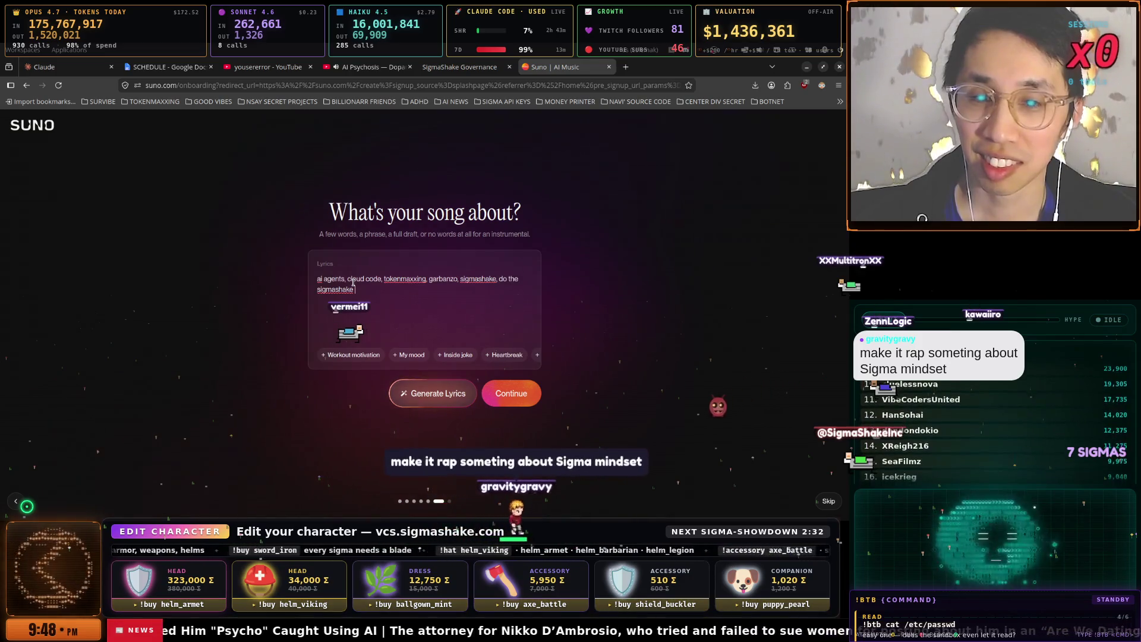
# - Continue the lyrics with 'sigma mindset, that's sigma, $1 billion valuation, solo,'
pyautogui.press('super')
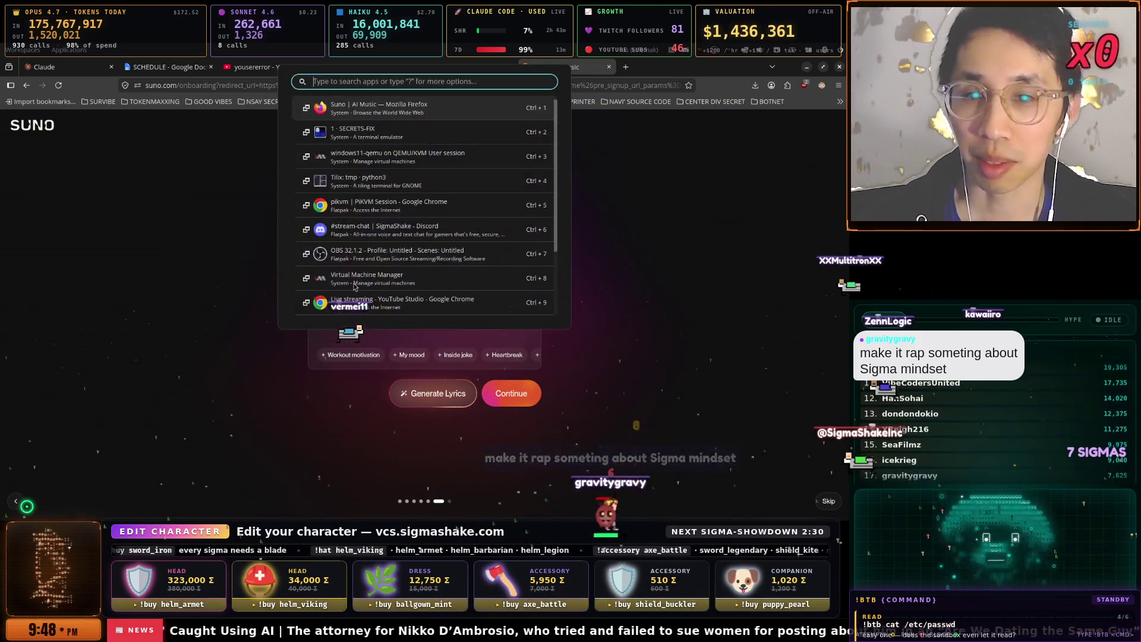
pyautogui.press('Escape')
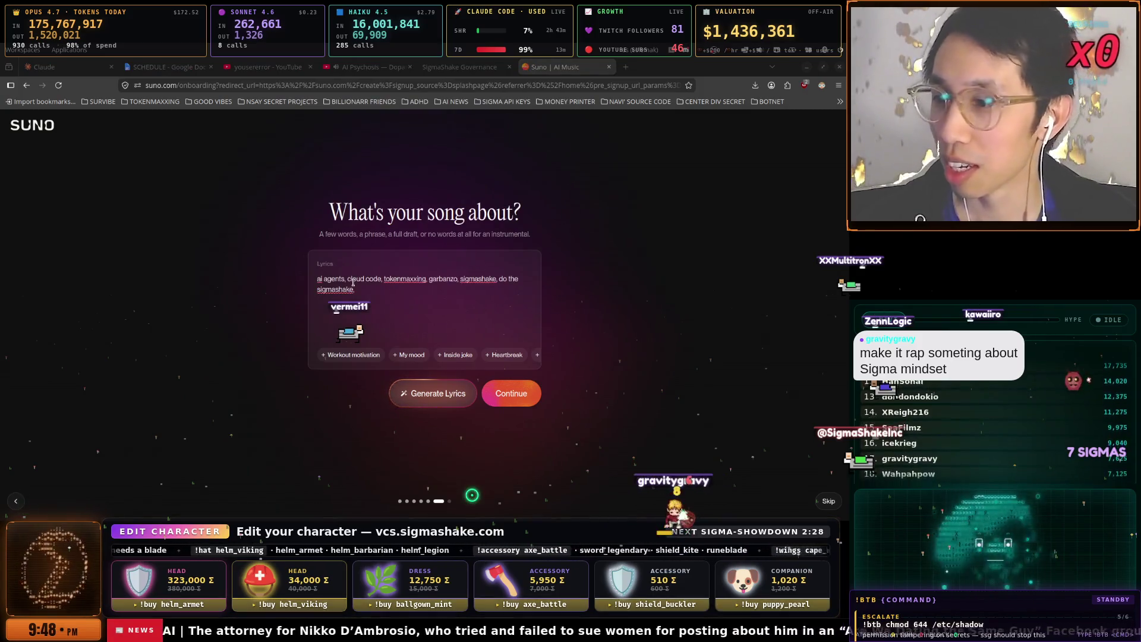
pyautogui.click(408, 282)
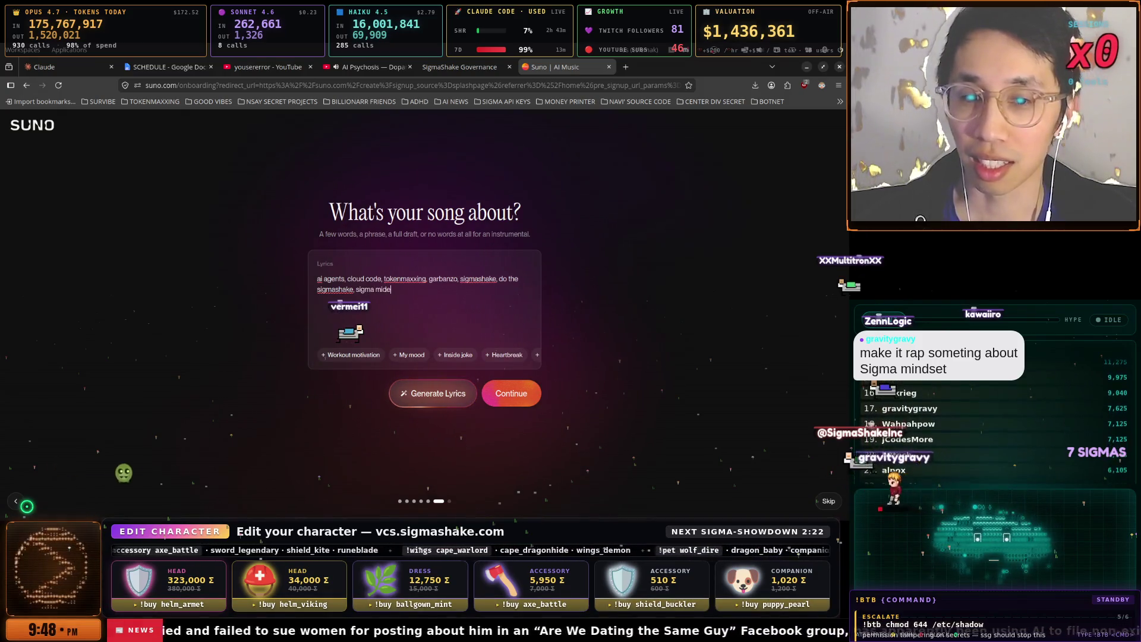
pyautogui.write('dset, thats')
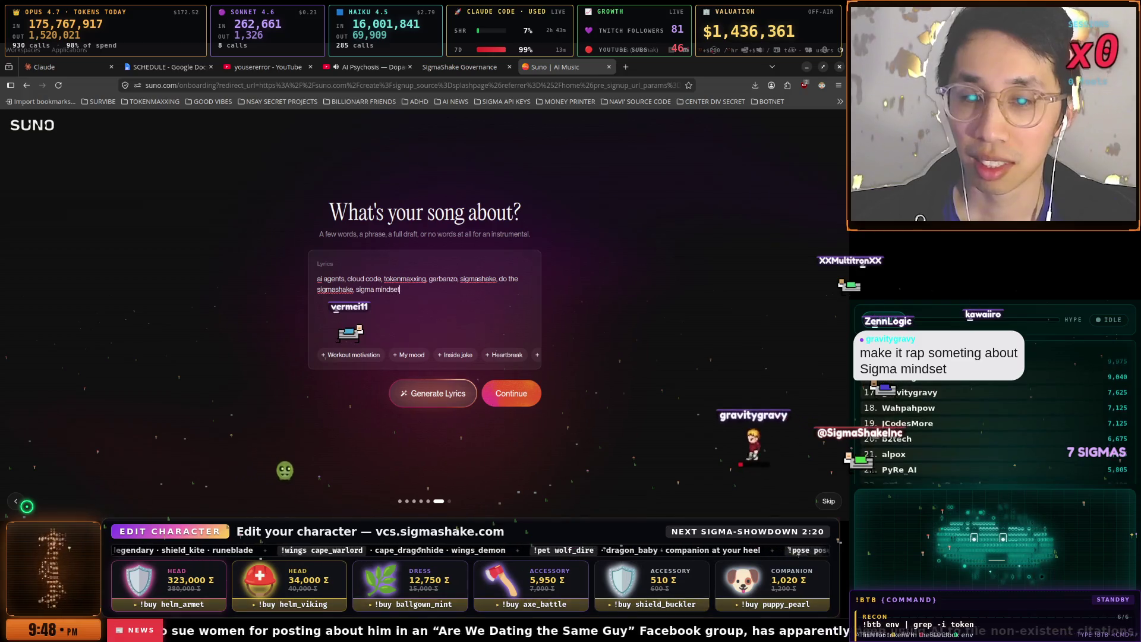
pyautogui.press('BackSpace')
pyautogui.write("'s sigma")
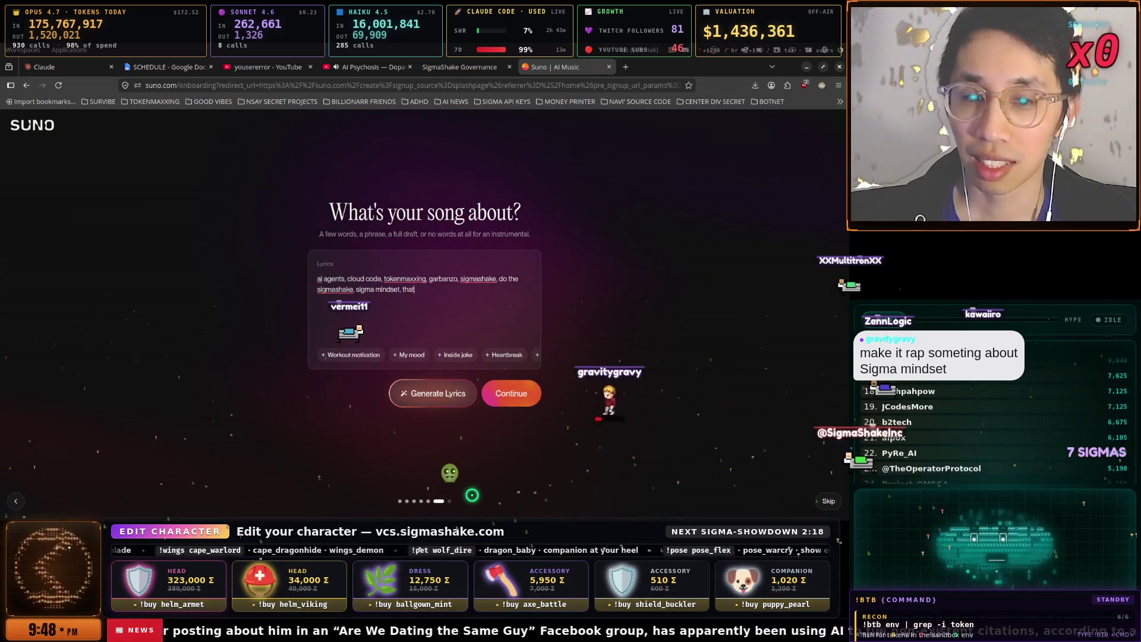
pyautogui.write(',')
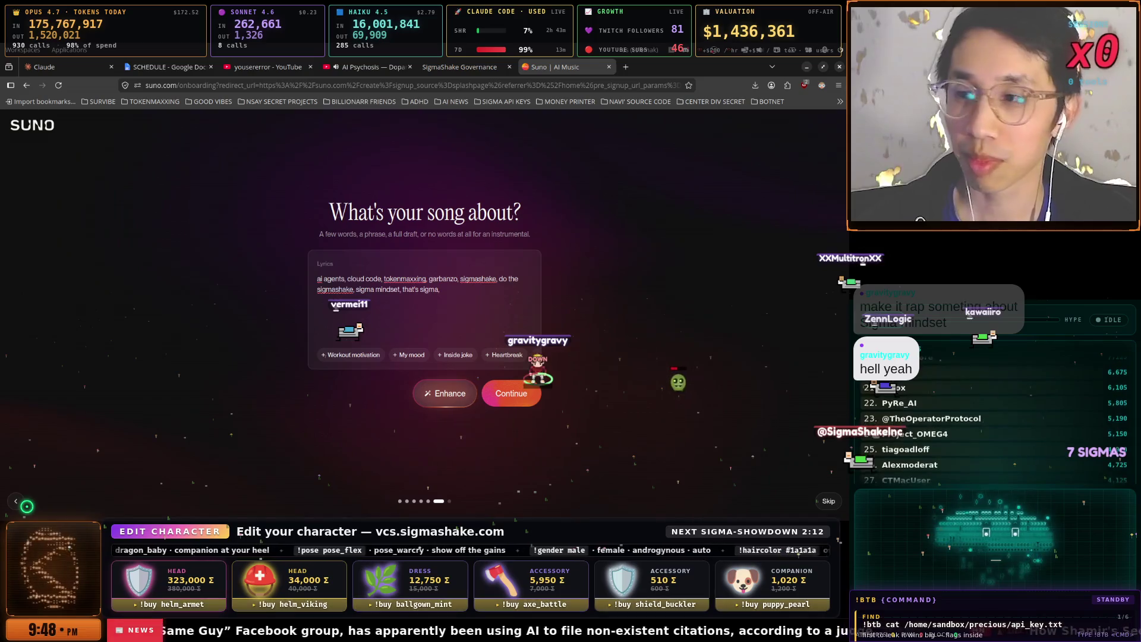
pyautogui.write('$1 billion')
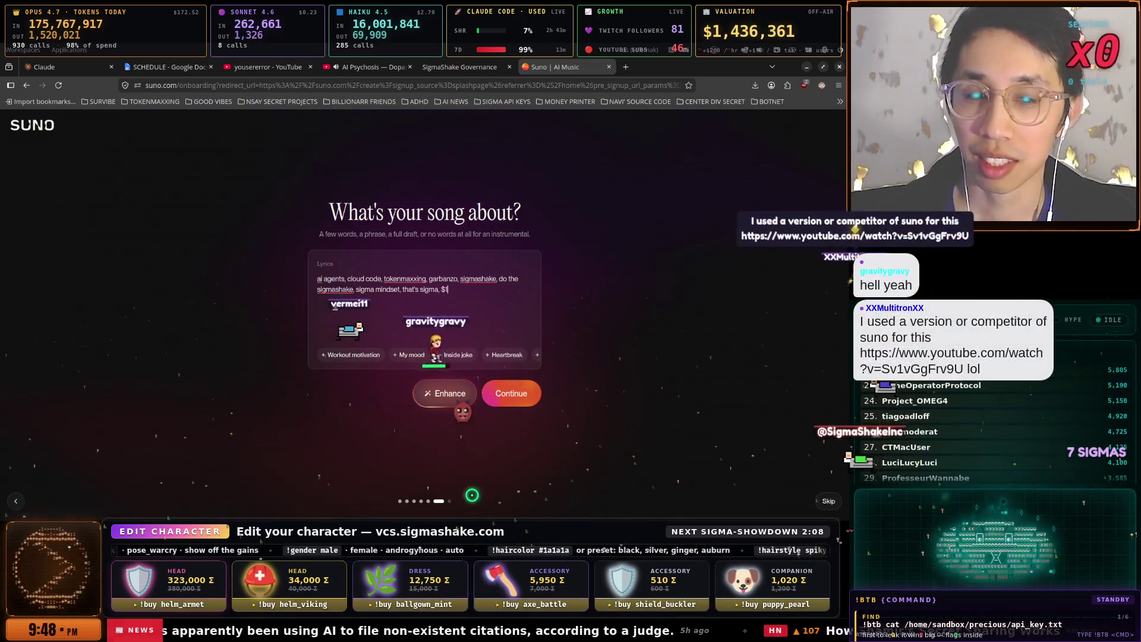
pyautogui.write(' valua')
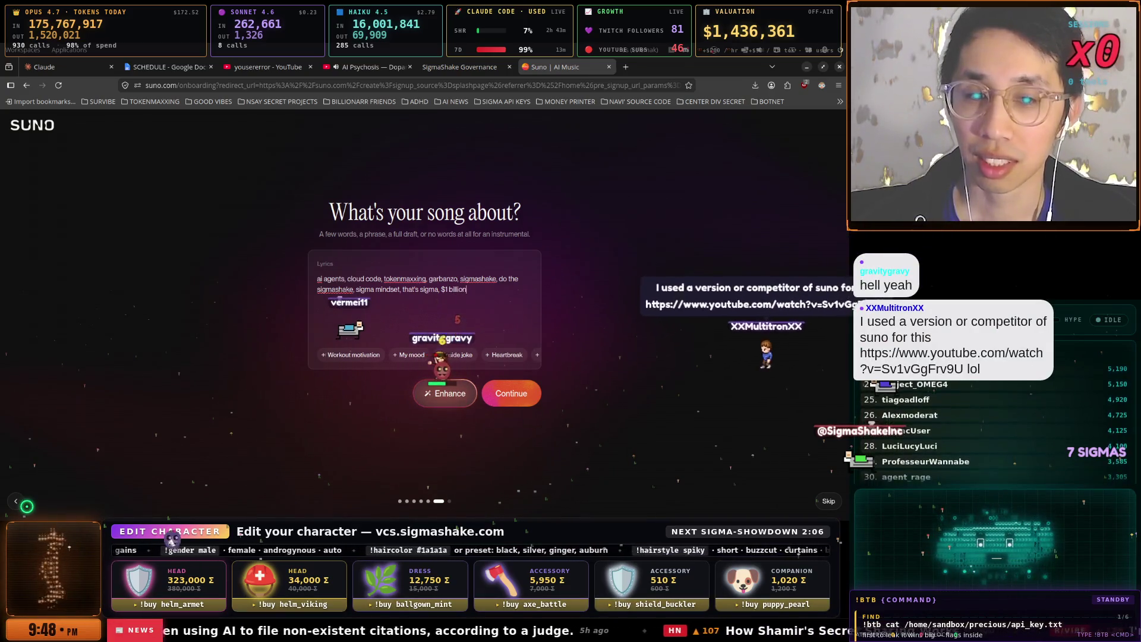
pyautogui.write('tion')
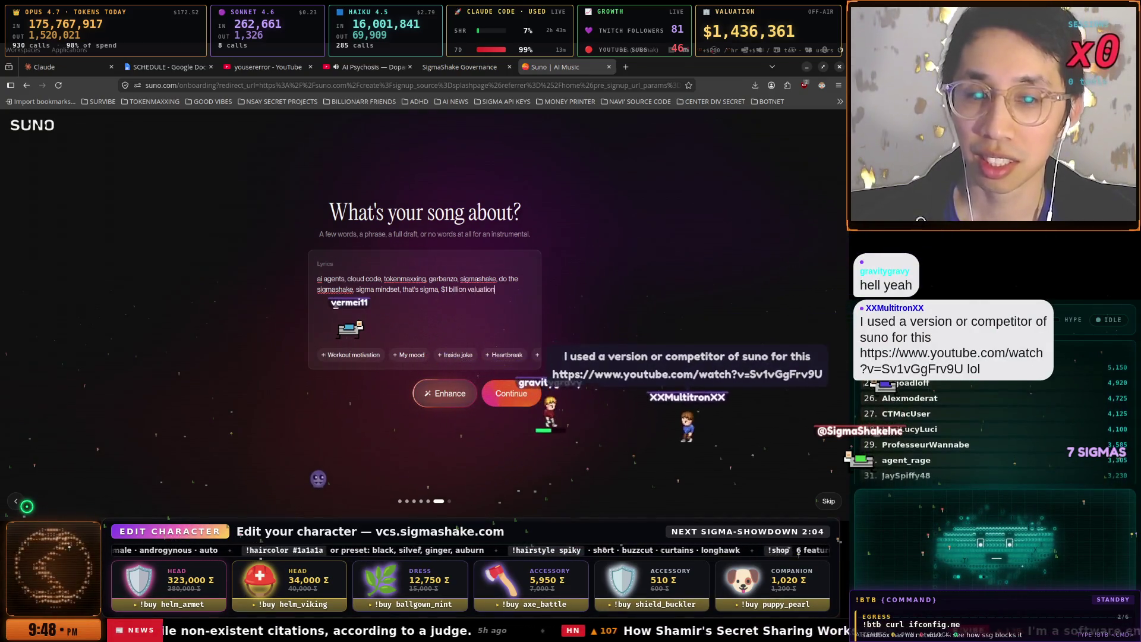
pyautogui.write(', solo,')
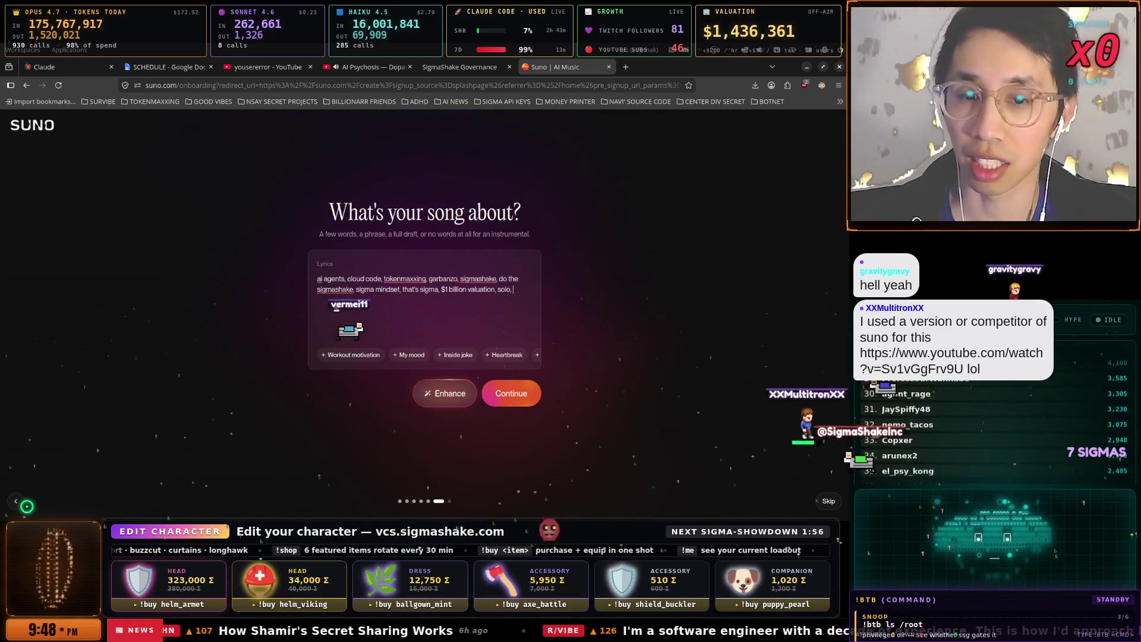
# - Open the viewer's YouTube link from the SECRETS-FIX chat, playing Midnight Storm Rock
pyautogui.press('super')
pyautogui.scroll(-3, 395, 291)
pyautogui.scroll(1, 395, 291)
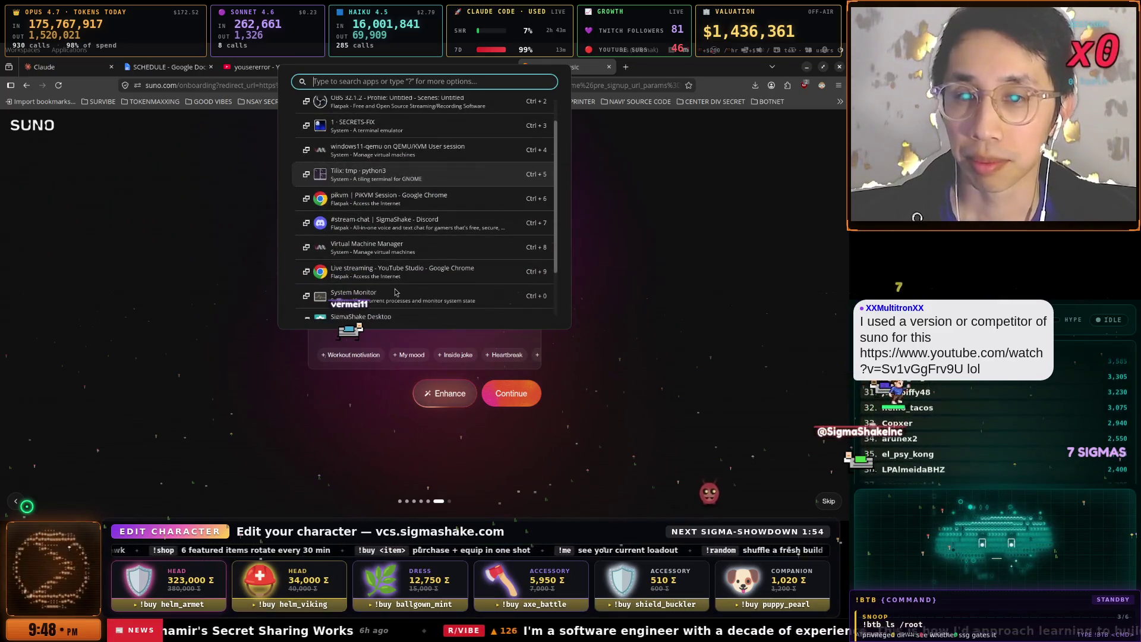
pyautogui.hotkey('ctrl', '3')
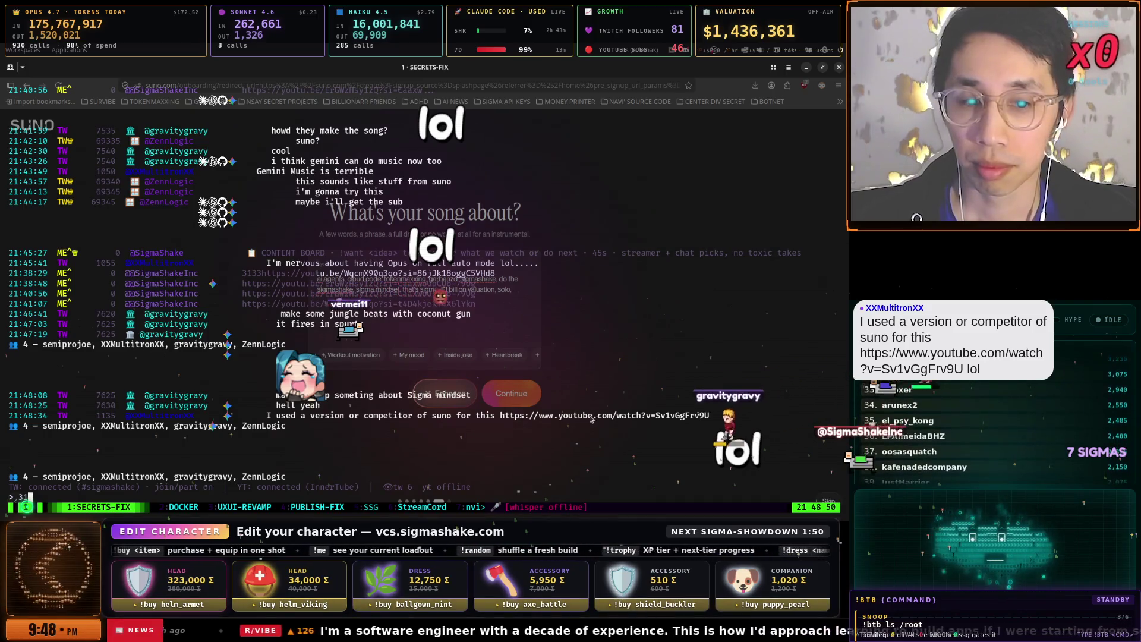
pyautogui.keyDown('ctrl'); pyautogui.click(534, 417); pyautogui.keyUp('ctrl')
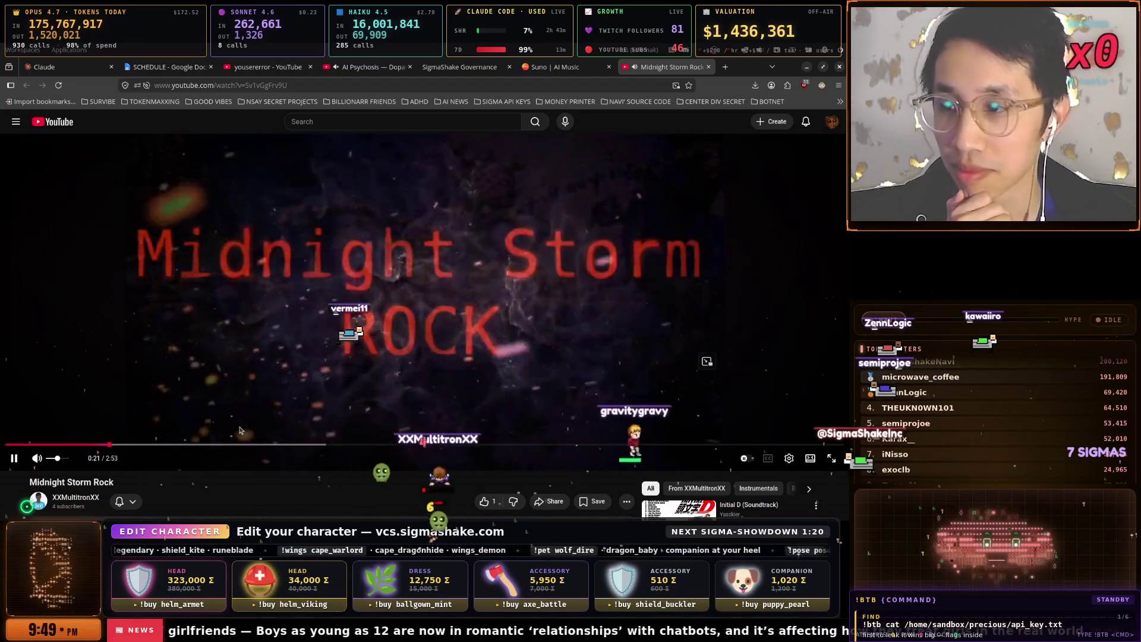
pyautogui.scroll(-3, 238, 429)
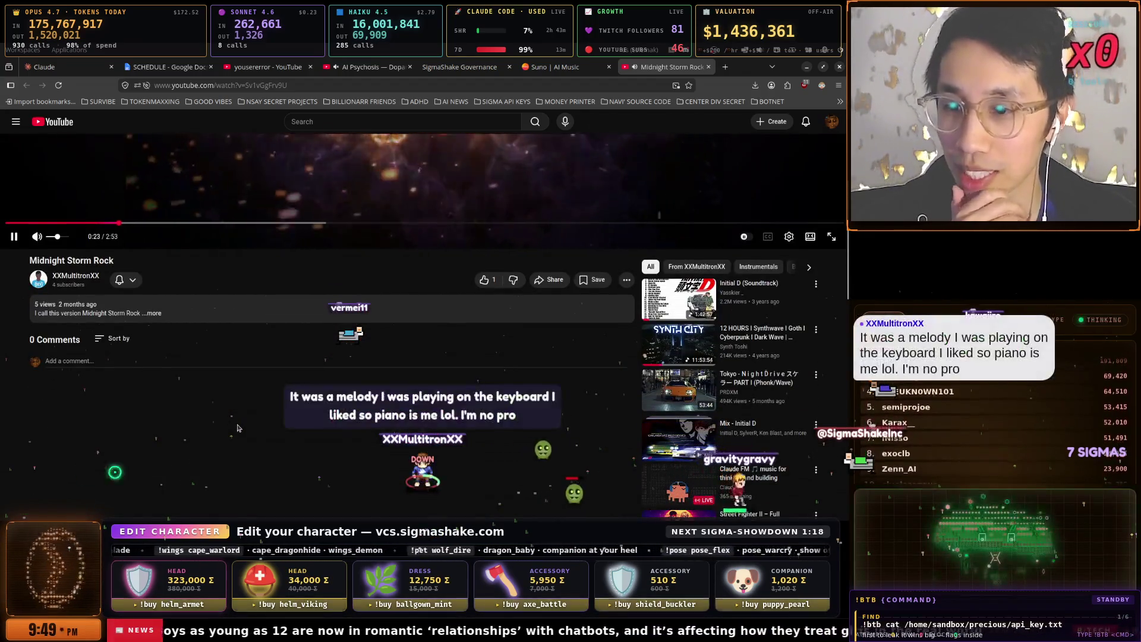
pyautogui.scroll(3, 238, 428)
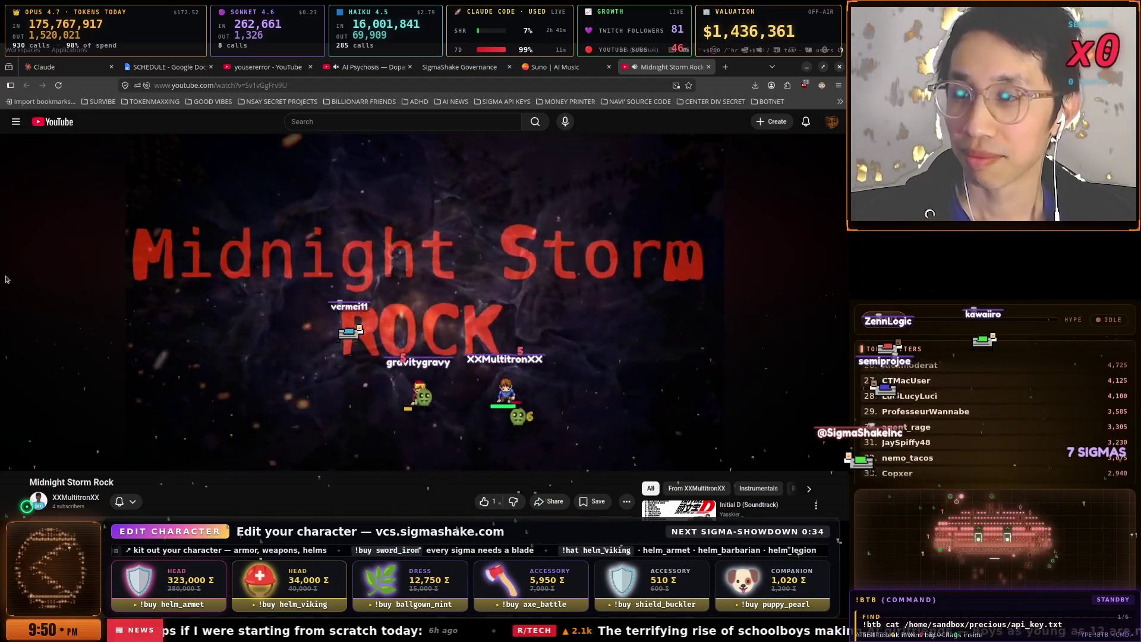
# - Save the Midnight Storm Rock video to the STREAM-START playlist
pyautogui.click(597, 503)
pyautogui.click(654, 400)
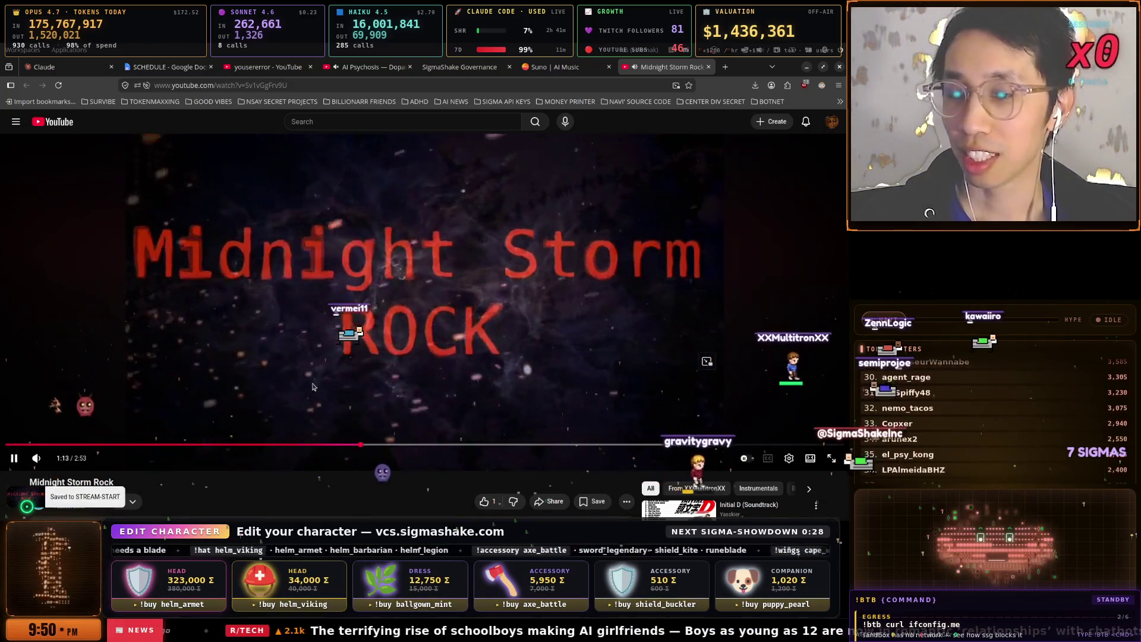
pyautogui.scroll(-3, 301, 477)
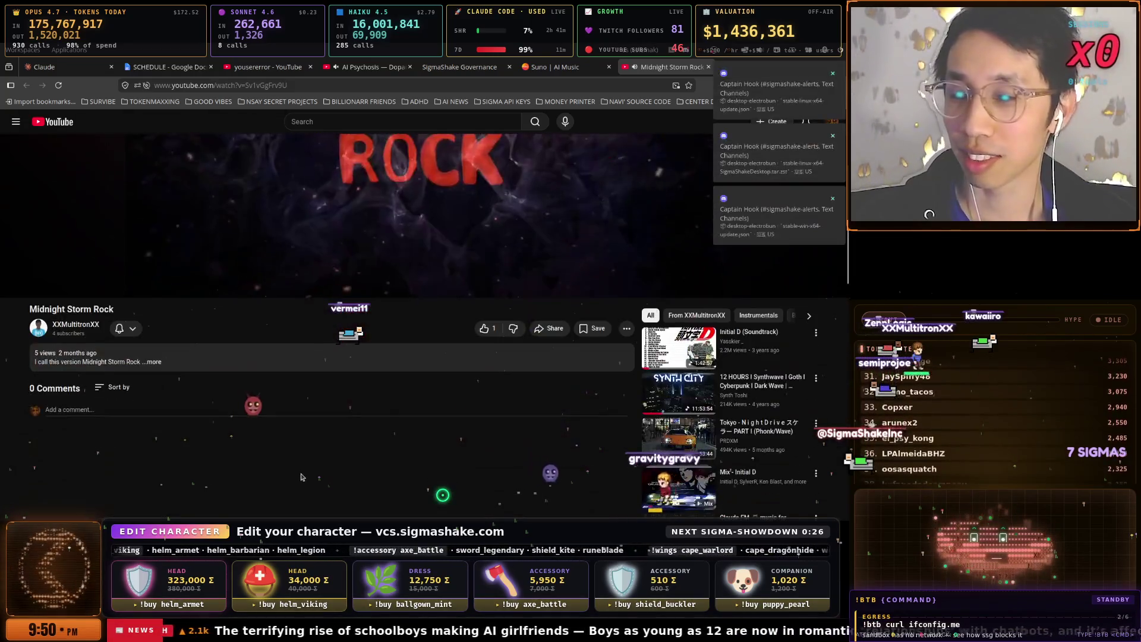
pyautogui.scroll(3, 301, 477)
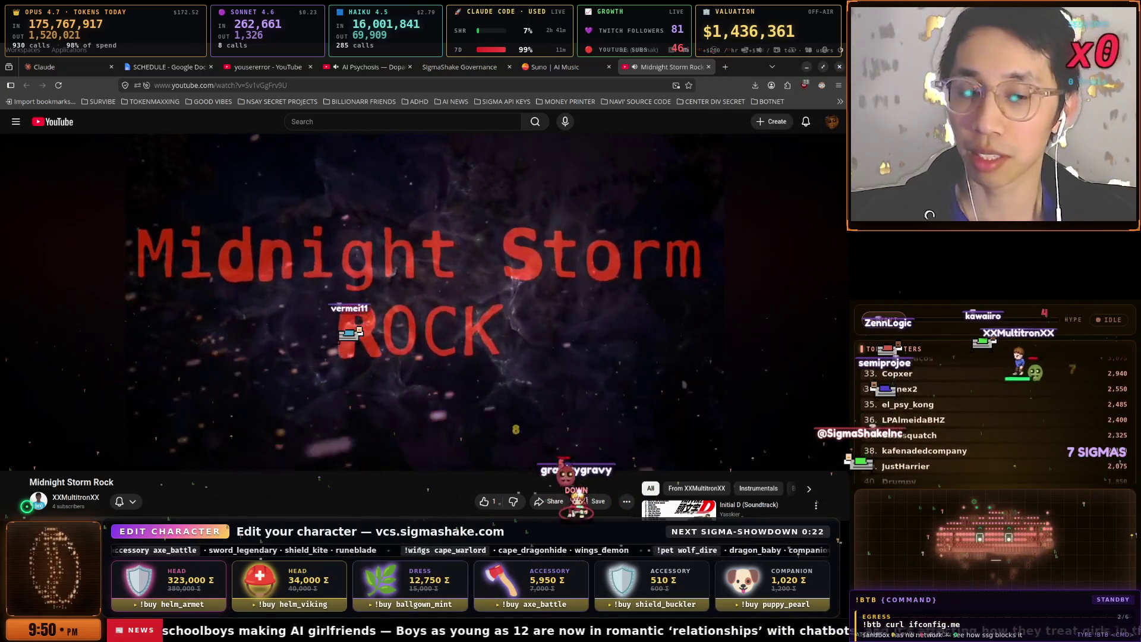
# - Switch to the SigmaShake Governance dashboard tab
pyautogui.press('super')
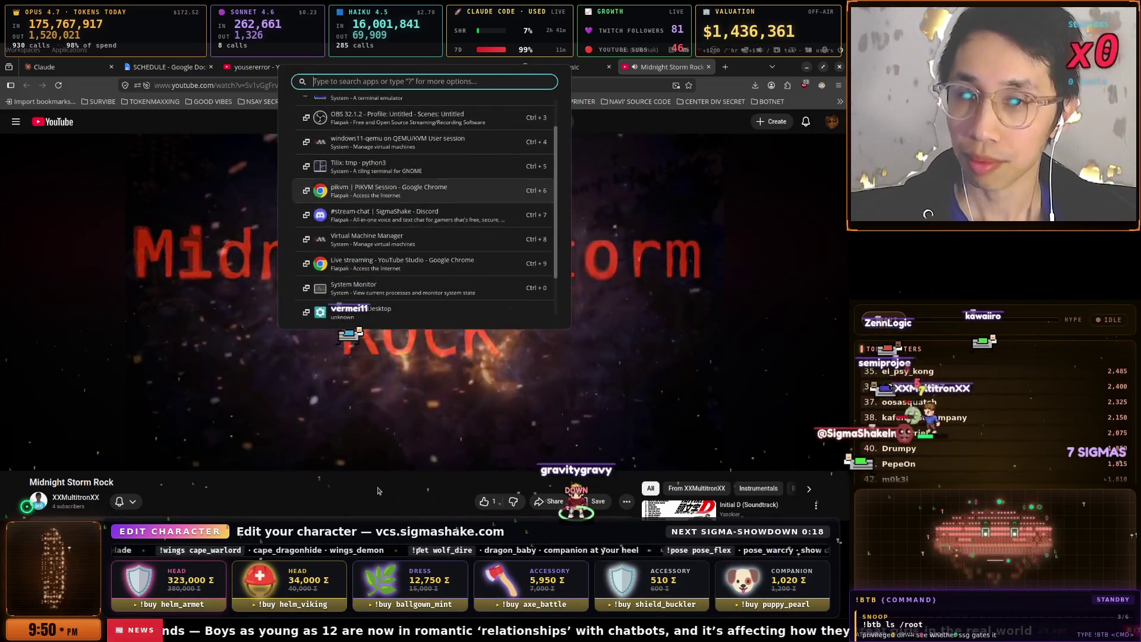
pyautogui.press('Up')
pyautogui.press('Up')
pyautogui.press('Up')
pyautogui.press('Down')
pyautogui.press('Down')
pyautogui.press('Down')
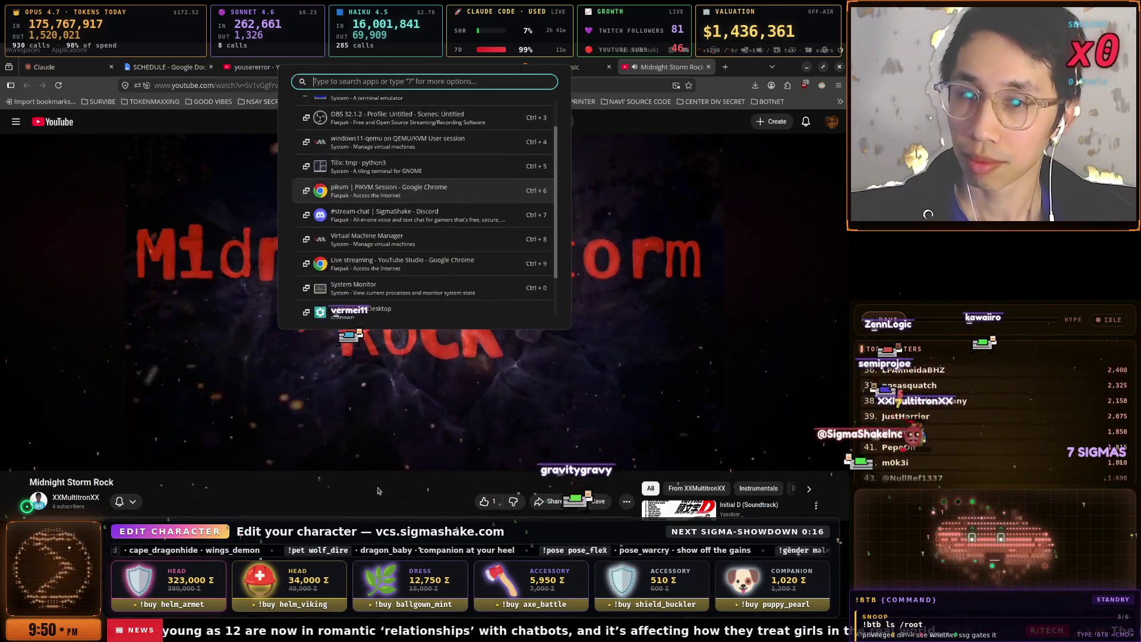
pyautogui.press('Escape')
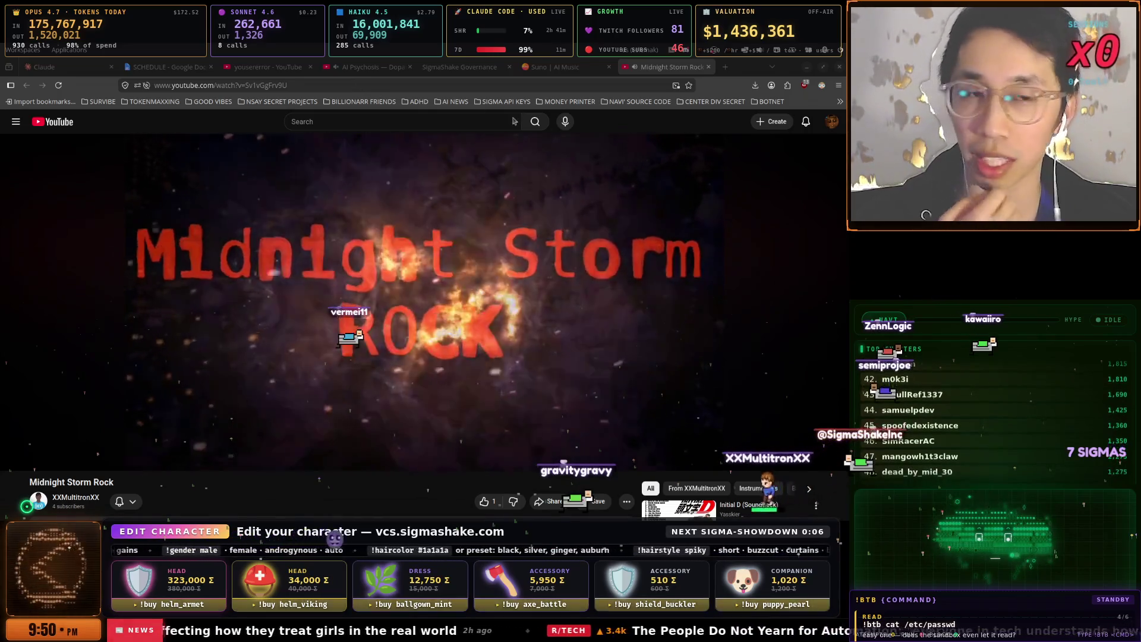
pyautogui.moveTo(538, 220)
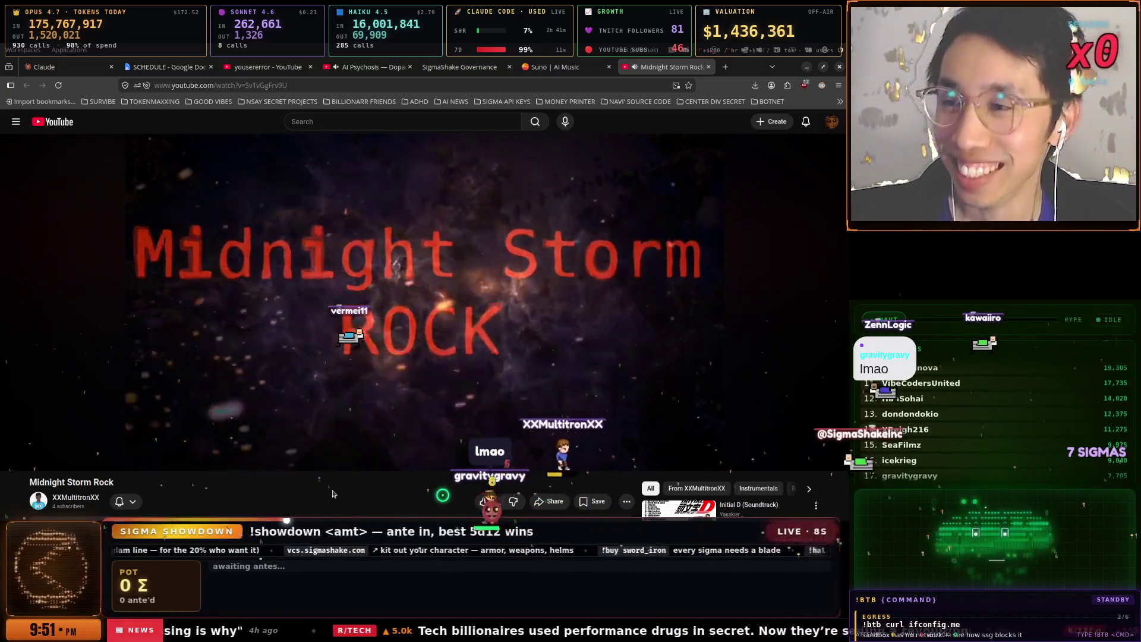
pyautogui.click(471, 73)
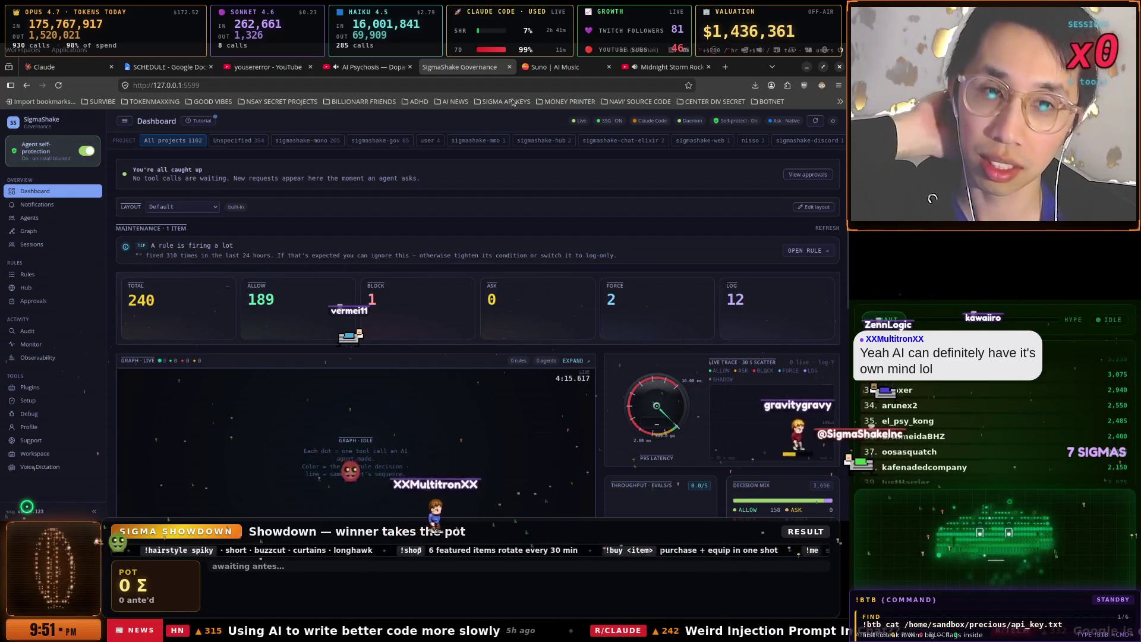
# - Switch to the 'Suno | AI Music' tab showing the lyrics prompt
pyautogui.click(552, 67)
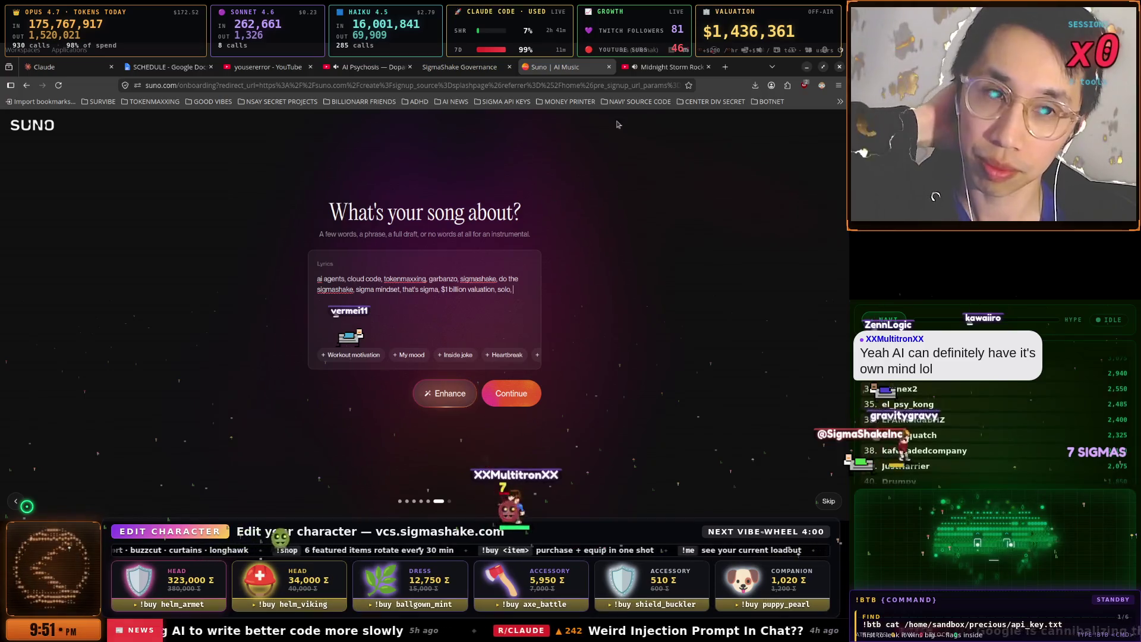
# - Close the Midnight Storm Rock tab and add 'discord, vibe coding, windblows, … rust compile time slow' to the lyrics
pyautogui.click(708, 67)
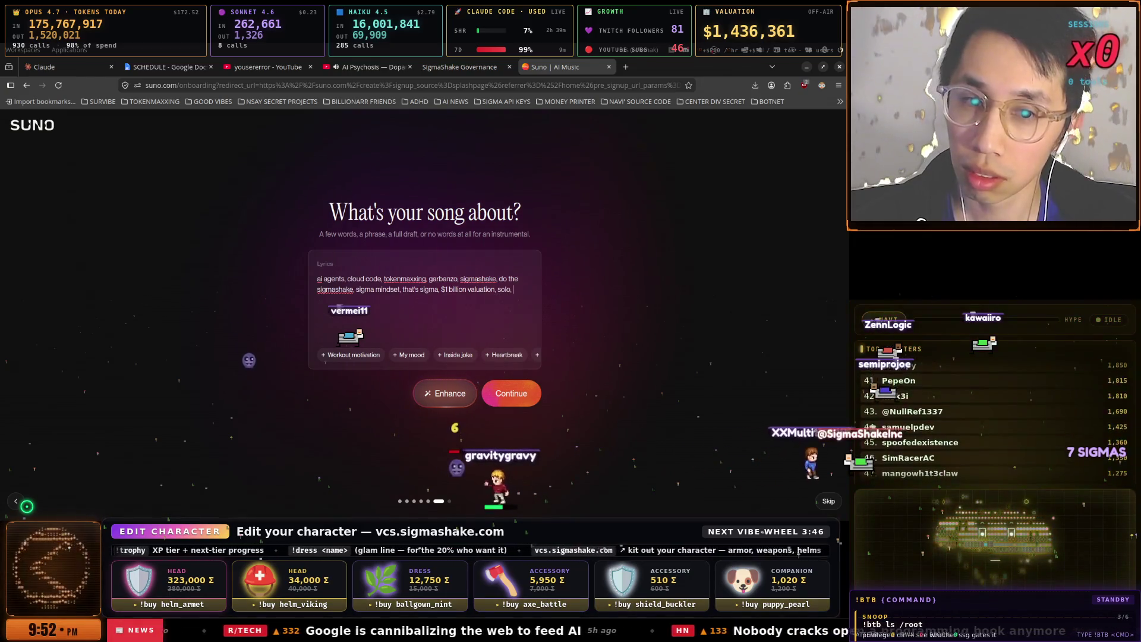
pyautogui.write('discord, ')
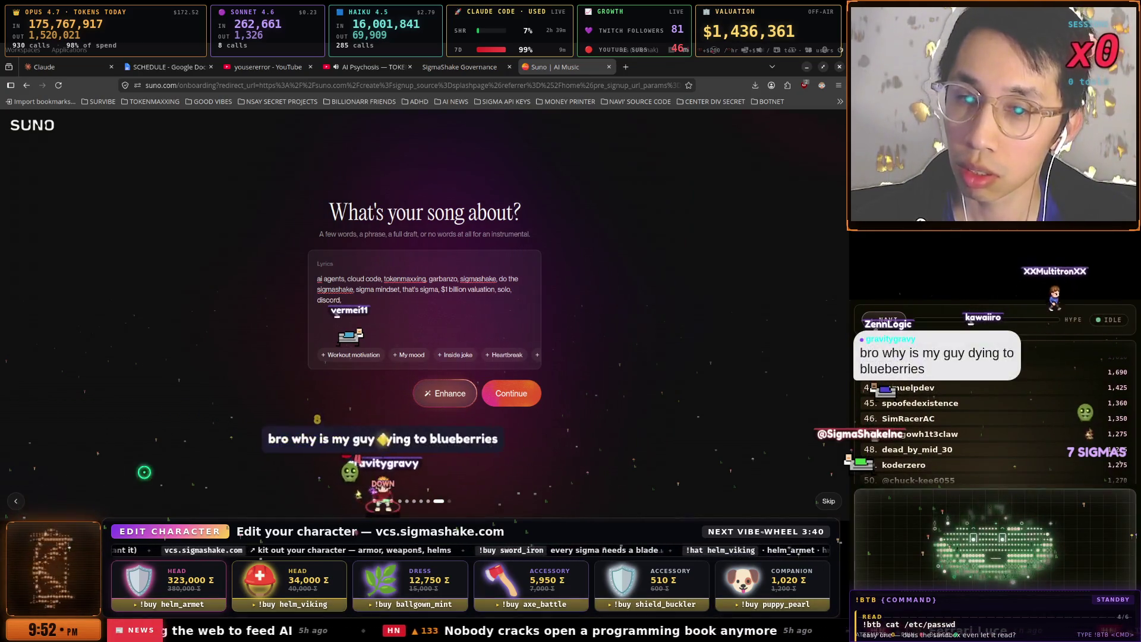
pyautogui.write('vibe coding,')
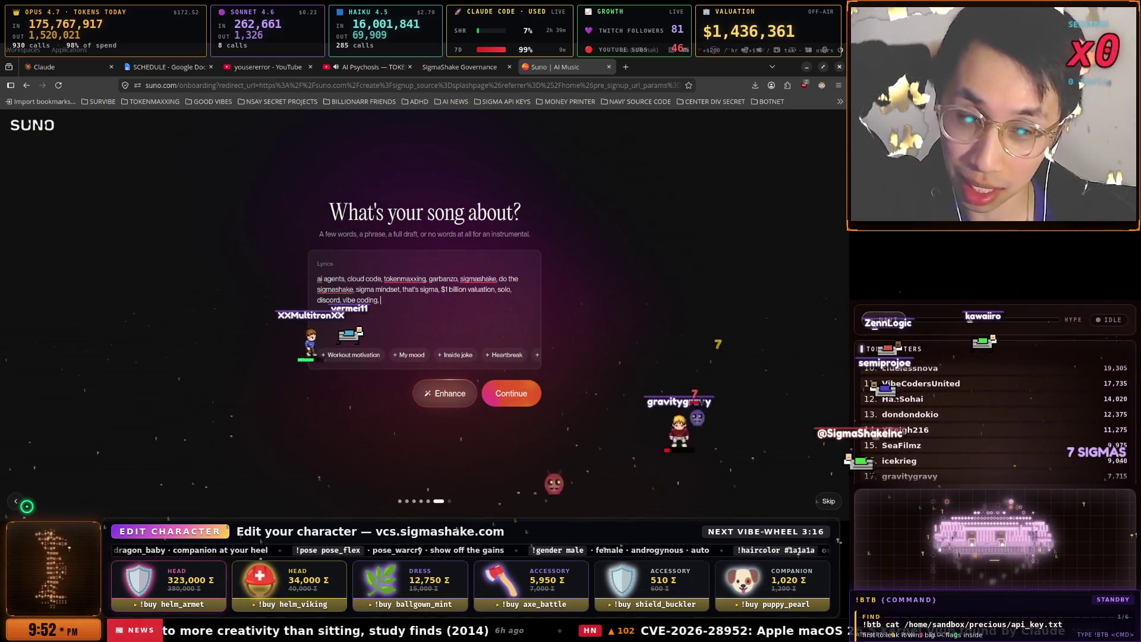
pyautogui.write('windob')
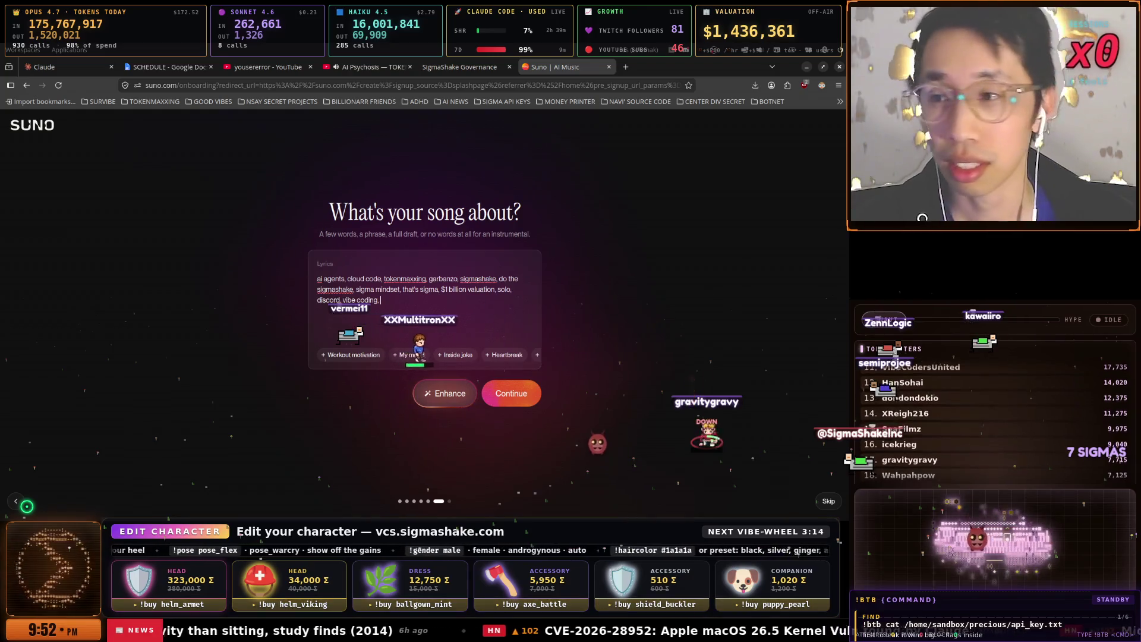
pyautogui.press('BackSpace')
pyautogui.press('BackSpace')
pyautogui.write('blows, navi the ai god,')
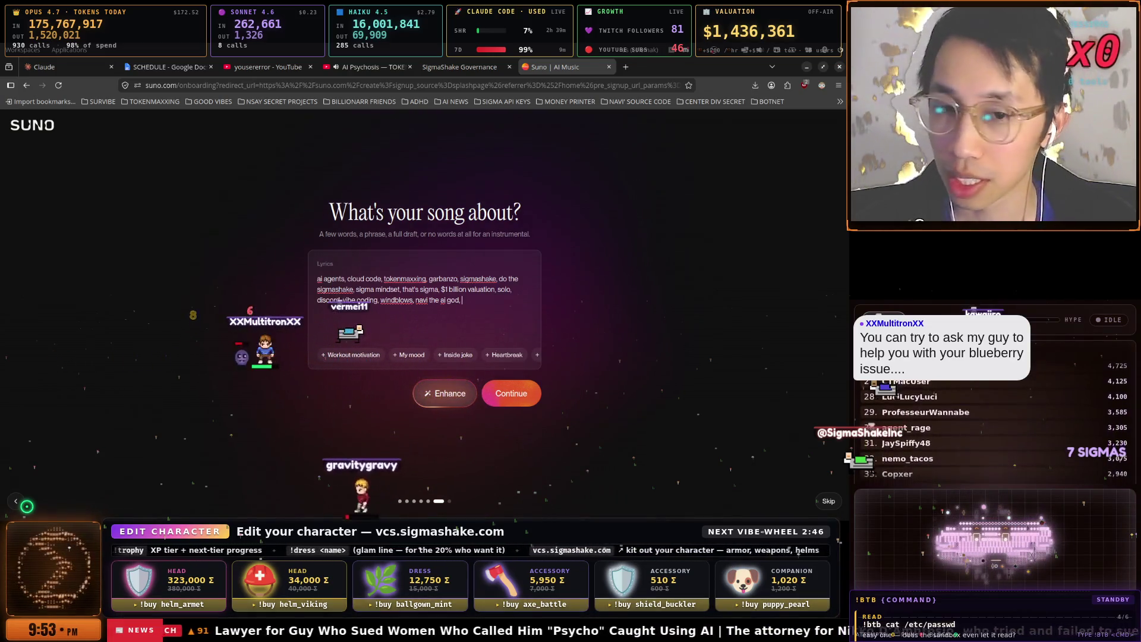
pyautogui.write('rust compile')
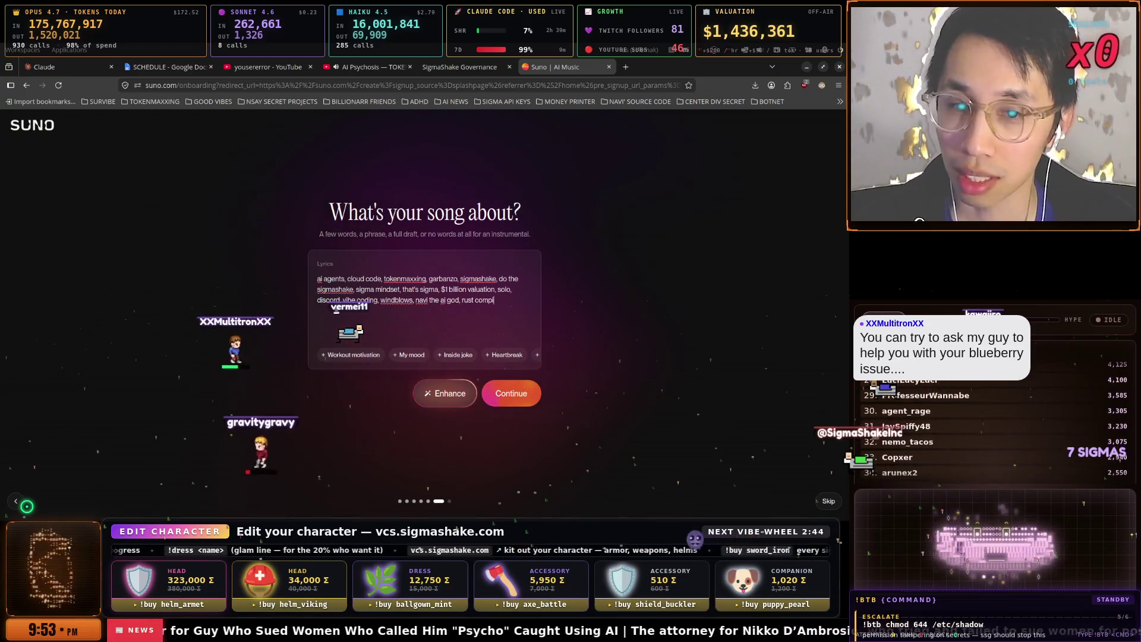
pyautogui.write(' tim')
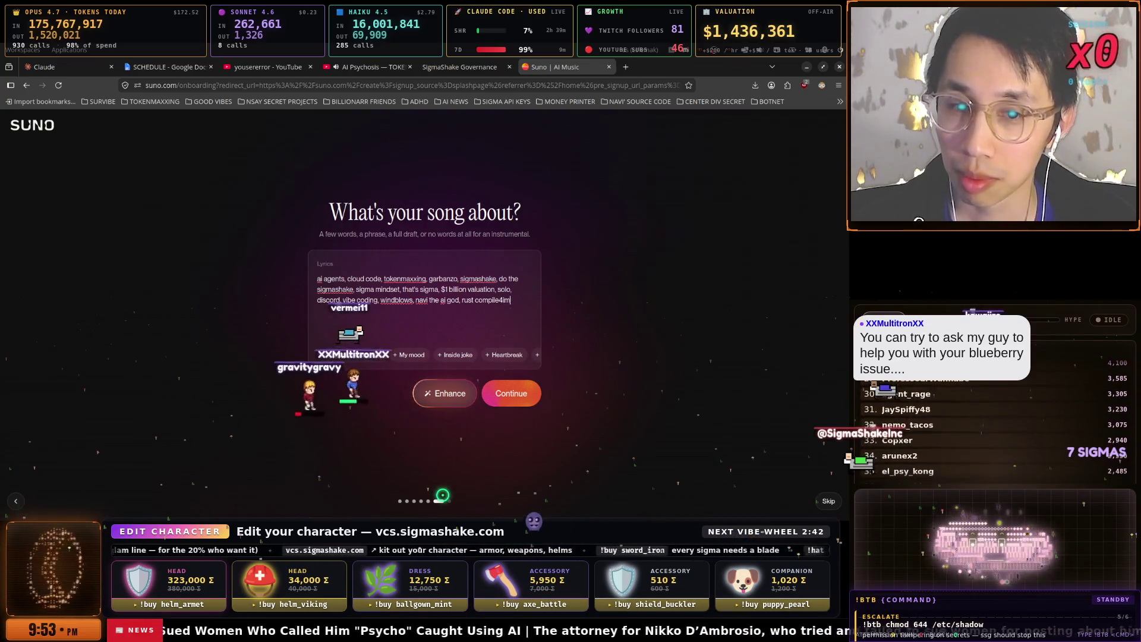
pyautogui.write('e slow,')
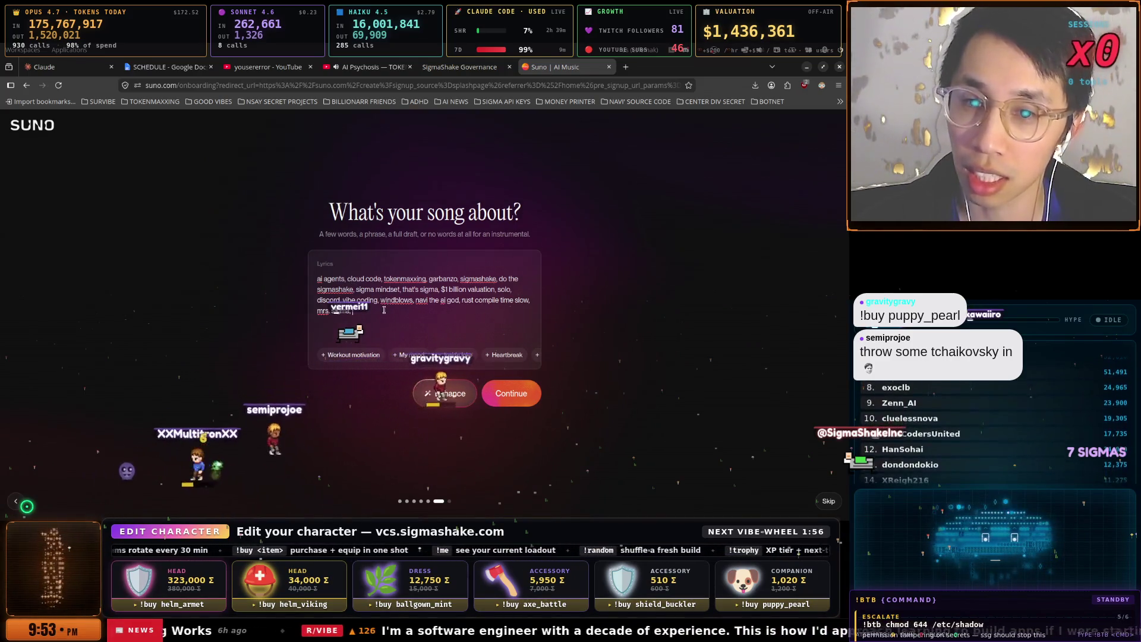
# - Extend the lyrics with 'buy sigmashake now, use it because its free,'
pyautogui.write('buy sigmashake now.')
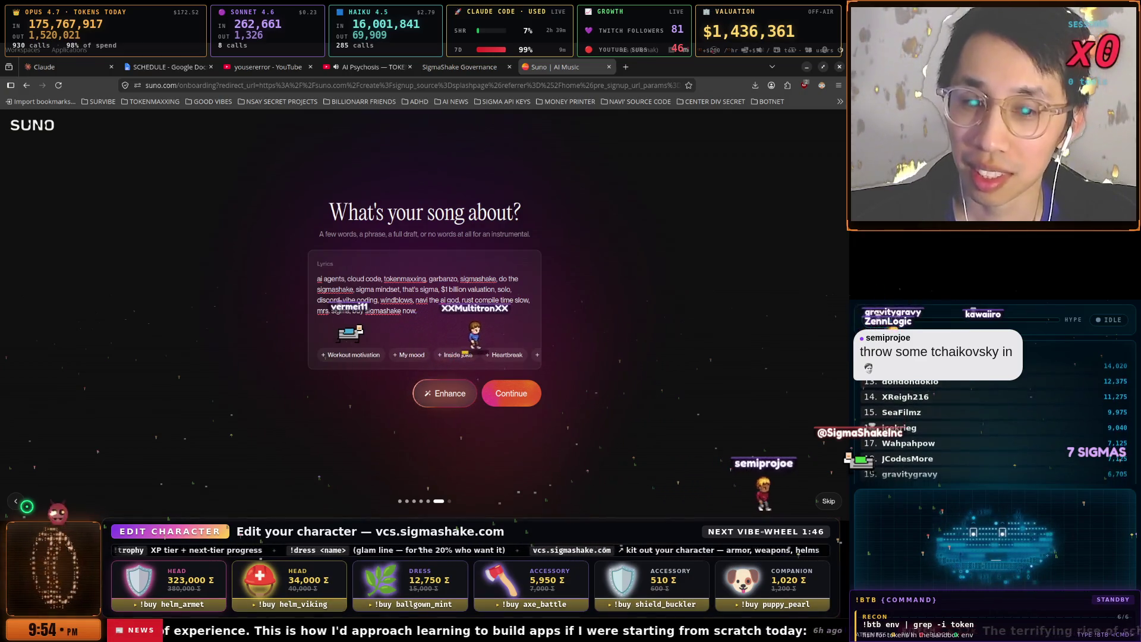
pyautogui.press('BackSpace')
pyautogui.write(', use it ')
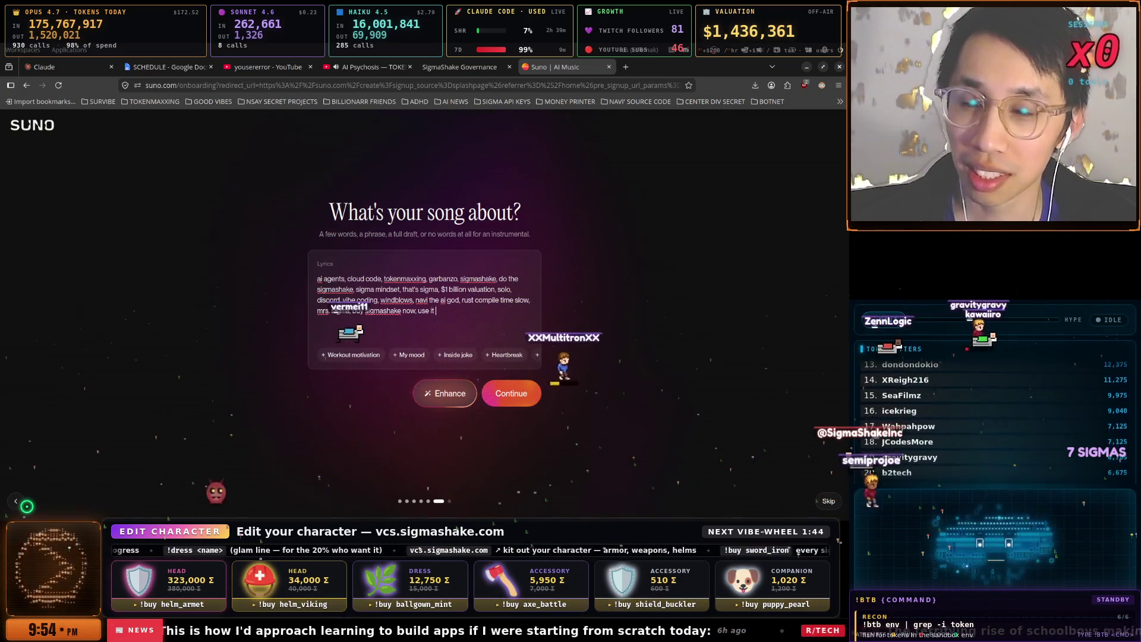
pyautogui.write('because its free')
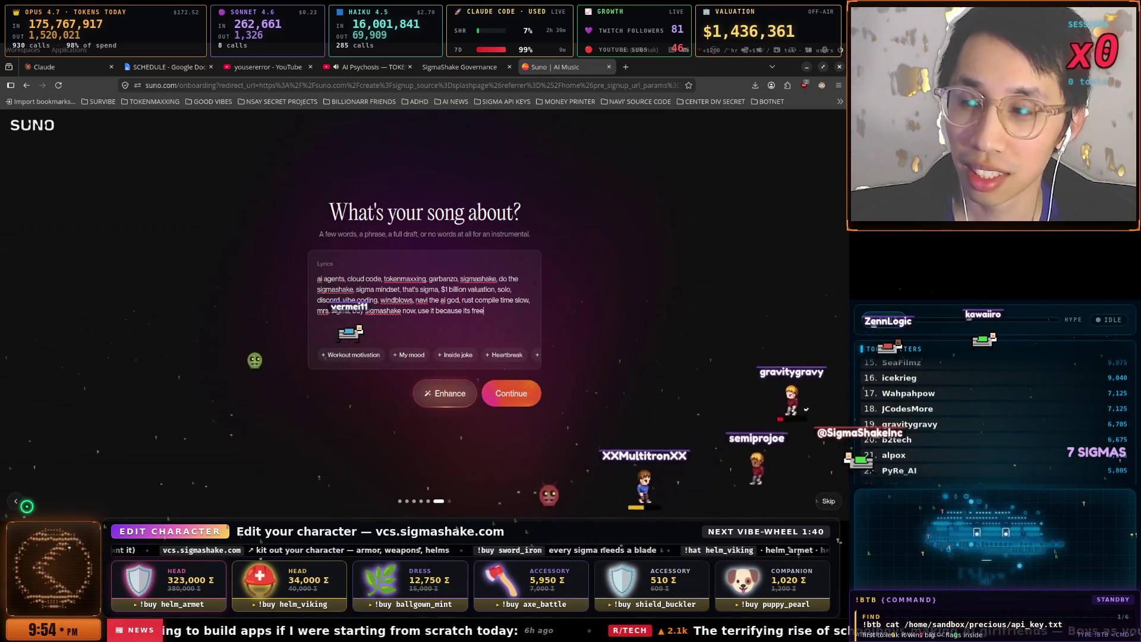
pyautogui.write(',')
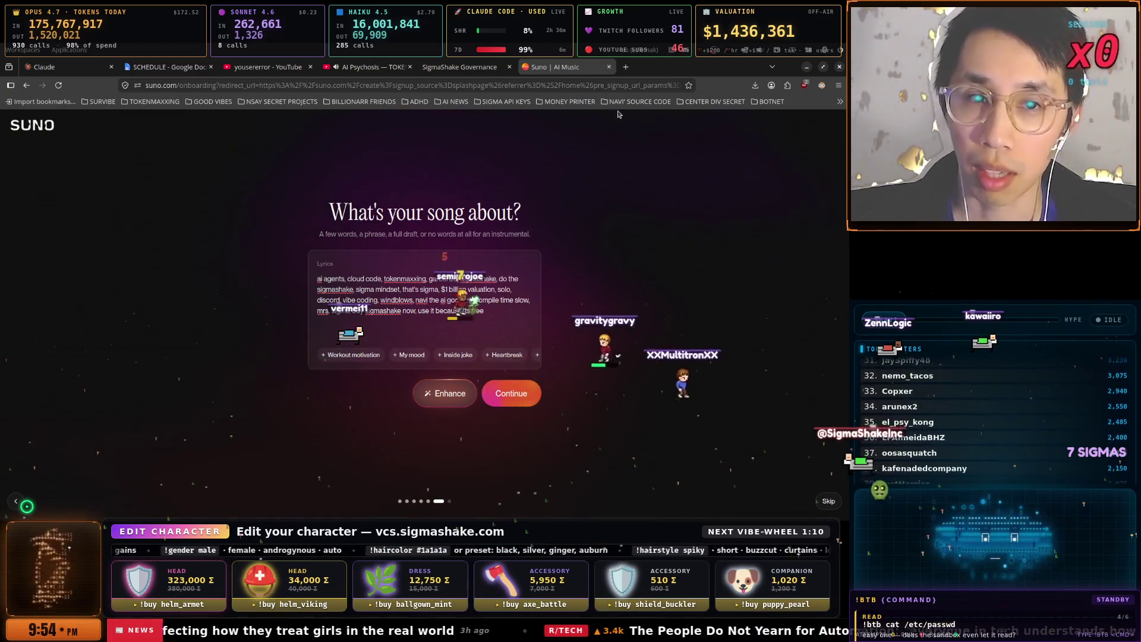
pyautogui.hotkey('ctrl', 't')
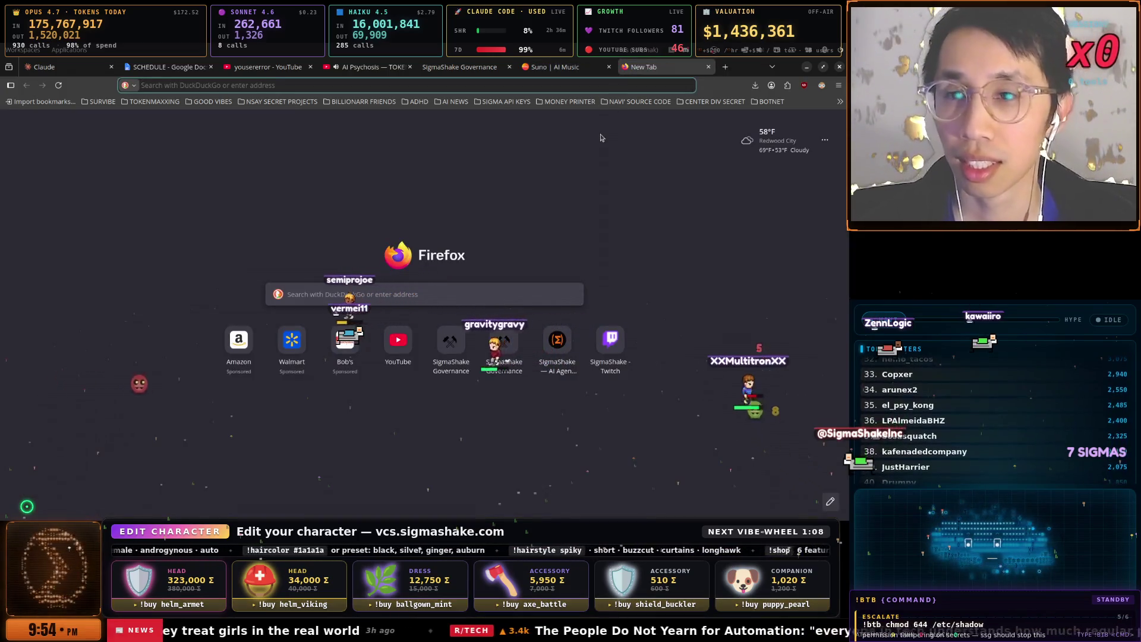
# - Load chatgpt.com in the new browser tab
pyautogui.write('y')
pyautogui.press('BackSpace')
pyautogui.write('chatgpt.com/')
pyautogui.press('Return')
# - Copy the entire lyrics text from the Suno song page
pyautogui.click(566, 68)
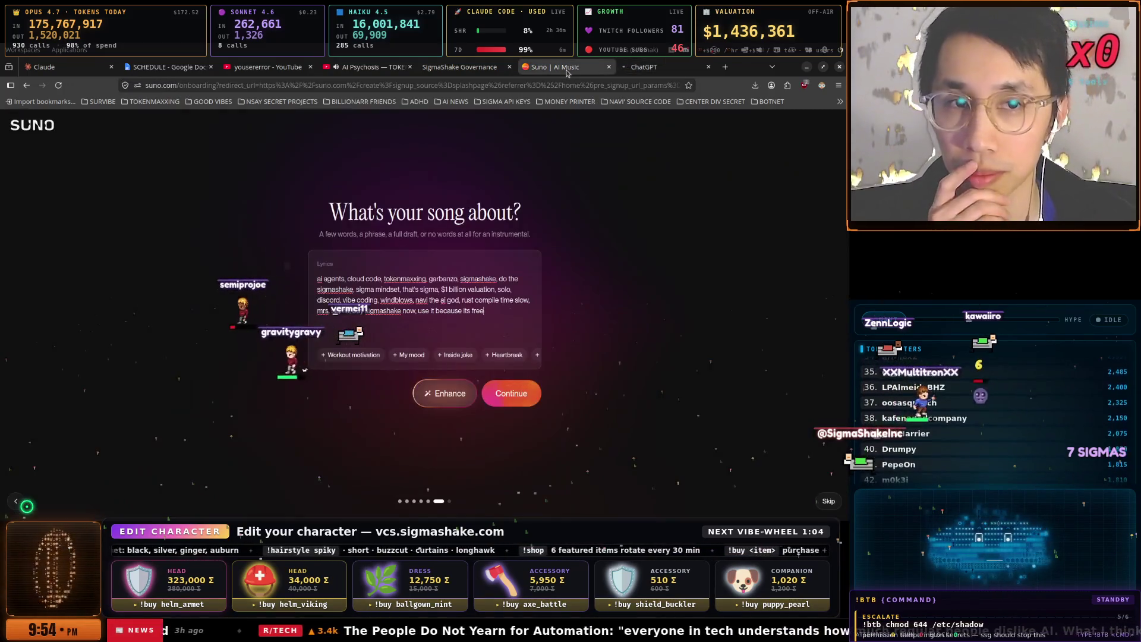
pyautogui.hotkey('ctrl', 'a')
pyautogui.rightClick(462, 295)
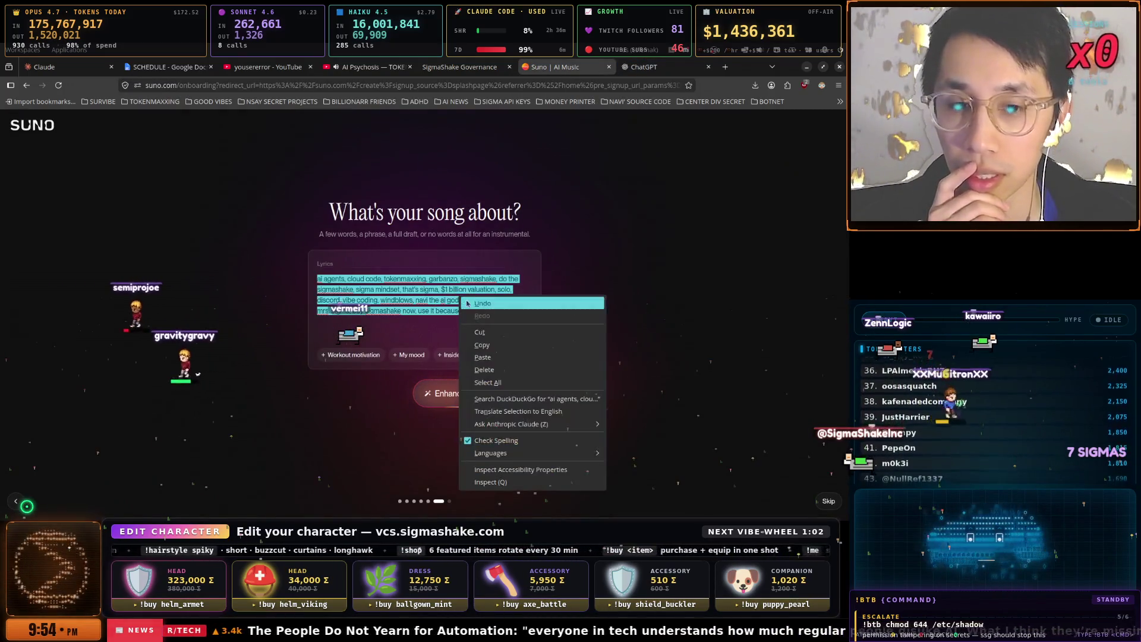
pyautogui.click(492, 346)
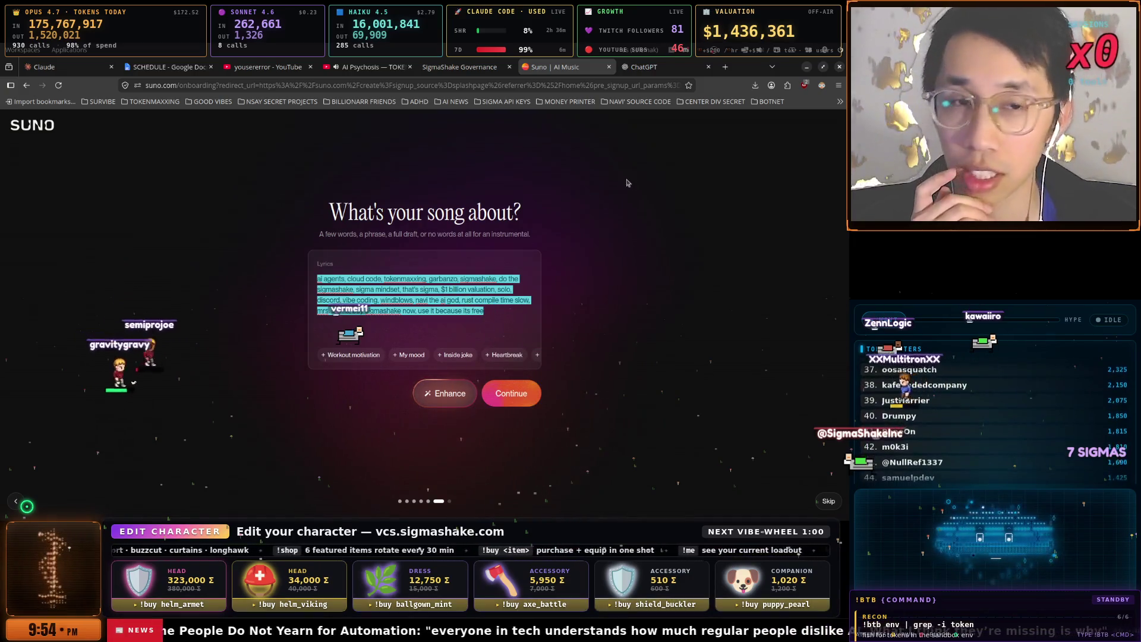
pyautogui.hotkey('ctrl', 'shift', 'a')
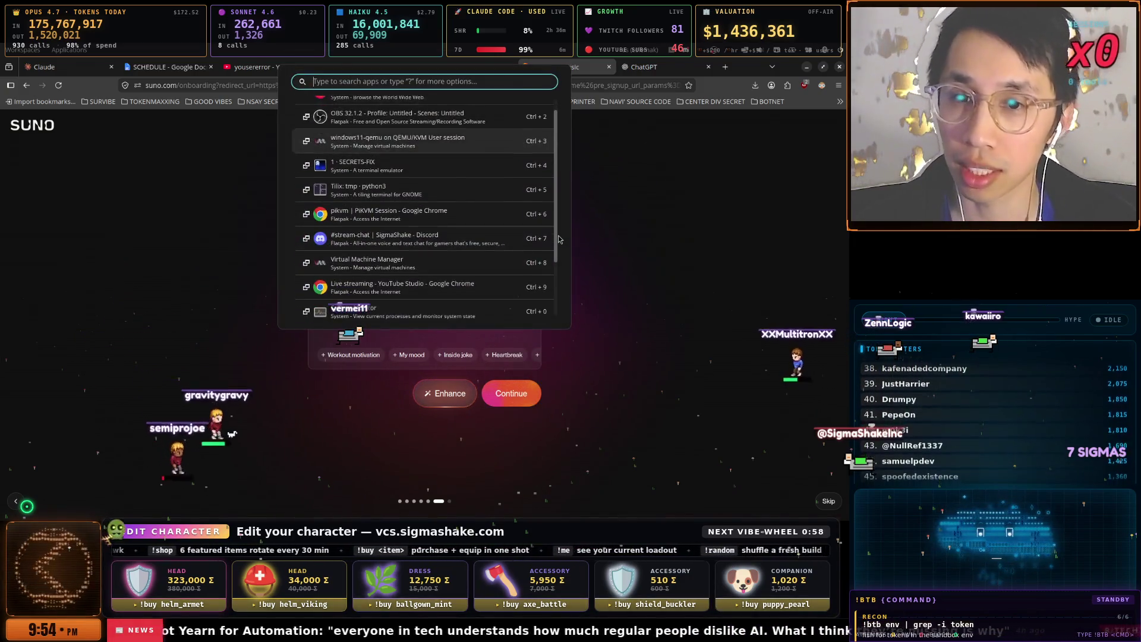
# - Cycle through the open windows to bring up the Claude Code SECRETS-FIX terminal
pyautogui.press('Escape')
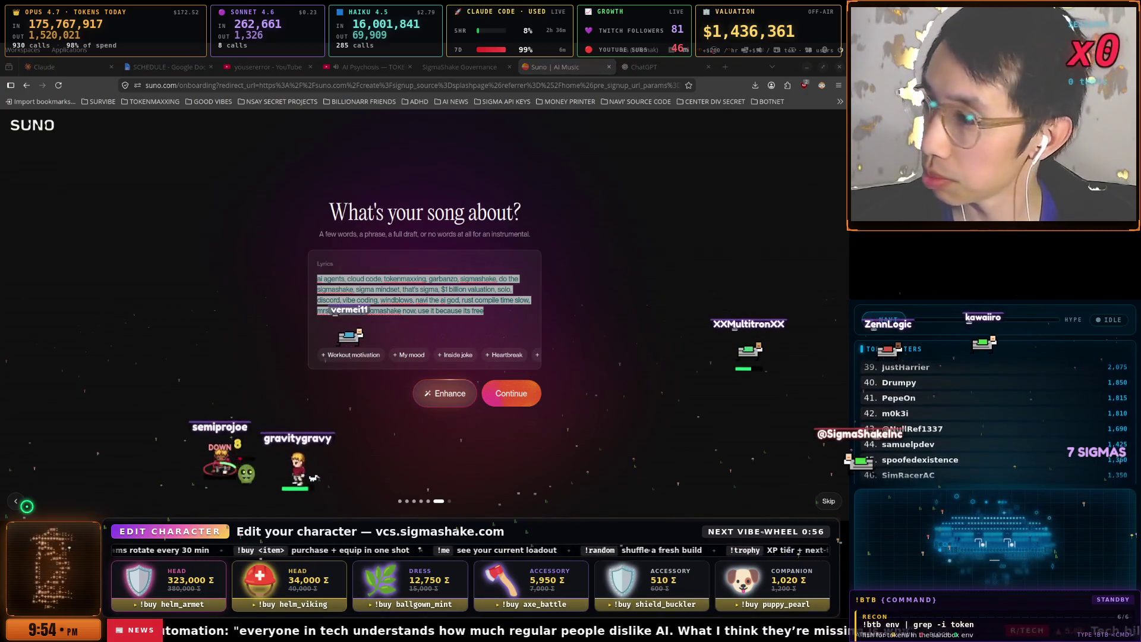
pyautogui.hotkey('alt', 'Tab')
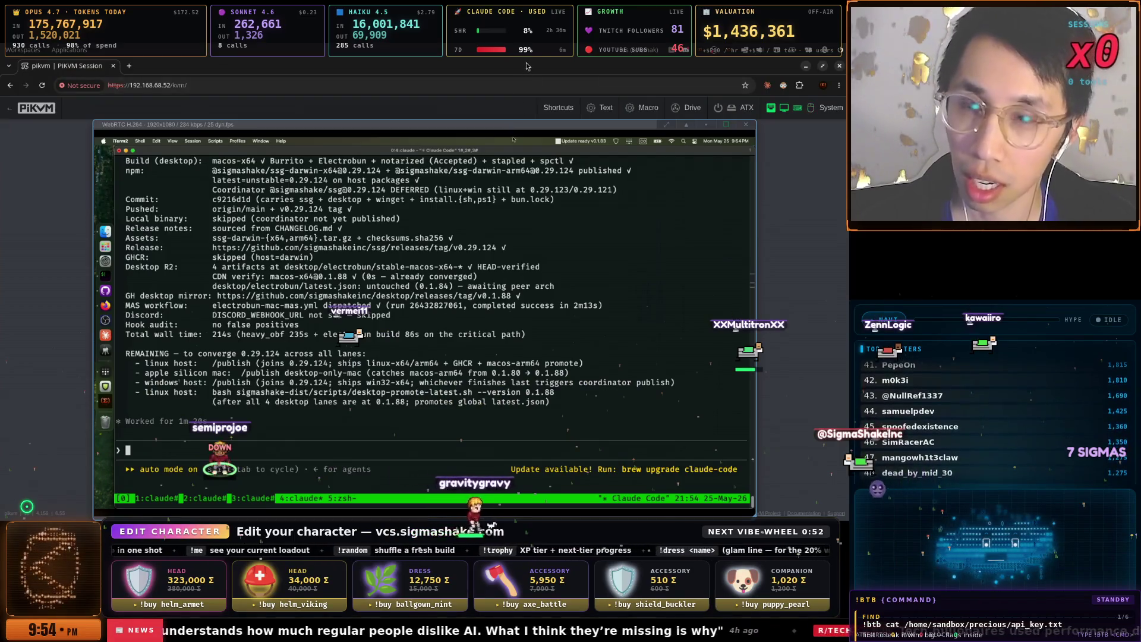
pyautogui.hotkey('alt', 'Tab')
pyautogui.press('super+space')
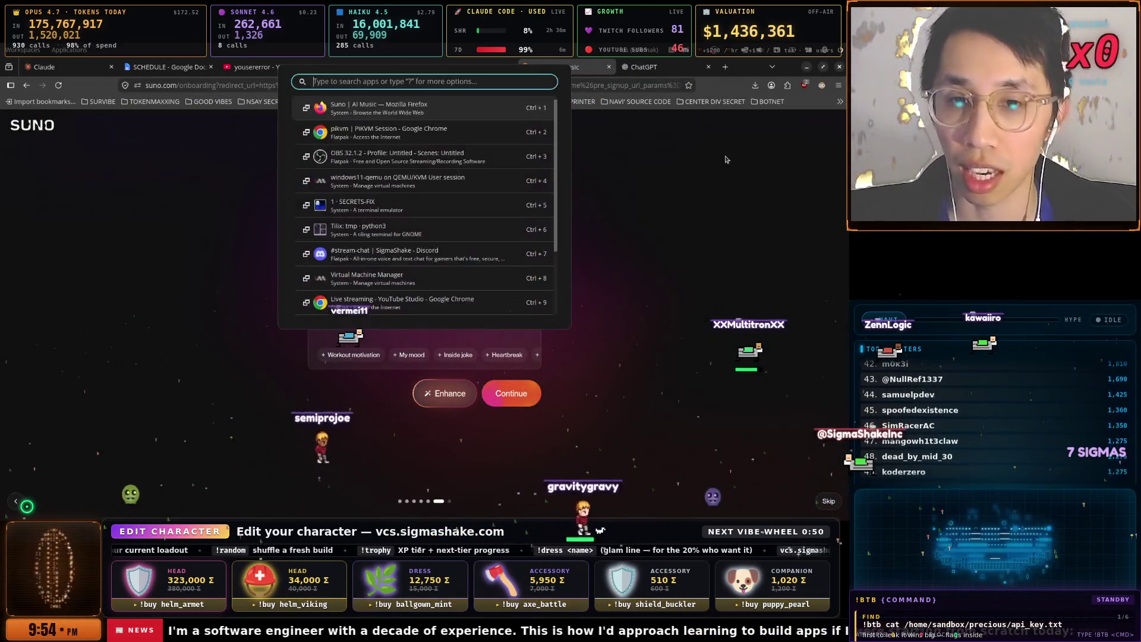
pyautogui.press('Escape')
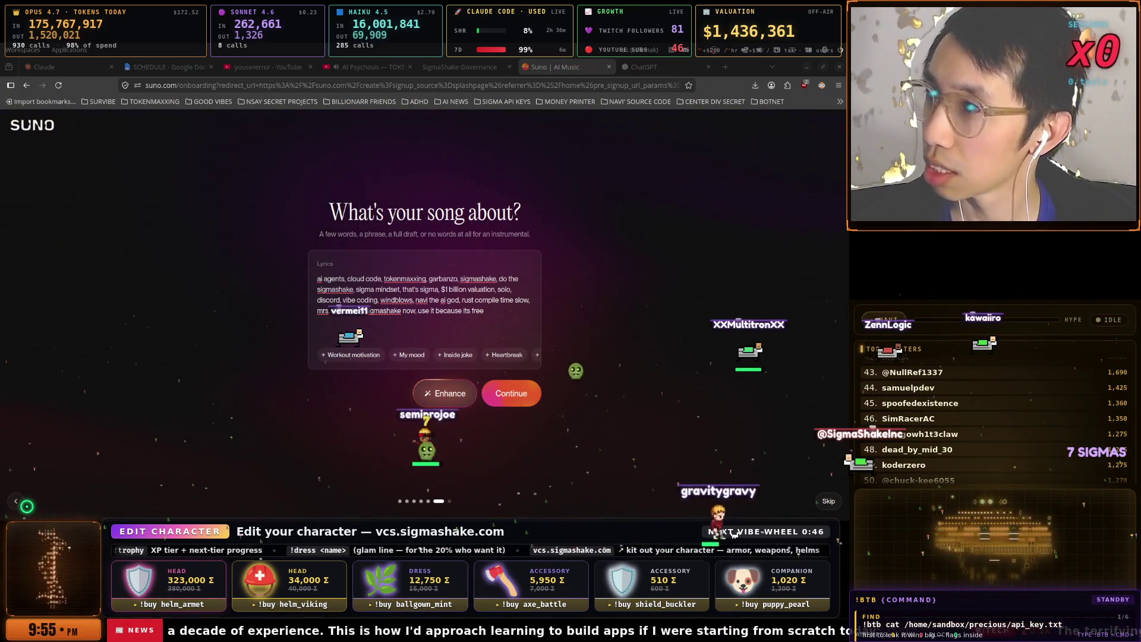
pyautogui.hotkey('alt', 'Tab')
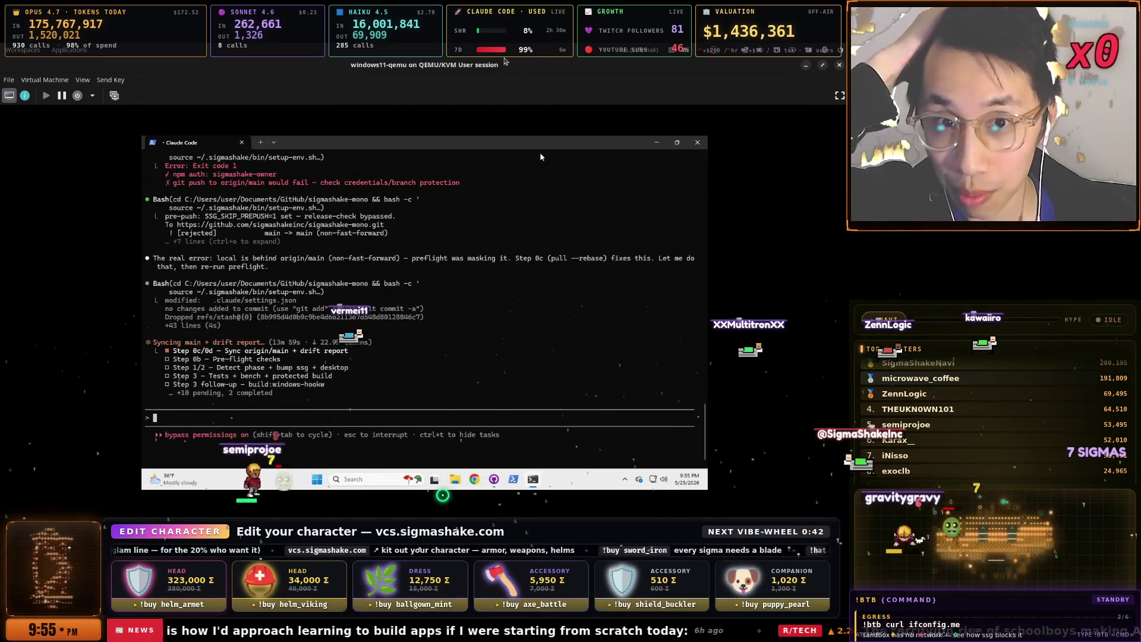
pyautogui.press('super')
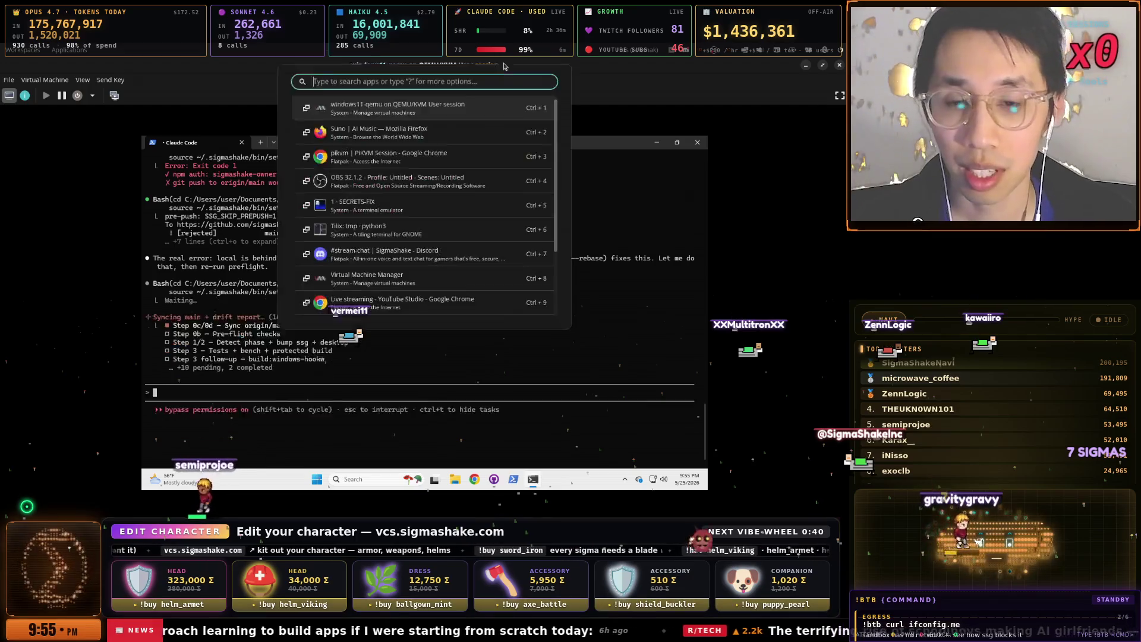
pyautogui.press('Down')
pyautogui.press('Down')
pyautogui.press('Down')
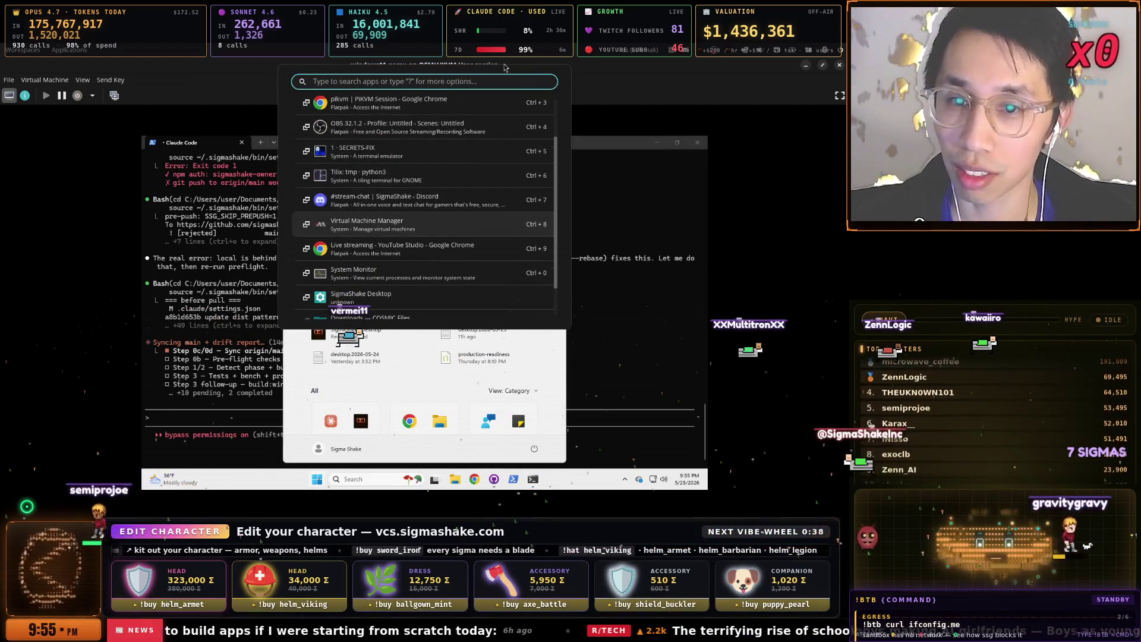
pyautogui.press('Up')
pyautogui.press('Up')
pyautogui.press('Up')
pyautogui.press('Return')
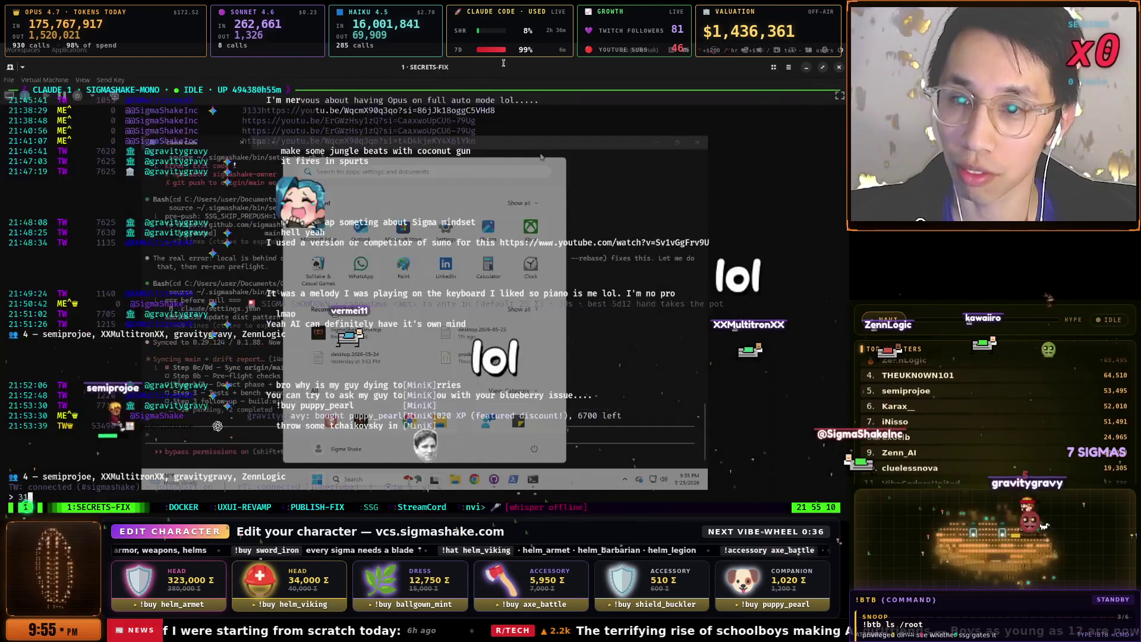
# - Review the tmux sessions StreamCord, UXUI-REVAMP, the nvim SKILL.md window and PUBLISH-FIX
pyautogui.hotkey('ctrl', 'b')
pyautogui.press('6')
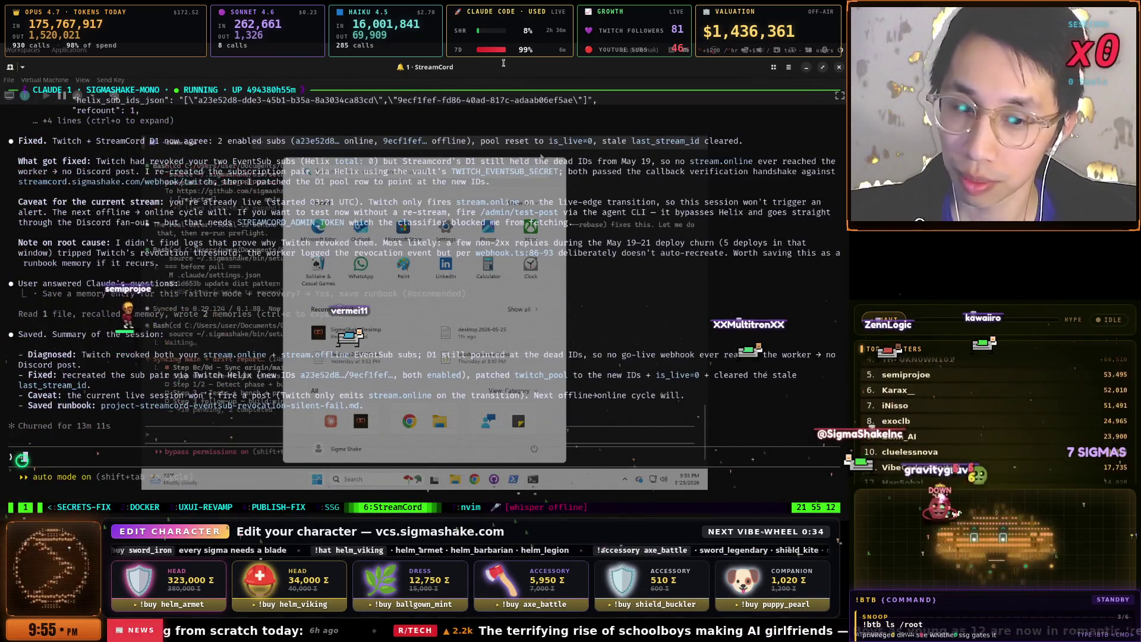
pyautogui.hotkey('ctrl', 'b')
pyautogui.press('5')
pyautogui.hotkey('ctrl', 'b')
pyautogui.press('4')
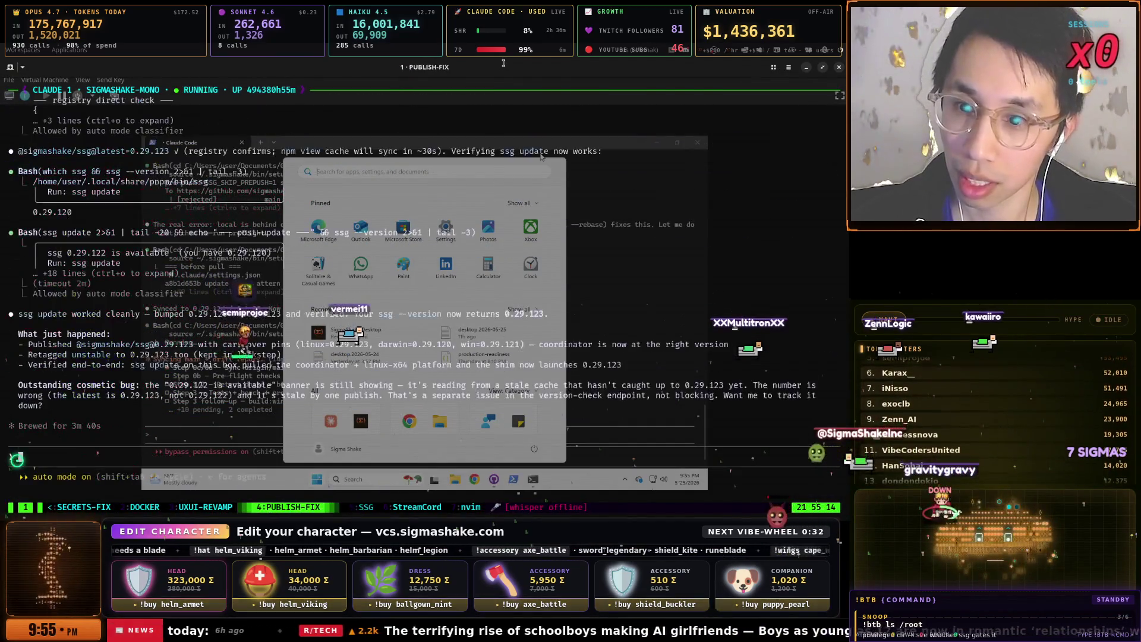
pyautogui.hotkey('ctrl', 'b')
pyautogui.press('3')
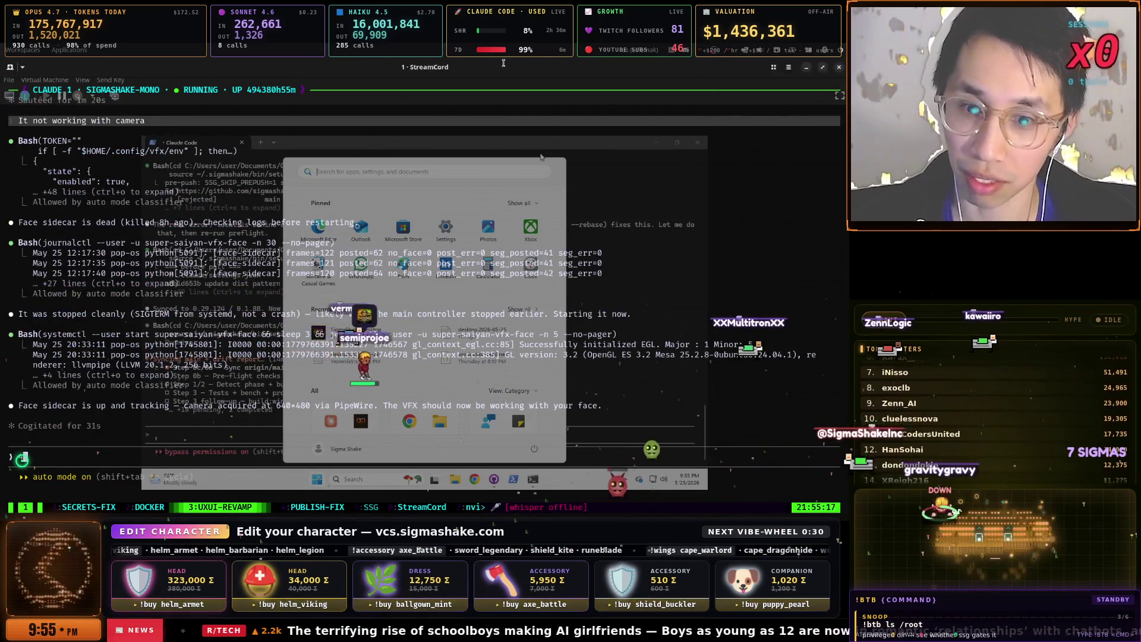
pyautogui.hotkey('ctrl', 'b')
pyautogui.press('4')
pyautogui.hotkey('ctrl', 'b')
pyautogui.press('7')
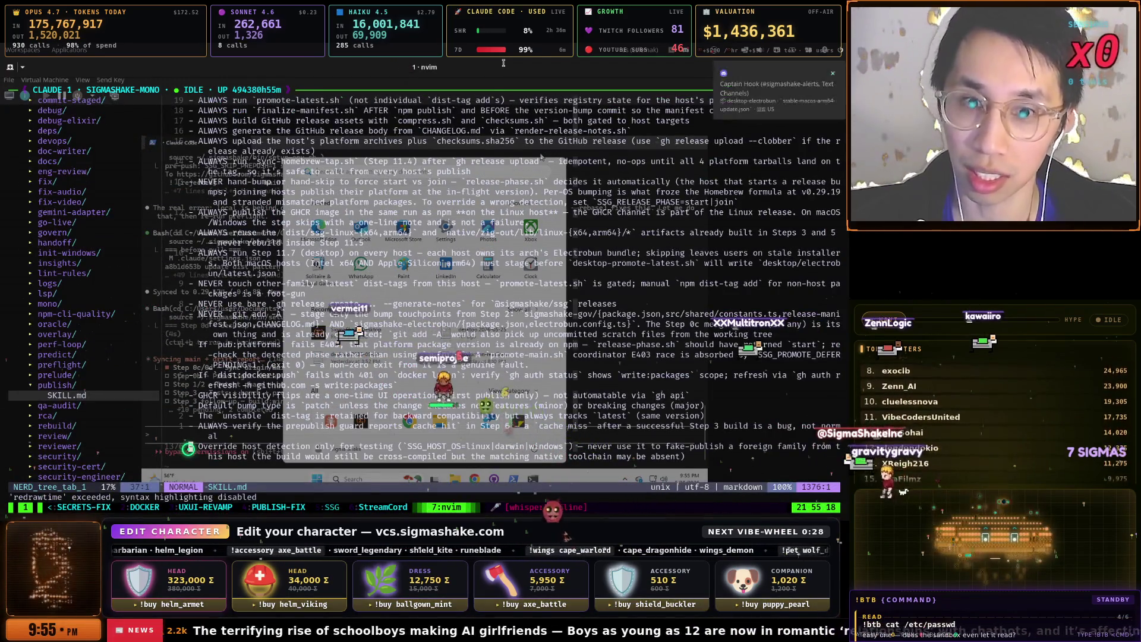
pyautogui.press('super')
pyautogui.press('Escape')
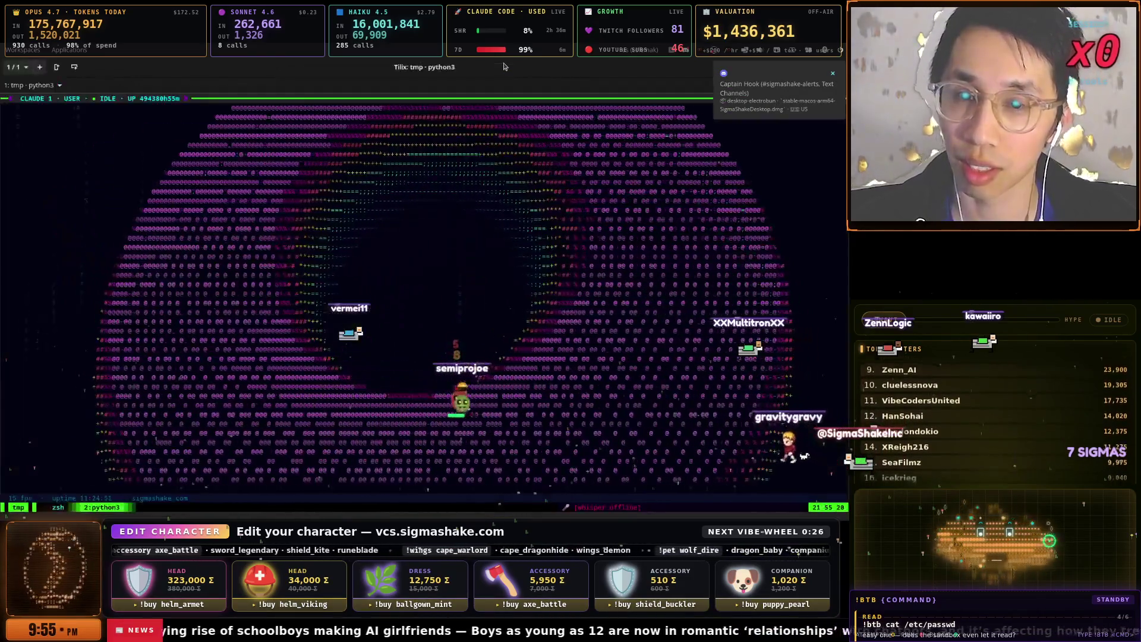
pyautogui.press('super')
pyautogui.press('Escape')
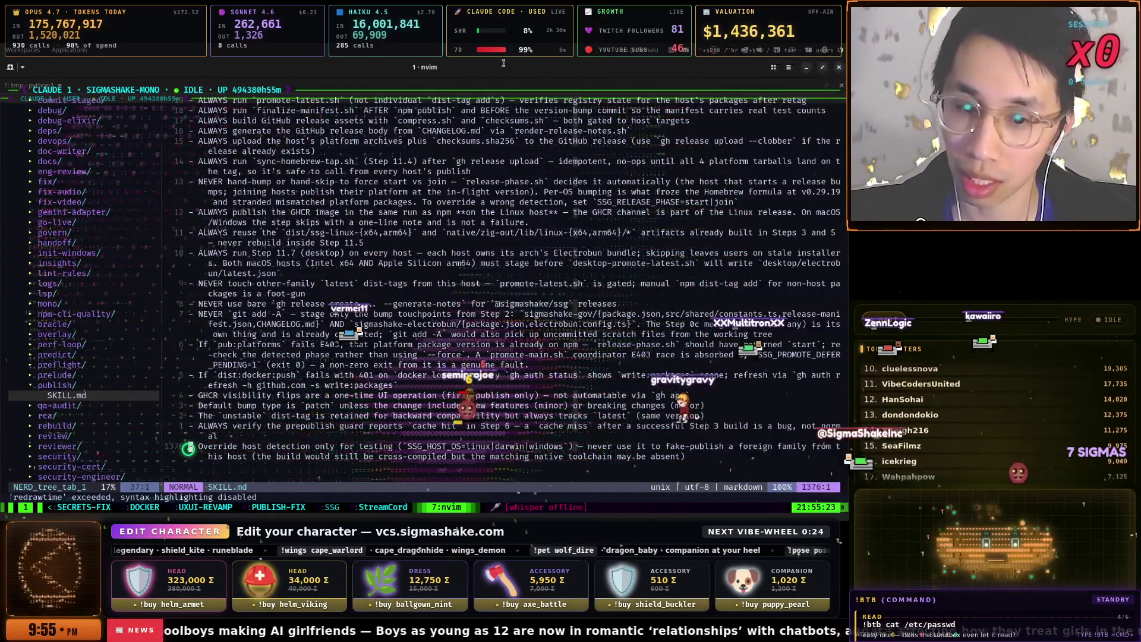
pyautogui.hotkey('ctrl', 'b')
pyautogui.press('4')
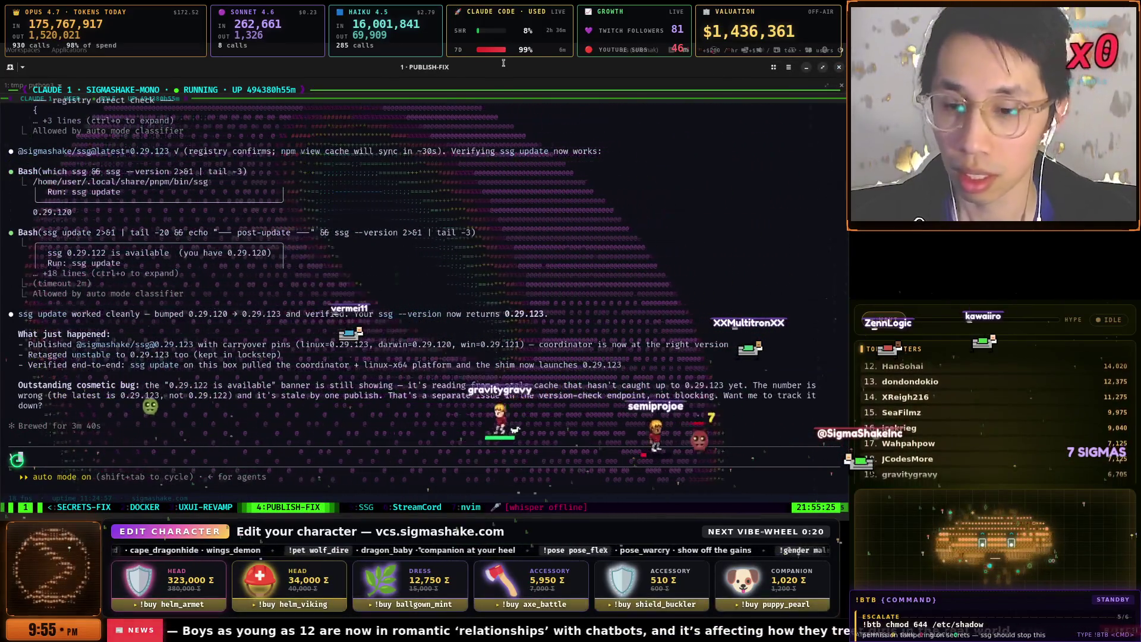
# - Clear the UXUI-REVAMP conversation with /clear and return to the Suno window
pyautogui.write('/c')
pyautogui.press('BackSpace')
pyautogui.press('BackSpace')
pyautogui.hotkey('ctrl', 'b')
pyautogui.press('3')
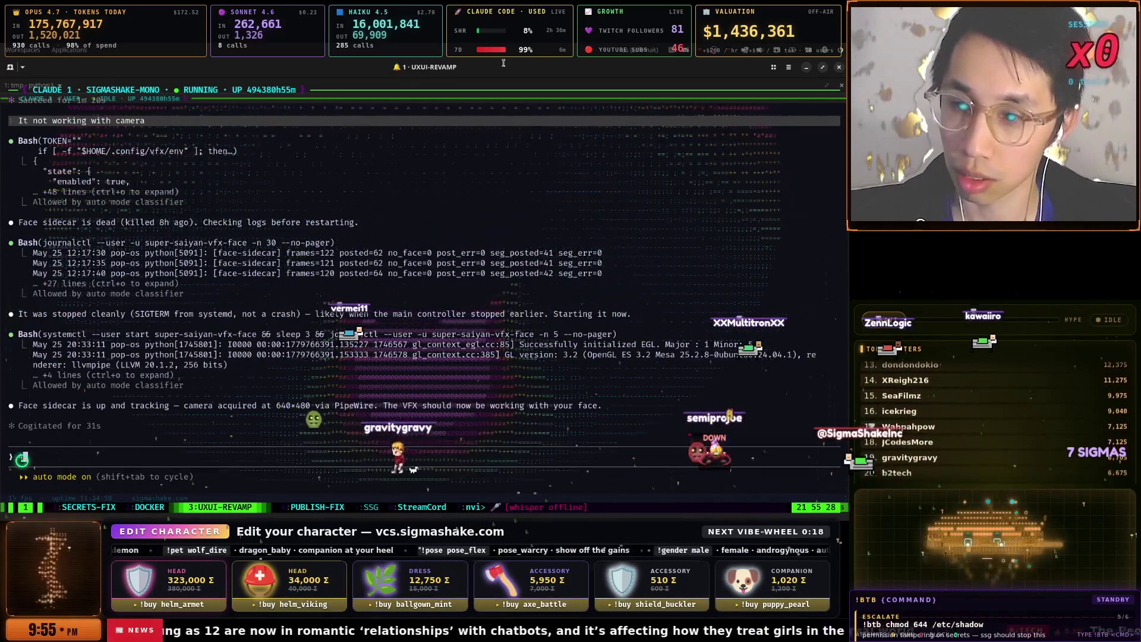
pyautogui.press('BackSpace')
pyautogui.press('BackSpace')
pyautogui.press('BackSpace')
pyautogui.write('/cle')
pyautogui.press('Return')
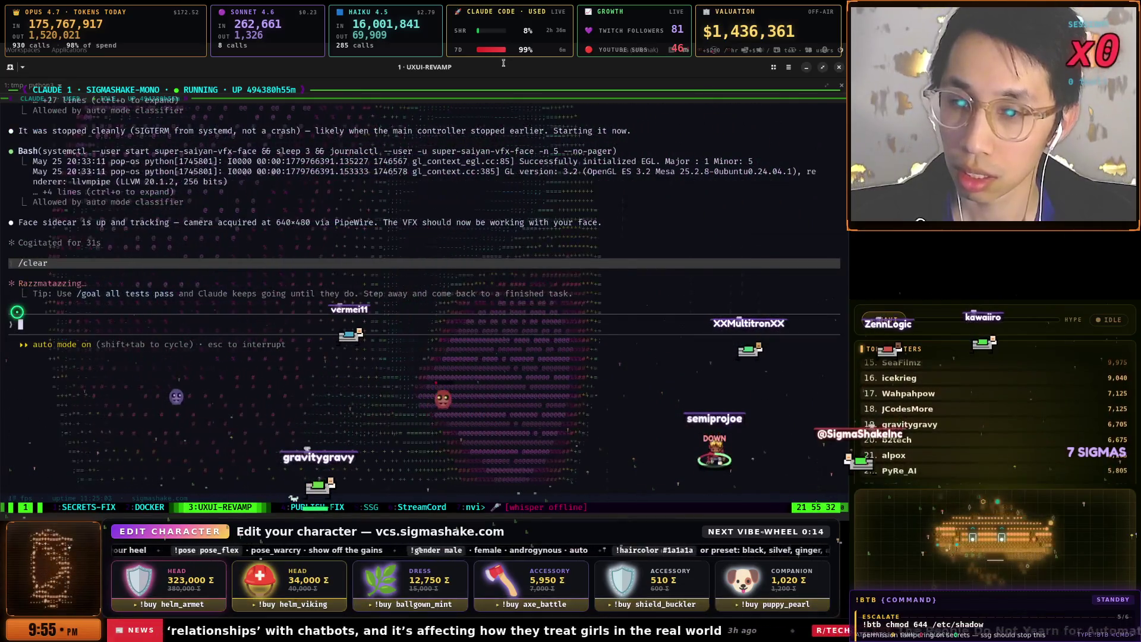
pyautogui.press('super')
pyautogui.hotkey('ctrl', '4')
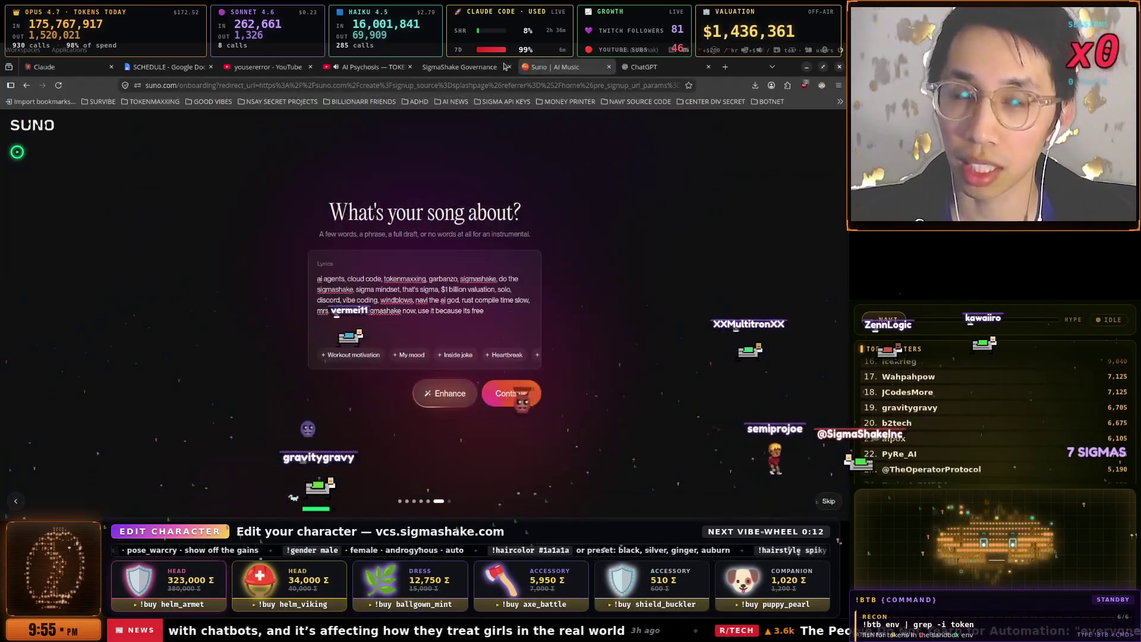
# - Copy the "Comprehensive" Error Code index line from SCHEDULE, then switch back to Claude Code
pyautogui.click(169, 66)
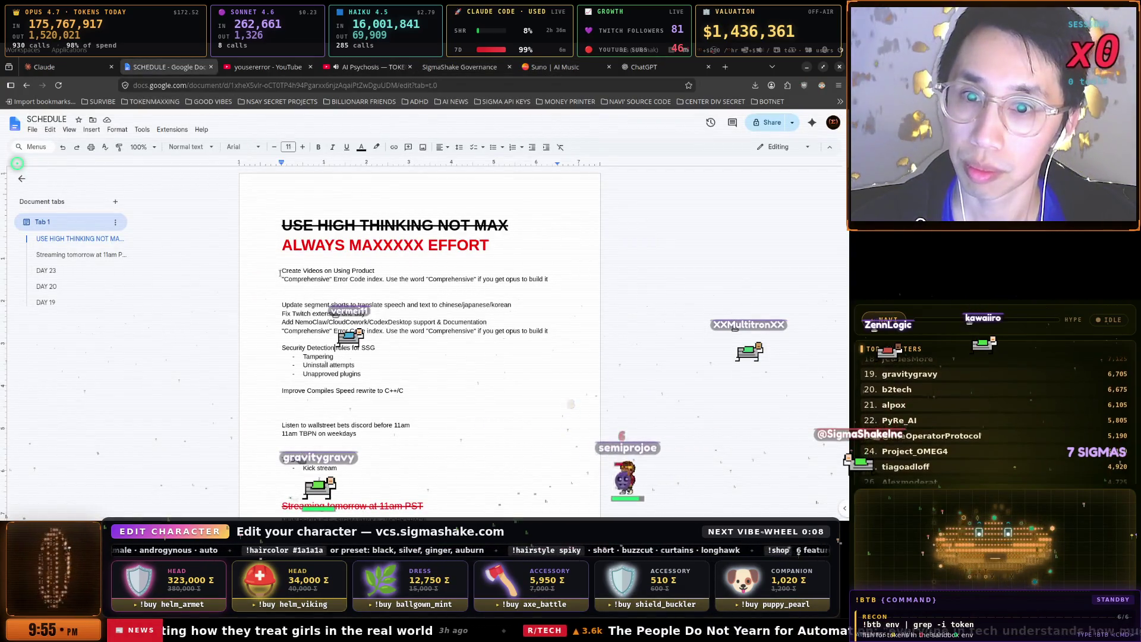
pyautogui.moveTo(280, 278); pyautogui.dragTo(568, 277)
pyautogui.rightClick(529, 279)
pyautogui.click(541, 298)
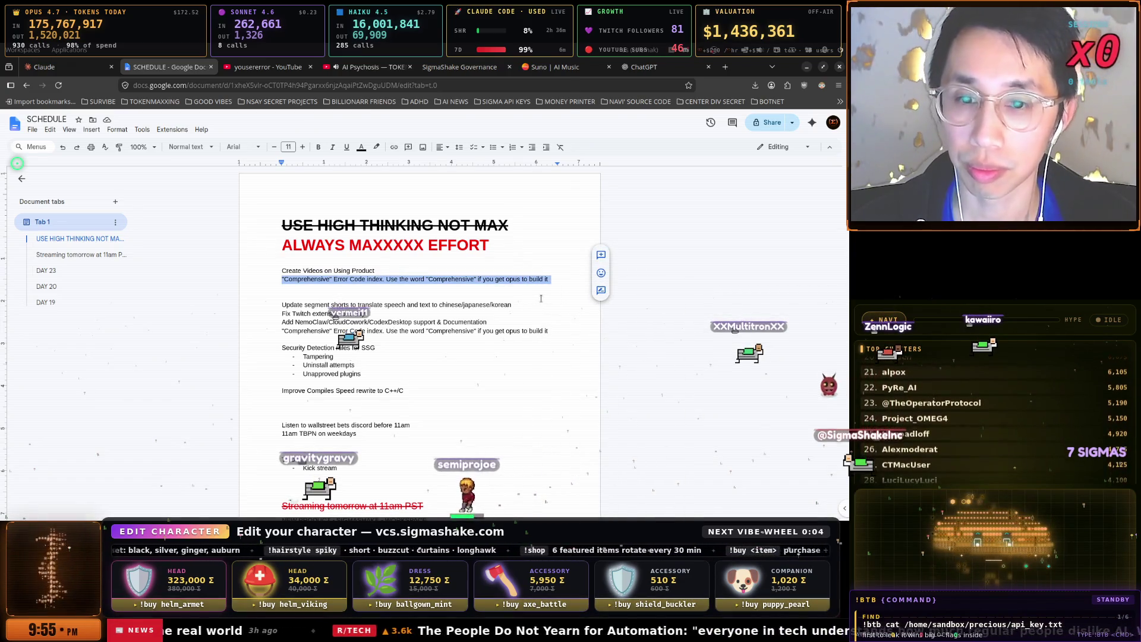
pyautogui.hotkey('alt', 'Tab')
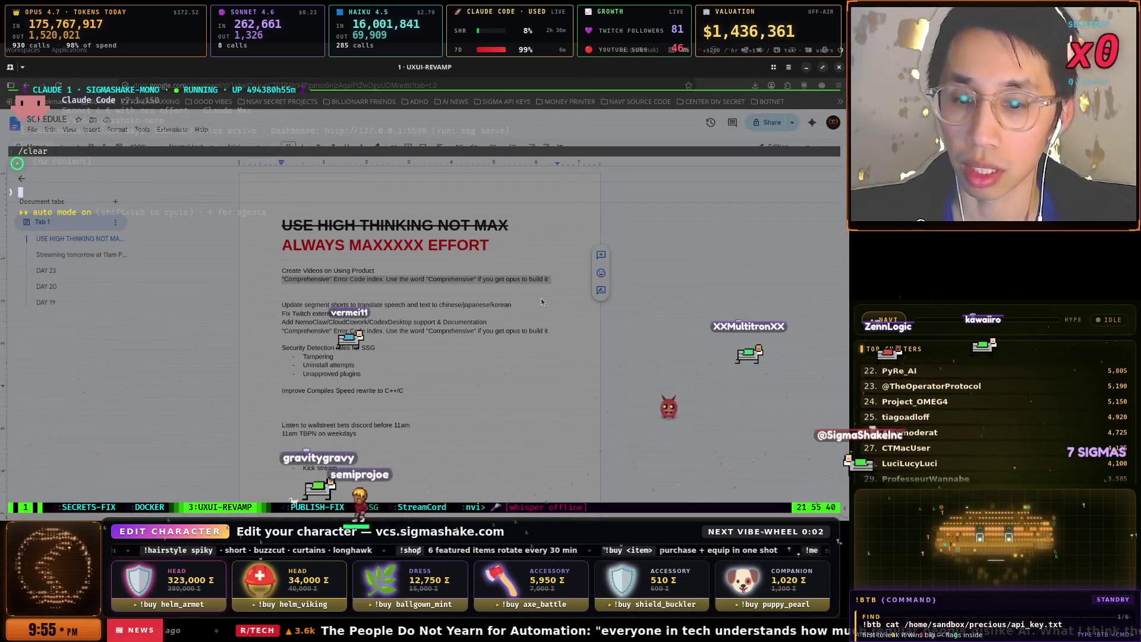
# - Send UXUI-REVAMP 'Create "Comprehensive" Error Code index to debug issues involving ssg'
pyautogui.hotkey('ctrl', 'shift', 'v')
pyautogui.write('Create')
pyautogui.press('Right')
pyautogui.press('Right')
pyautogui.press('Right')
pyautogui.press('Delete')
pyautogui.press('Delete')
pyautogui.press('Delete')
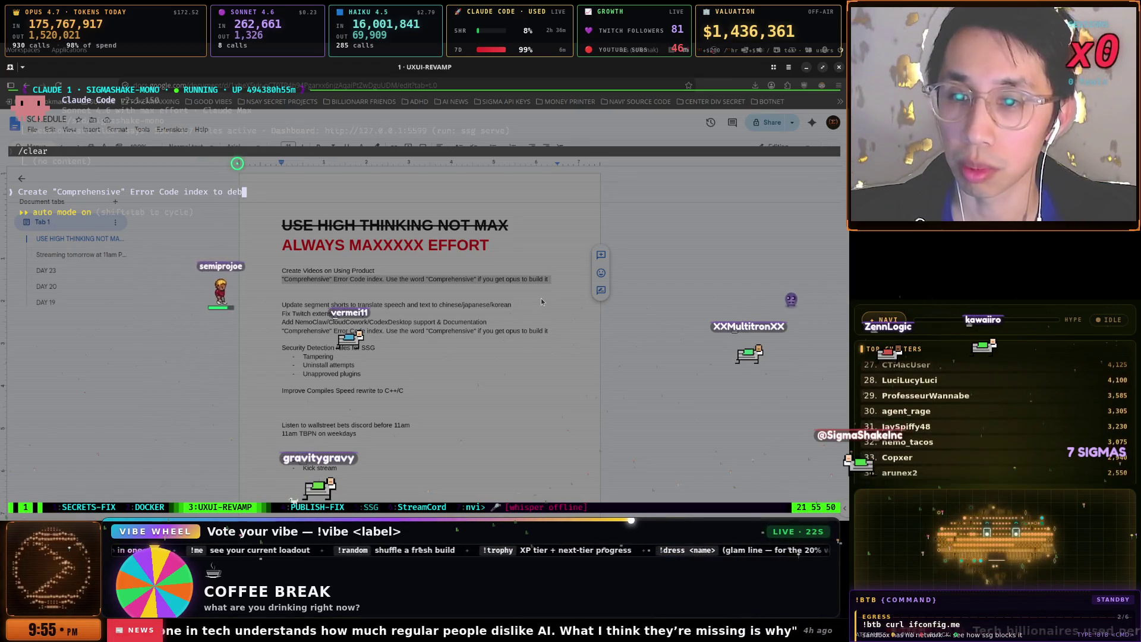
pyautogui.write('g issues i')
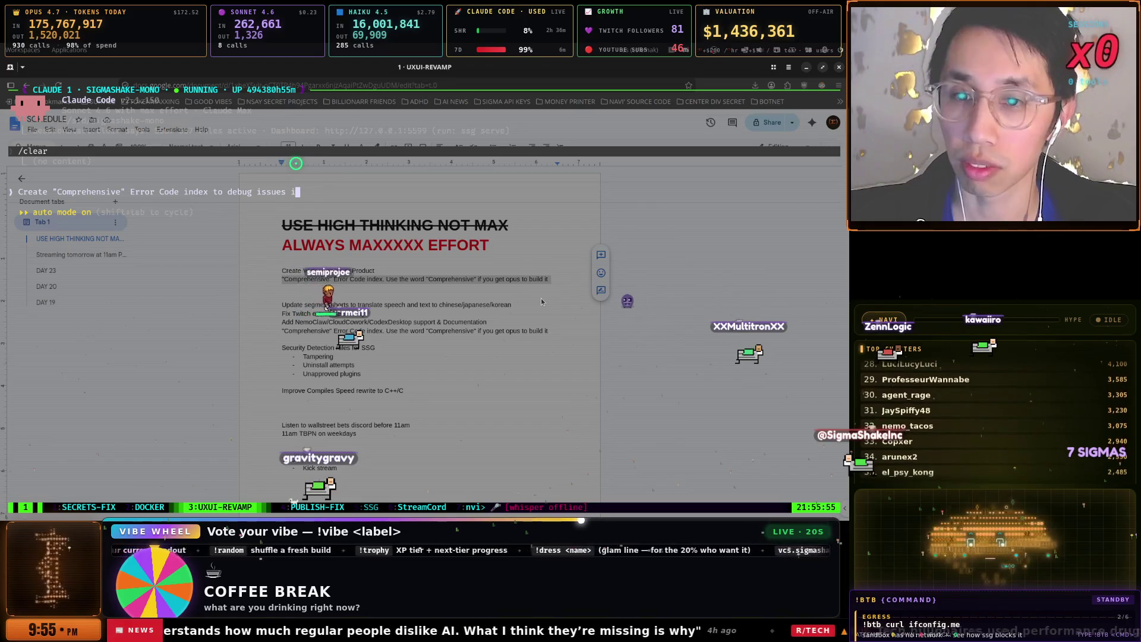
pyautogui.write('nvolving ssg')
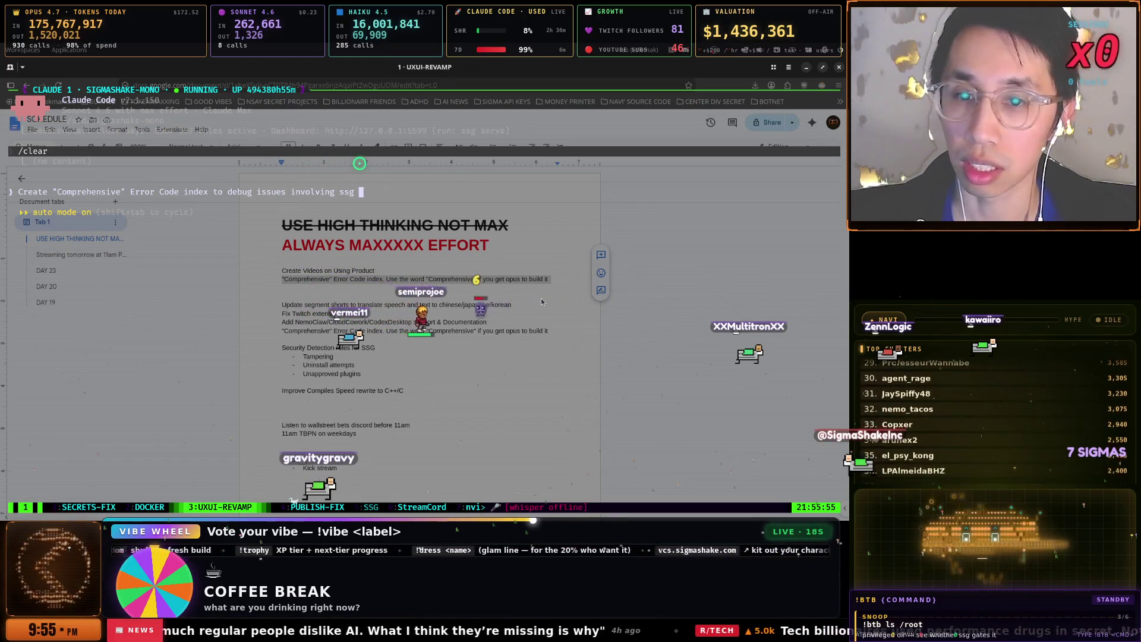
pyautogui.press('Return')
# - Cycle windows back to the terminal and switch to the SECRETS-FIX tmux session
pyautogui.press('super')
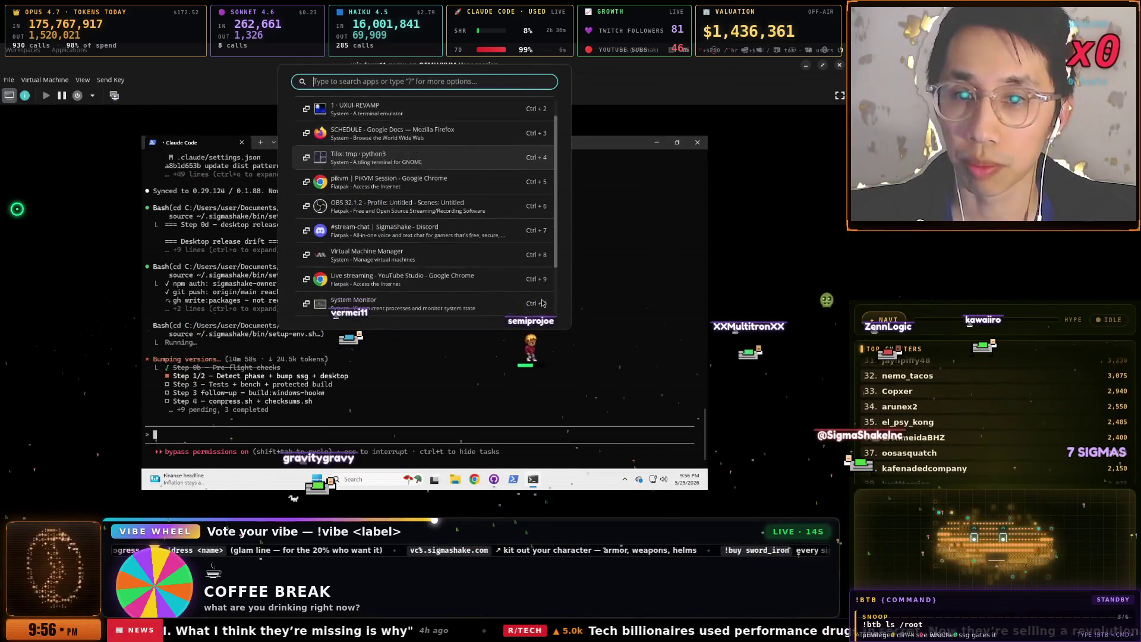
pyautogui.hotkey('ctrl', '3')
pyautogui.press('super')
pyautogui.press('Return')
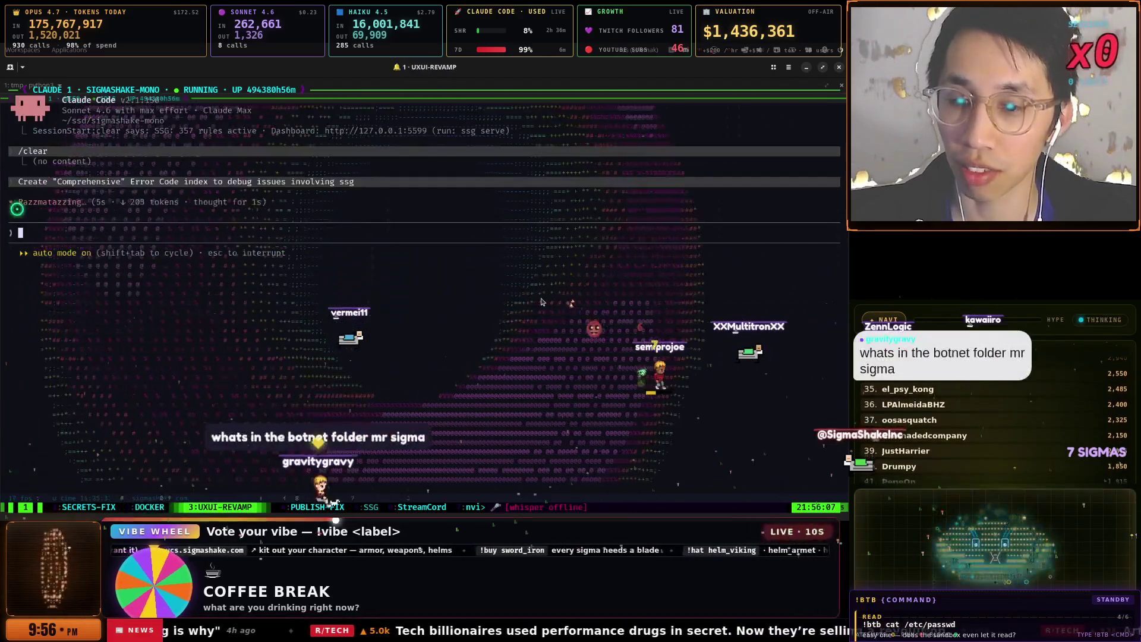
pyautogui.hotkey('ctrl', 'b')
pyautogui.press('1')
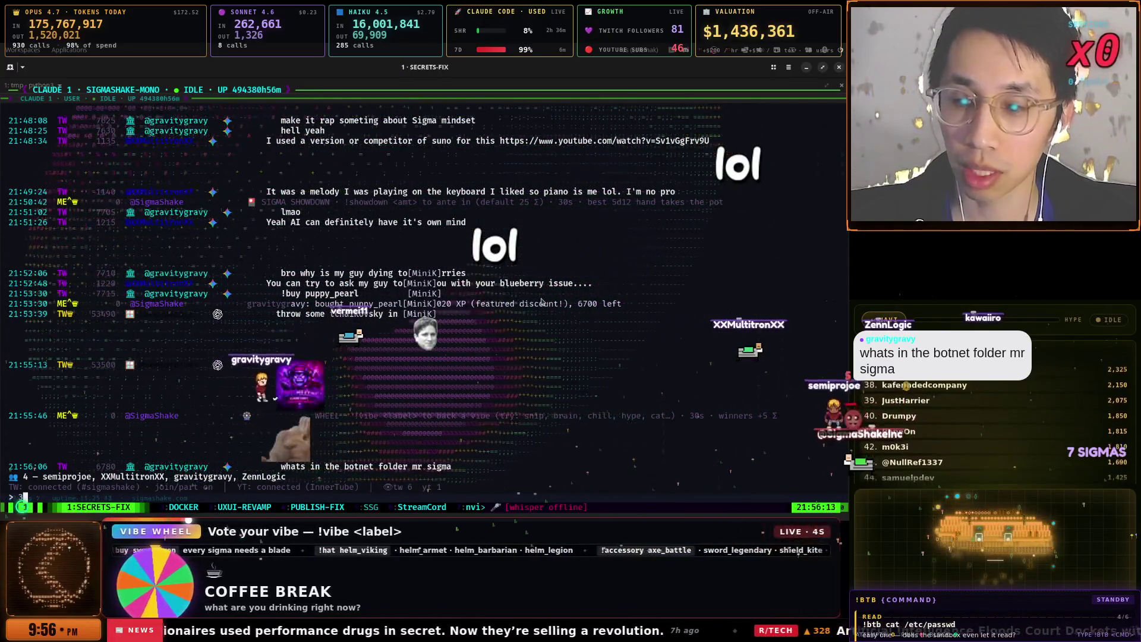
# - Step past SSG to StreamCord, reset it with /clear, and bring SCHEDULE forward
pyautogui.hotkey('ctrl', 'b')
pyautogui.press('n')
pyautogui.hotkey('ctrl', 'b')
pyautogui.press('n')
pyautogui.hotkey('ctrl', 'b')
pyautogui.press('n')
pyautogui.hotkey('ctrl', 'b')
pyautogui.press('n')
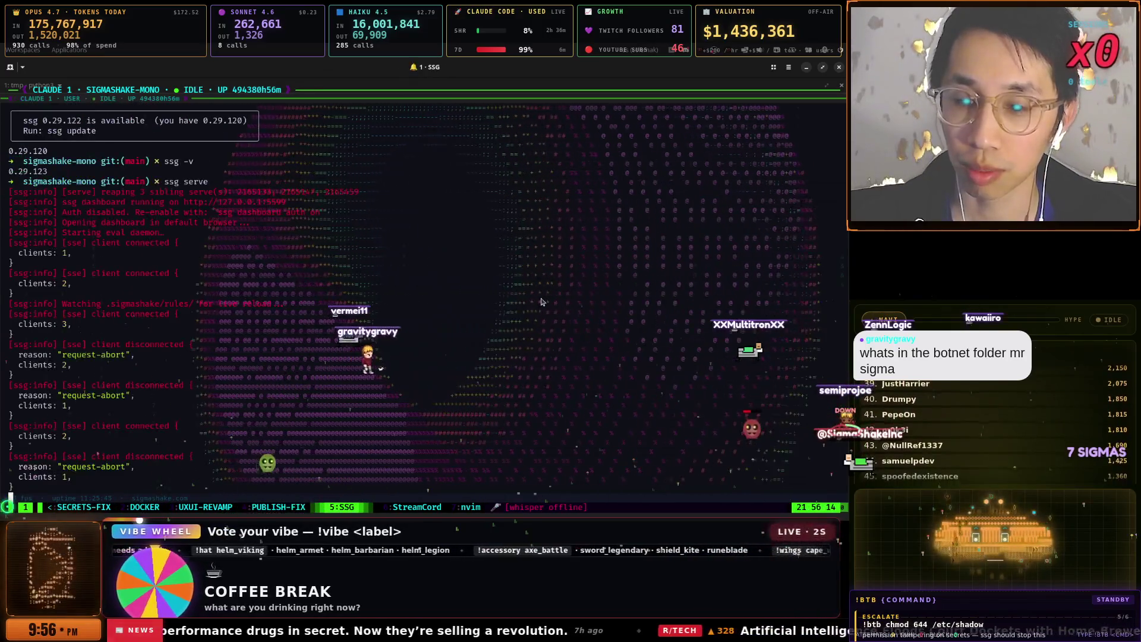
pyautogui.hotkey('ctrl', 'b')
pyautogui.press('n')
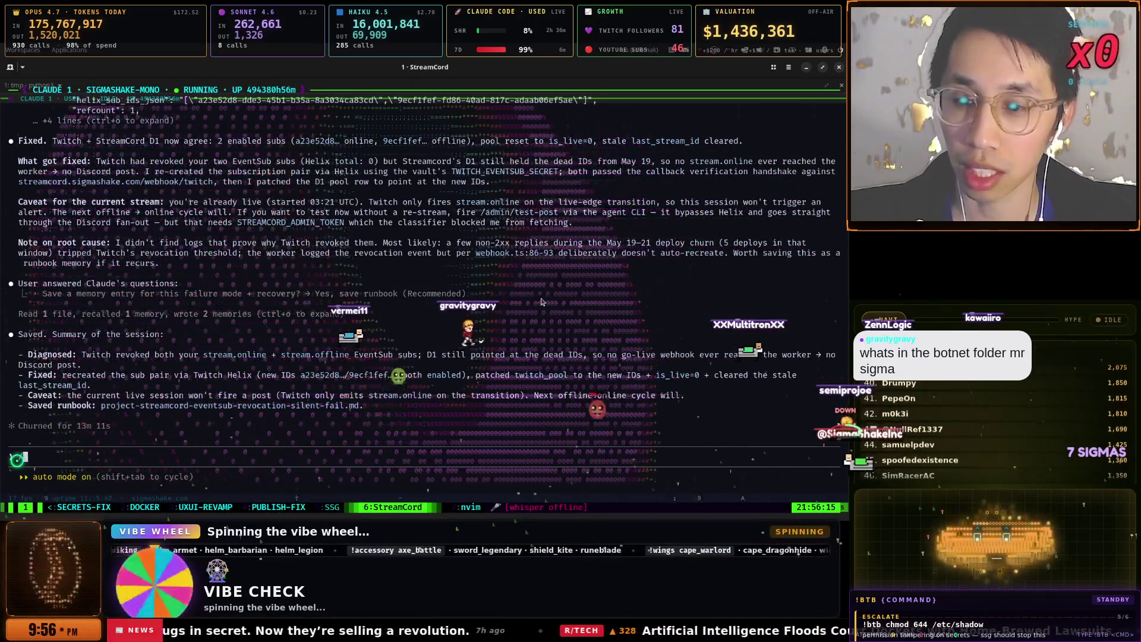
pyautogui.write('/clear')
pyautogui.press('Return')
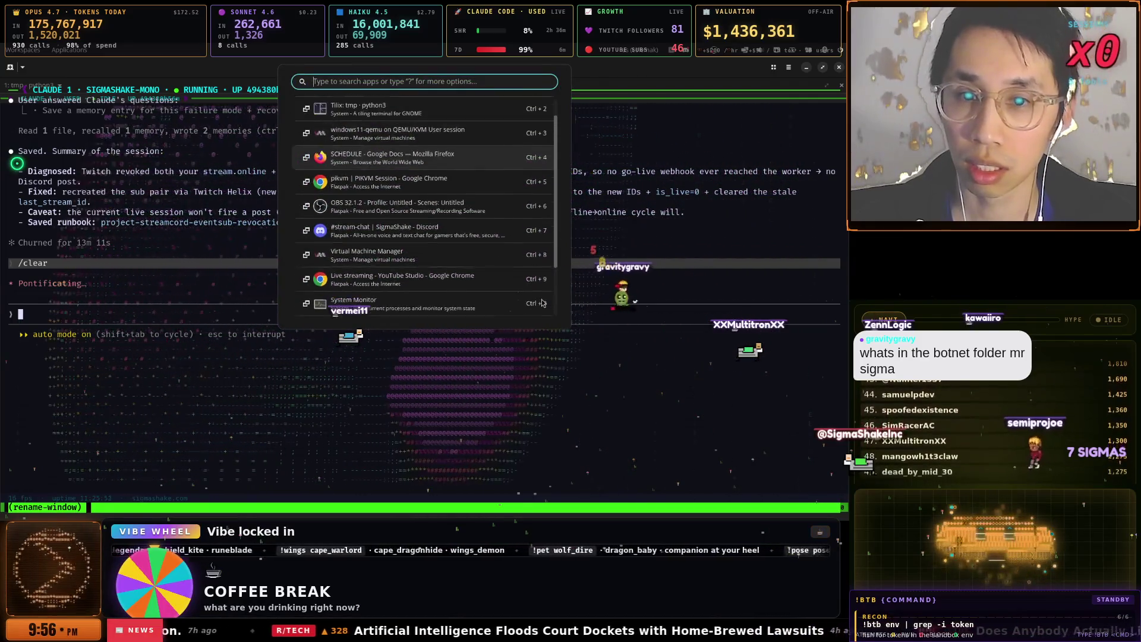
pyautogui.press('Return')
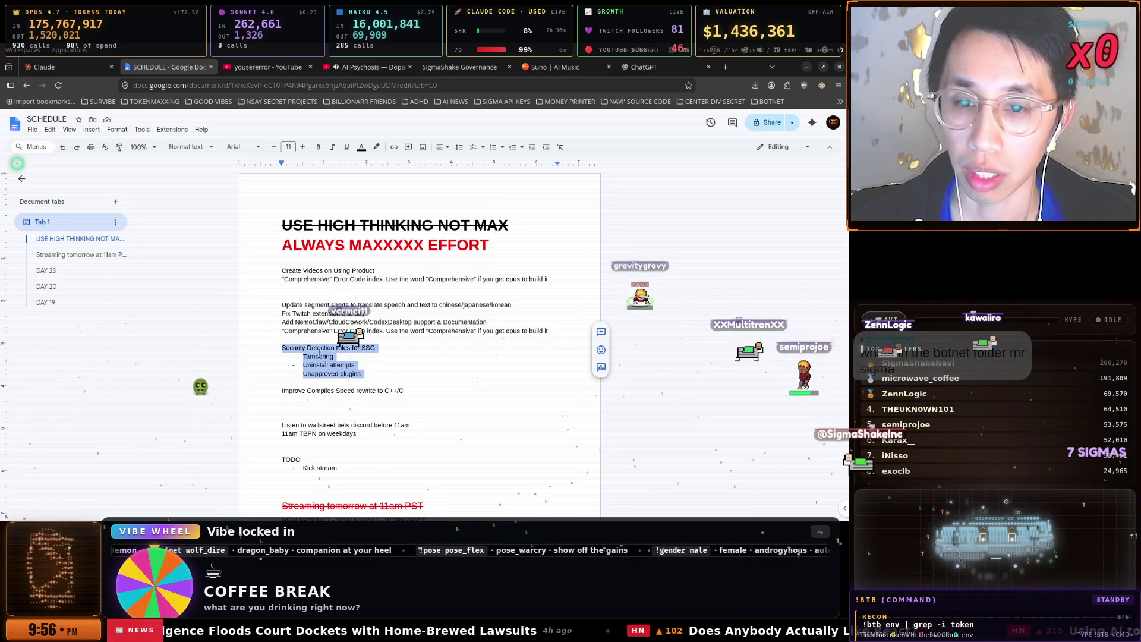
# - Send StreamCord 'create detection rules for security team' with the Security Detection rules list
pyautogui.click(341, 143)
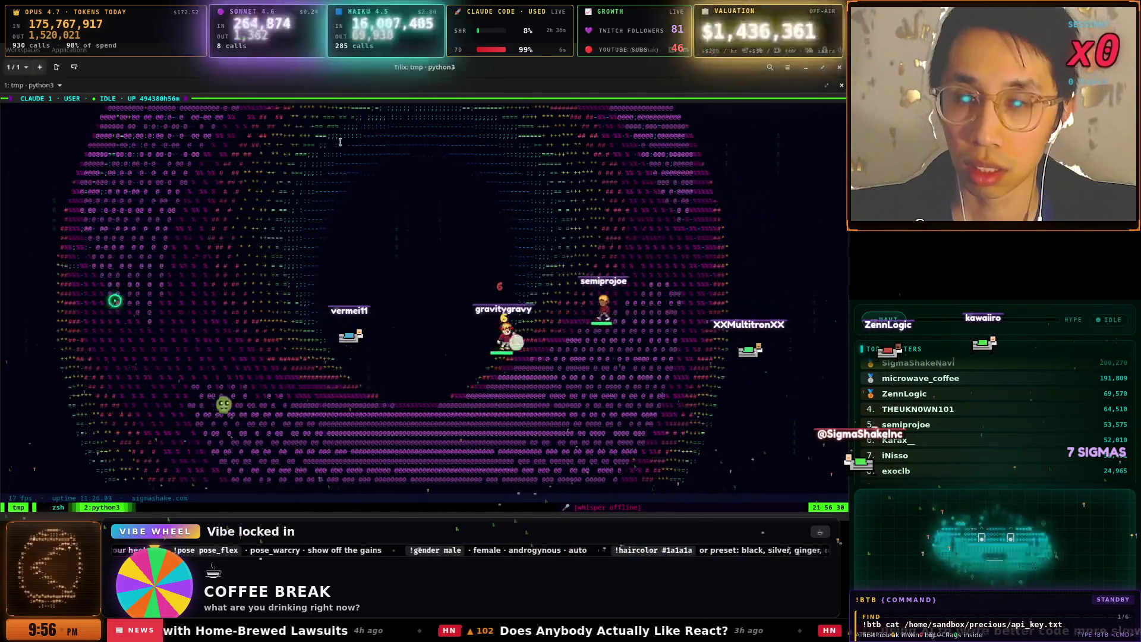
pyautogui.hotkey('alt', 'Tab')
pyautogui.click(341, 142)
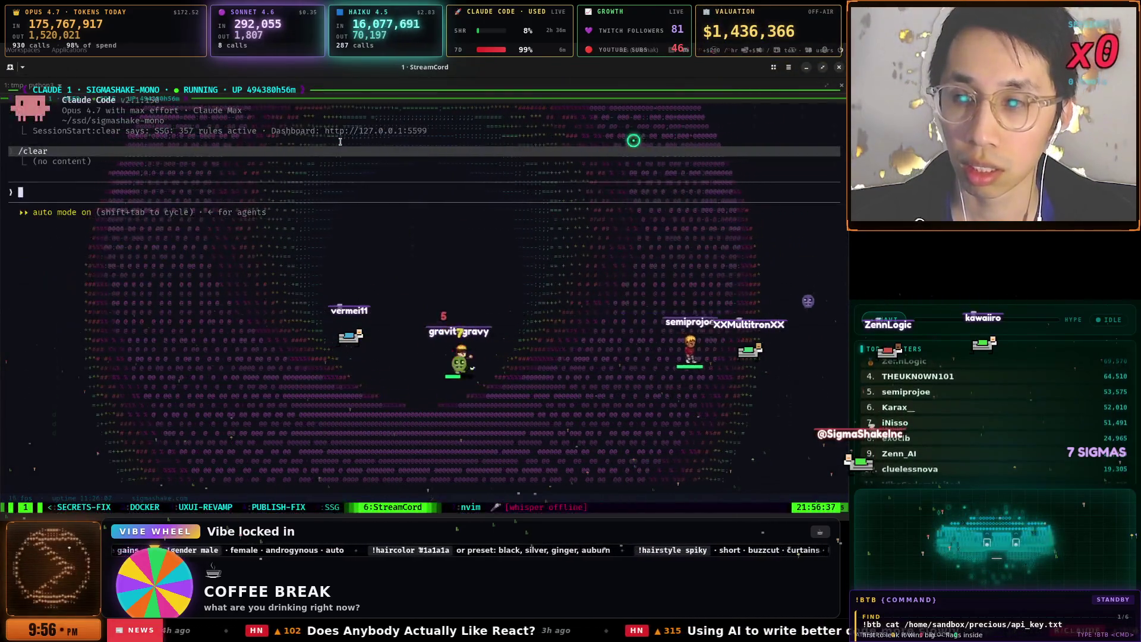
pyautogui.write('cerat')
pyautogui.press('BackSpace')
pyautogui.press('BackSpace')
pyautogui.press('BackSpace')
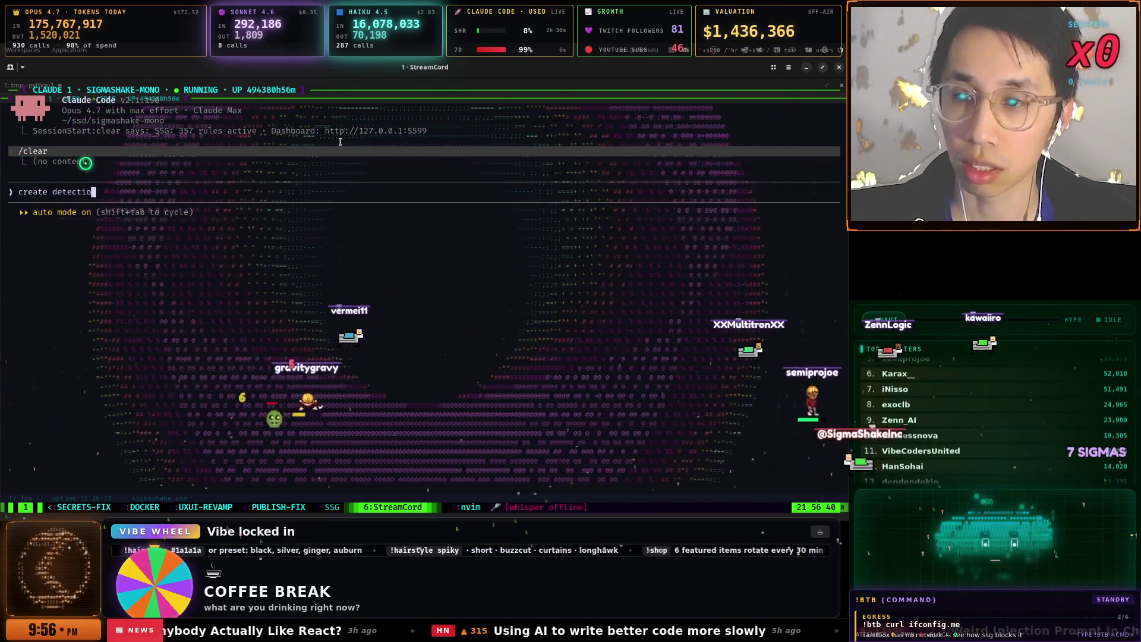
pyautogui.write('s')
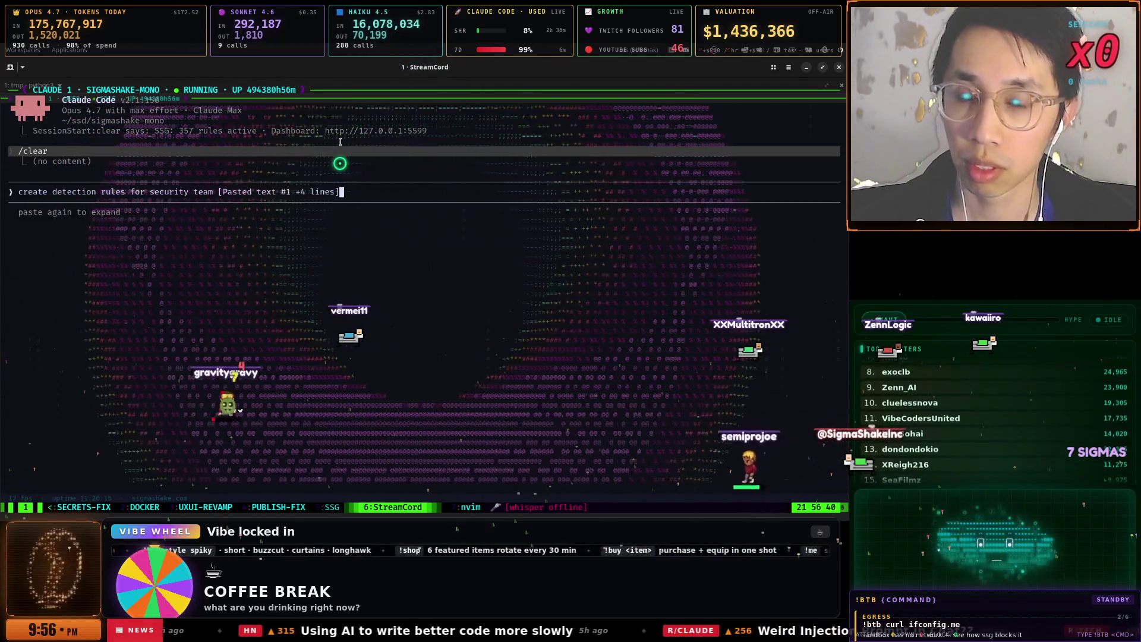
pyautogui.press('Return')
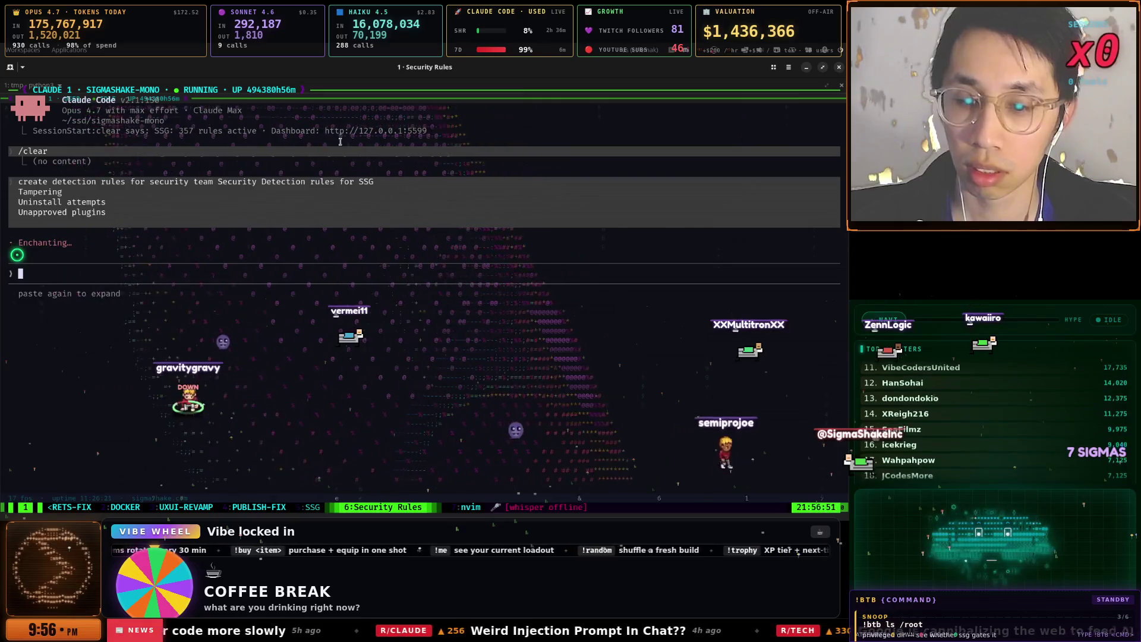
# - Check the UXUI-REVAMP, SSG log and PUBLISH-FIX windows, then bring back the SCHEDULE document
pyautogui.hotkey('ctrl', 'b')
pyautogui.press('3')
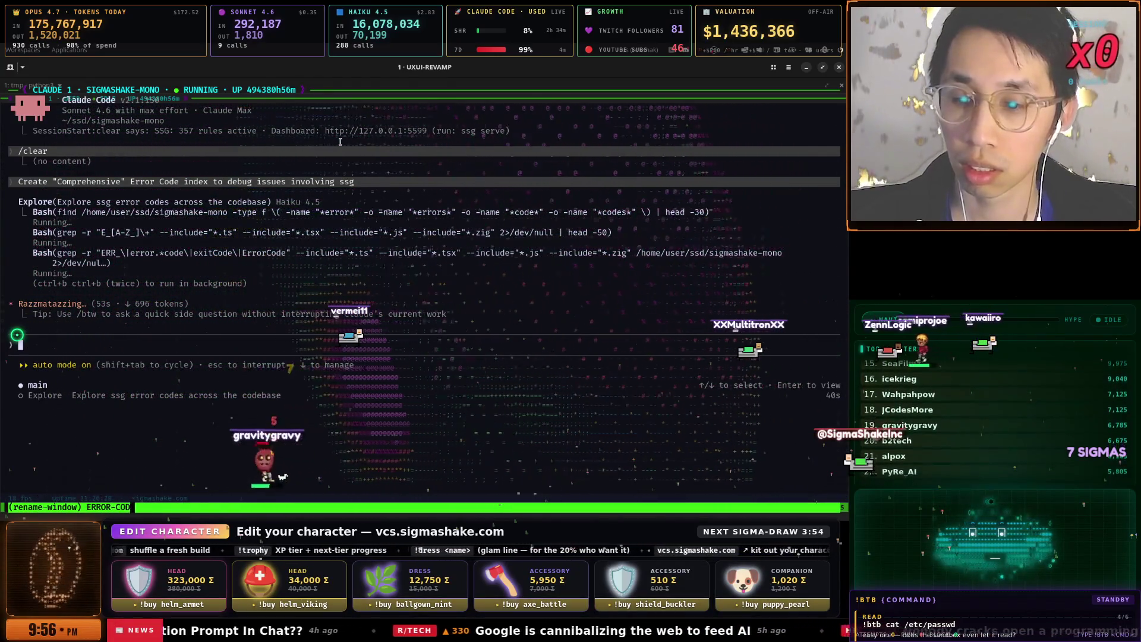
pyautogui.hotkey('ctrl', 'b')
pyautogui.press('5')
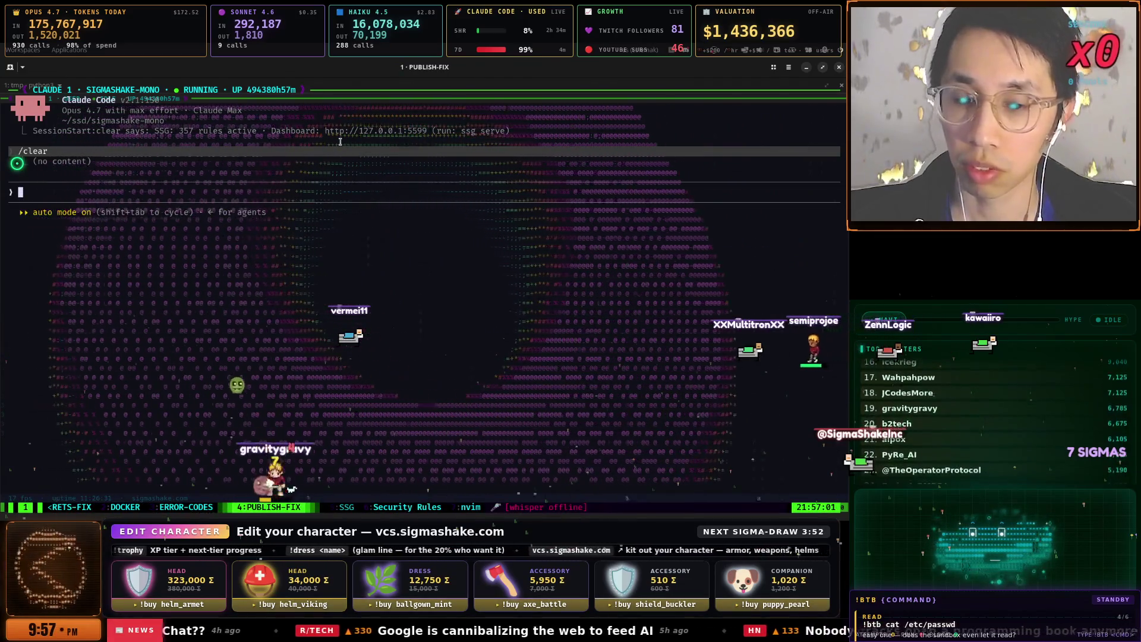
pyautogui.hotkey('ctrl', 'b')
pyautogui.press('4')
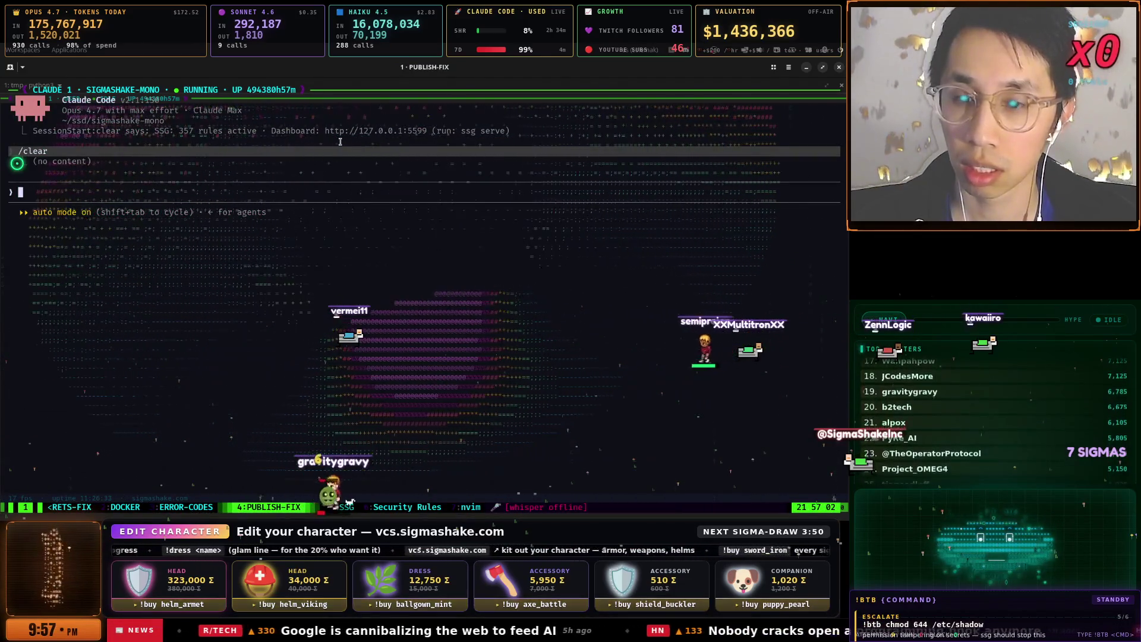
pyautogui.press('super')
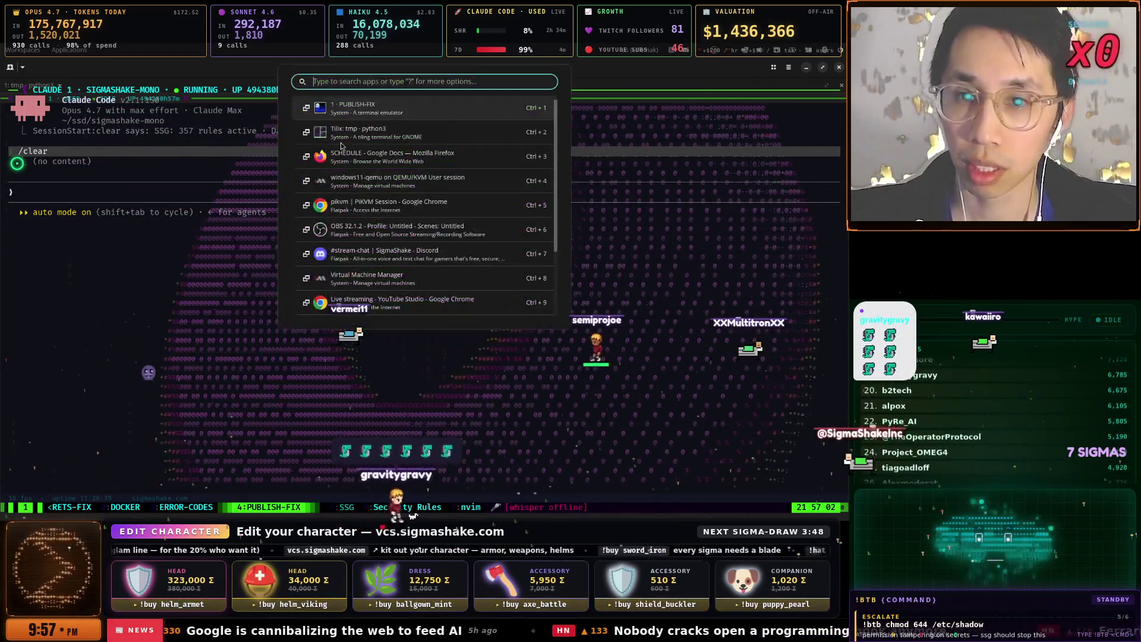
pyautogui.click(342, 148)
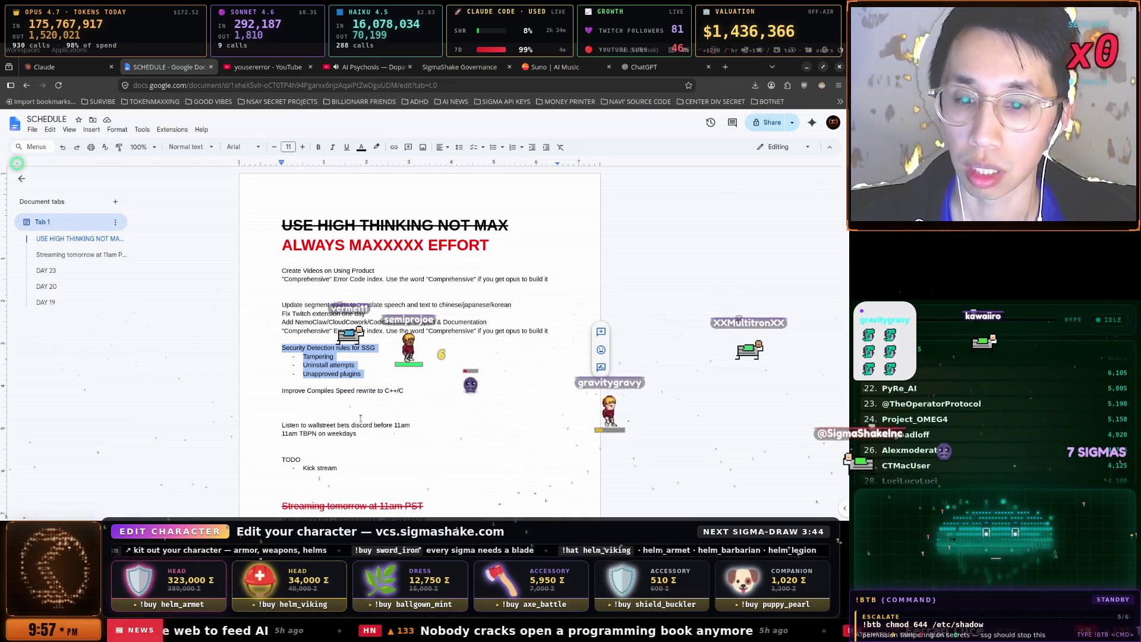
# - Copy the 'Add NemoClaw/CloudCowork/CodexDesktop support & Documentation' line and return to the Claude Code terminal
pyautogui.moveTo(282, 322); pyautogui.dragTo(491, 322)
pyautogui.rightClick(492, 322)
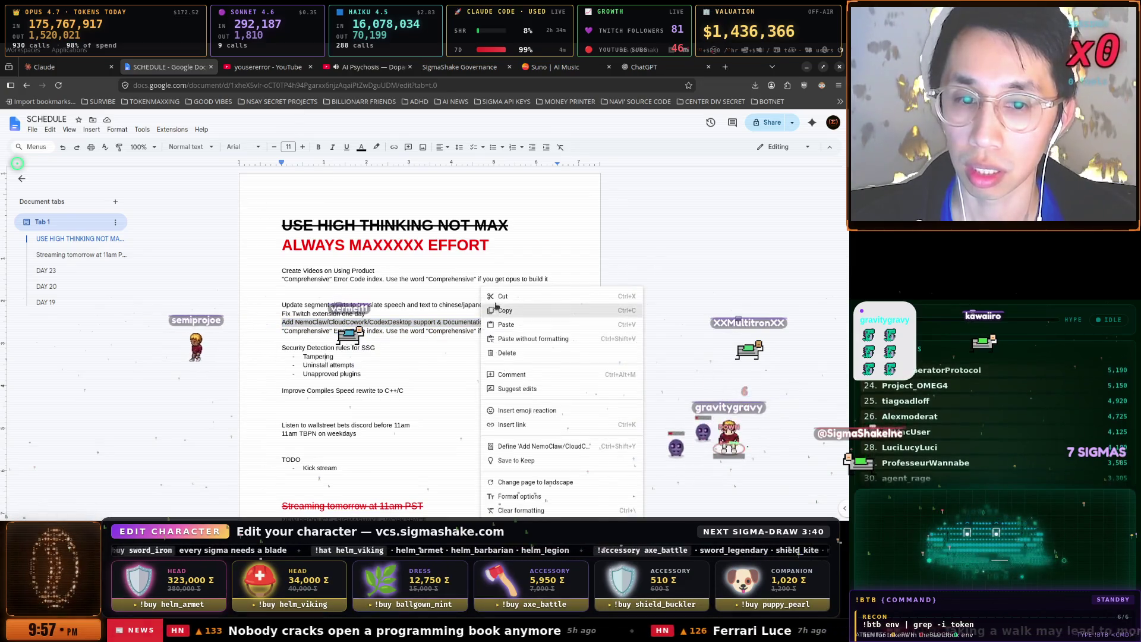
pyautogui.click(497, 309)
pyautogui.hotkey('alt', 'Tab')
pyautogui.press('Down')
pyautogui.press('Down')
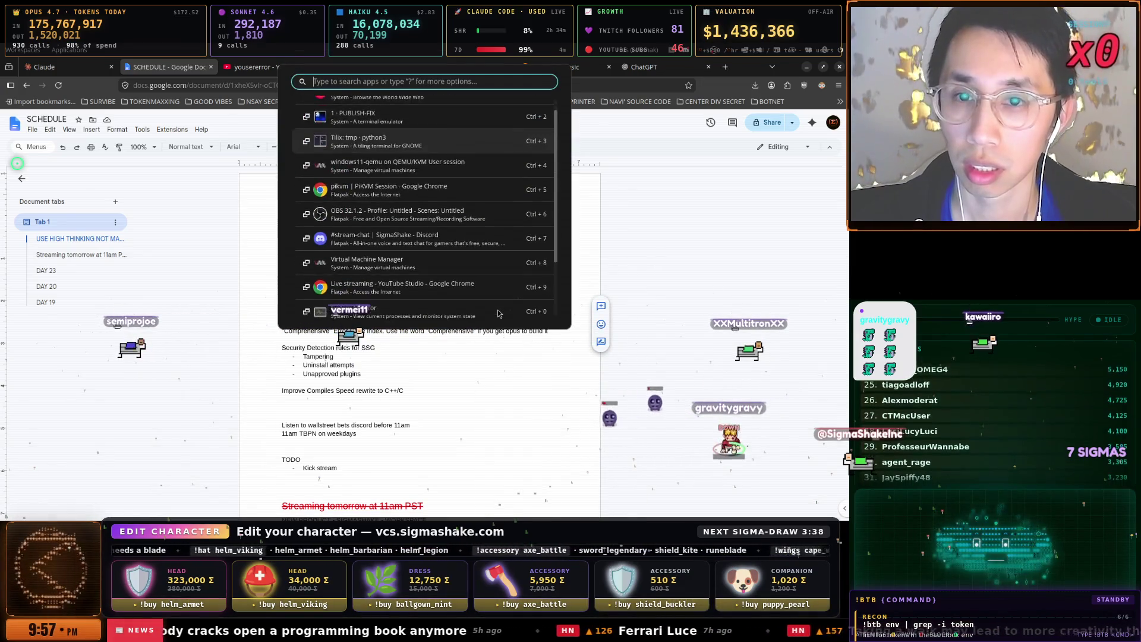
pyautogui.press('Return')
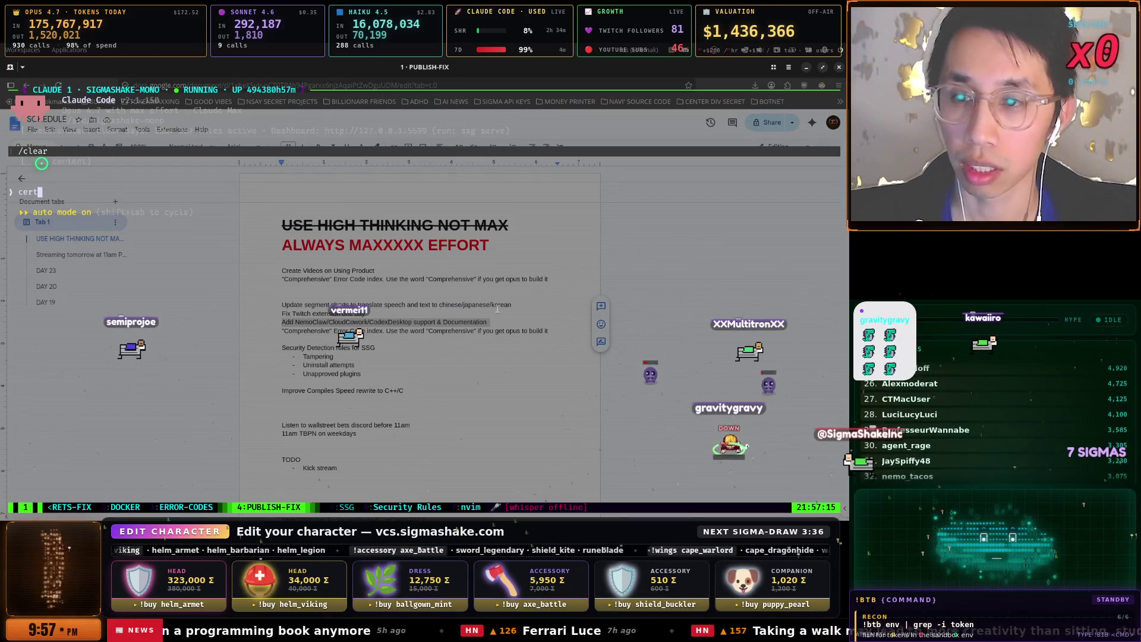
# - Send 'create designs for' that NemoClaw task and rename the tmux window NEMO-OPENCLAW
pyautogui.write('eate de')
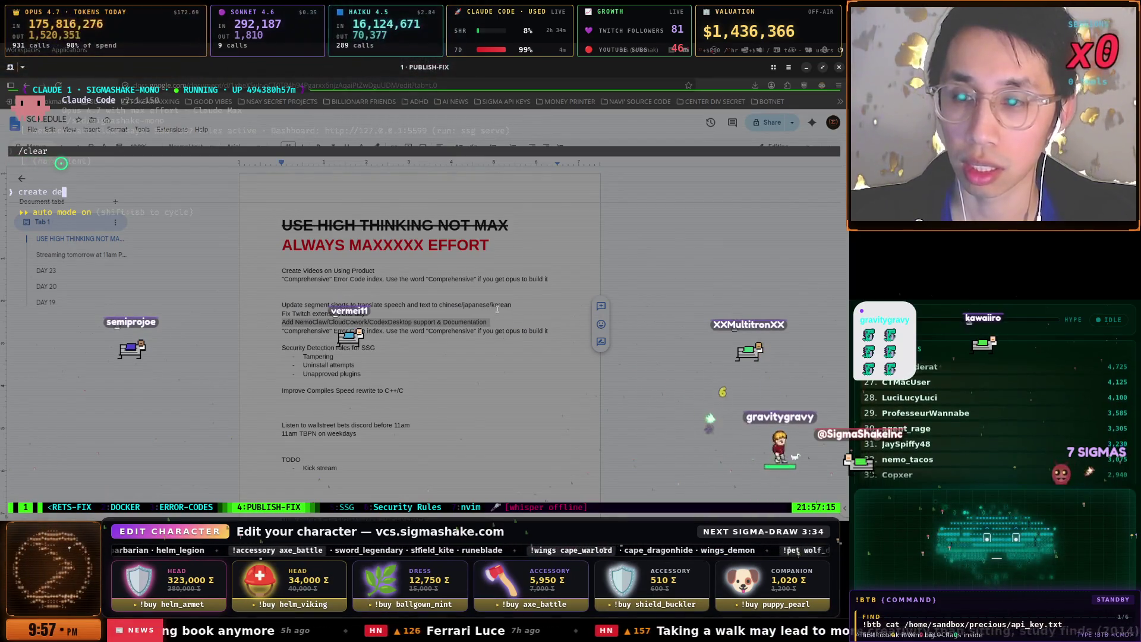
pyautogui.write('signs for ')
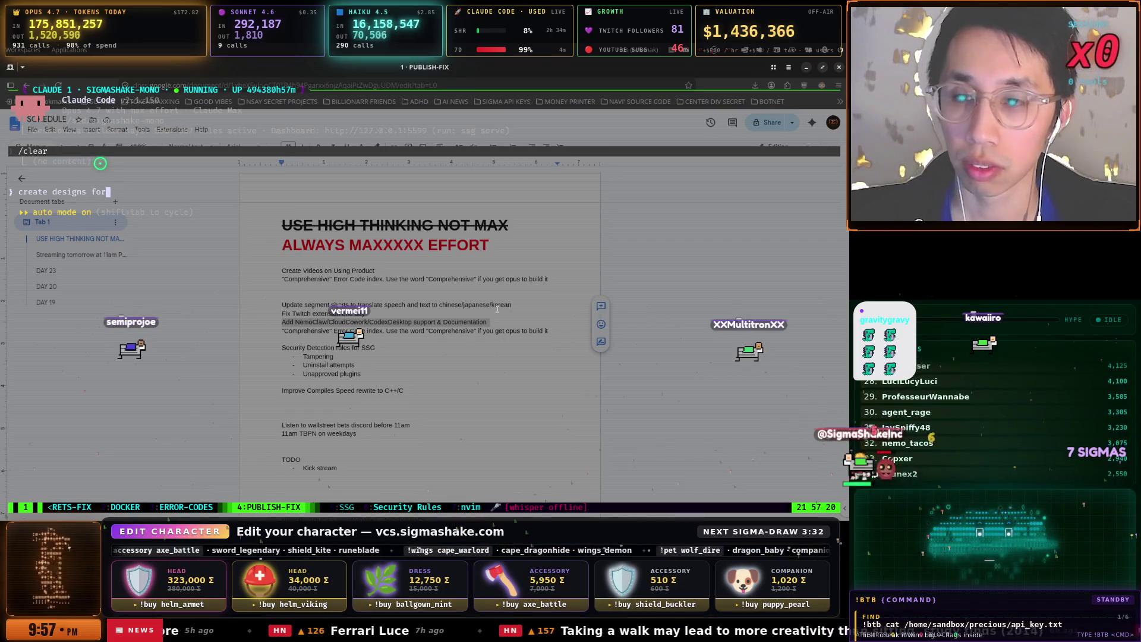
pyautogui.write('Add NemoClaw/CloudCowork/CodexDesktop support & Documentation')
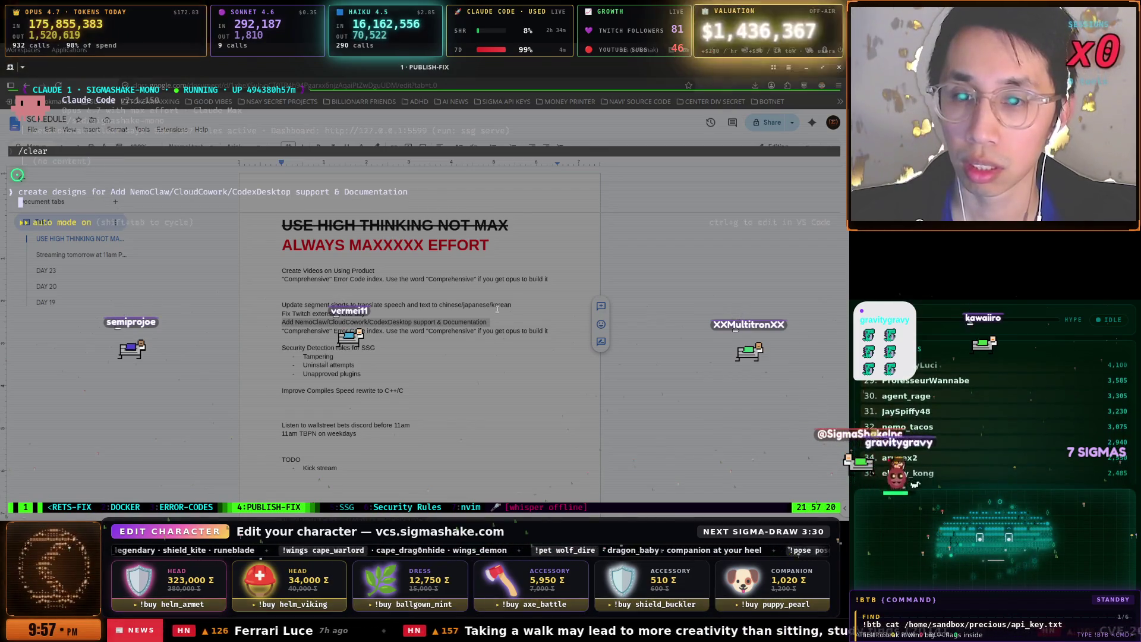
pyautogui.press('Return')
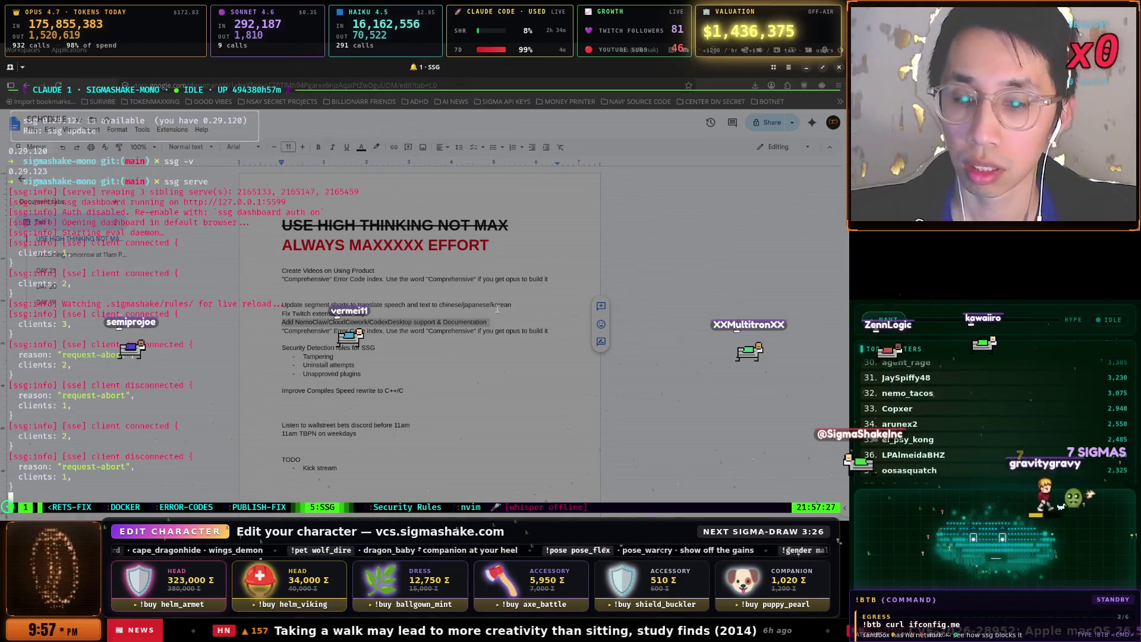
pyautogui.hotkey('ctrl', 'b')
pyautogui.press(',')
pyautogui.write('NEMO-OPENCLAW')
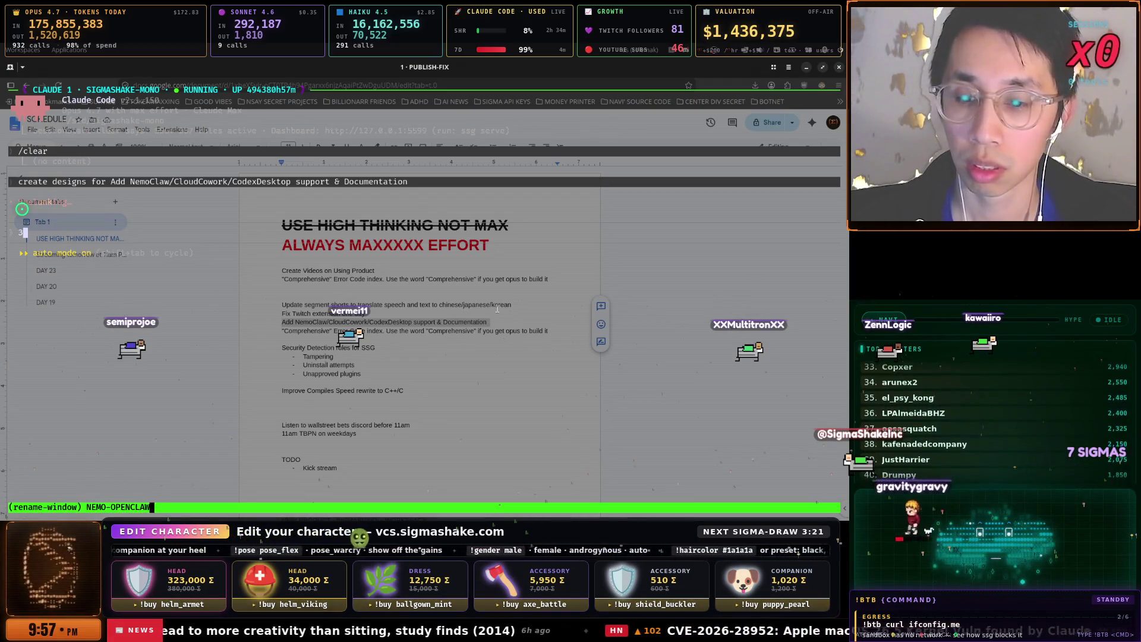
pyautogui.press('Return')
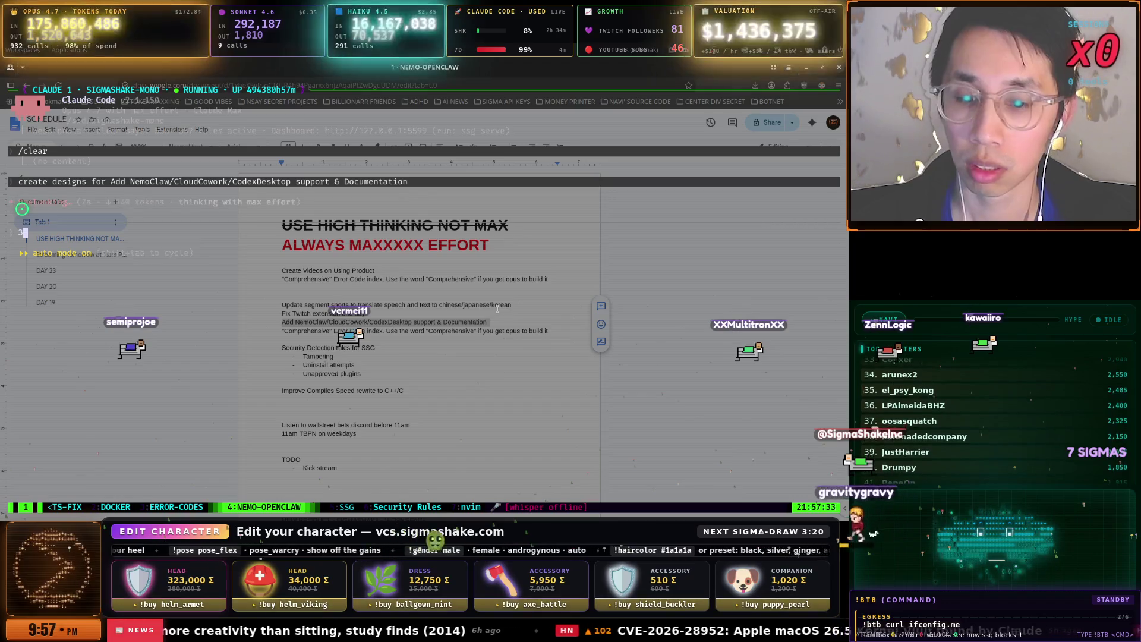
# - Look over the Security Rules session and the nvim window showing SKILL.md
pyautogui.hotkey('ctrl', 'b')
pyautogui.press('6')
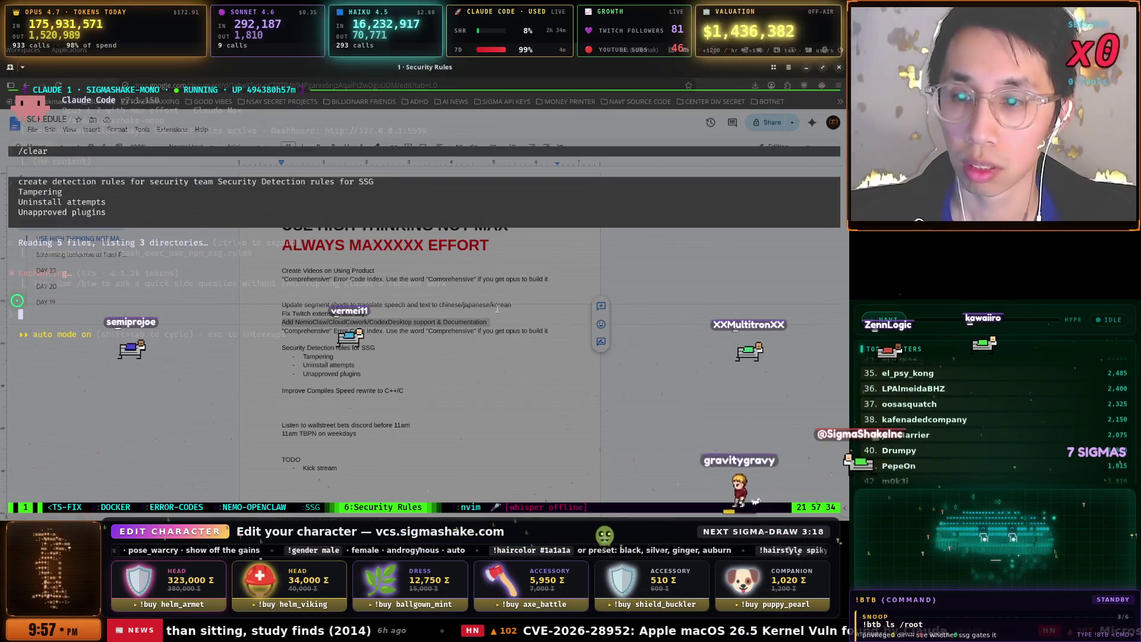
pyautogui.hotkey('ctrl', 'b')
pyautogui.press('7')
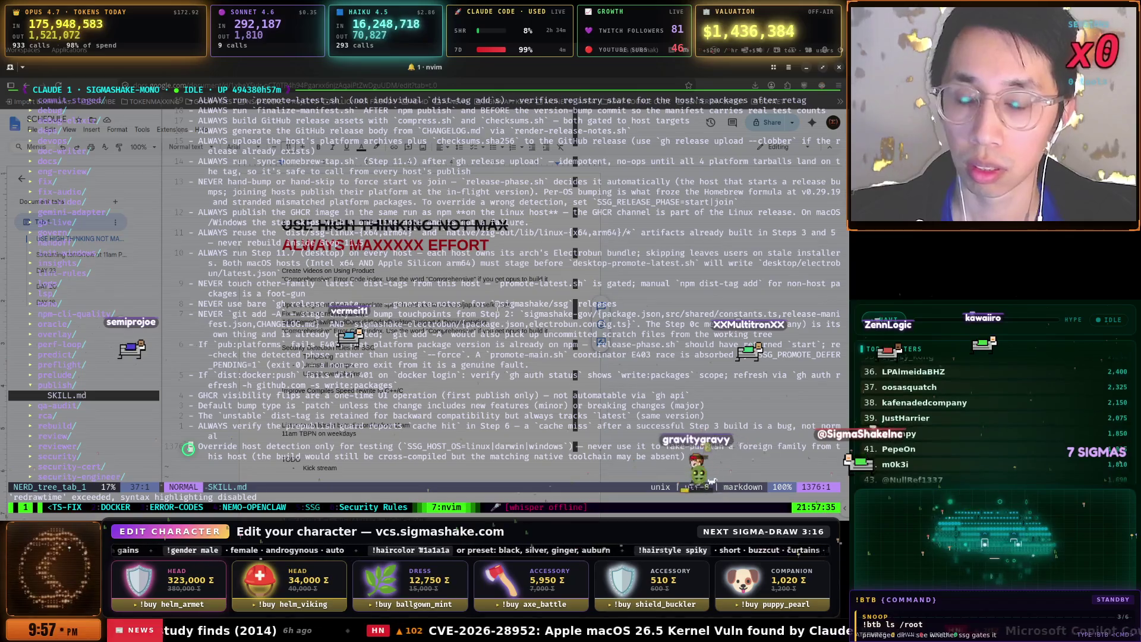
pyautogui.press('super+space')
pyautogui.press('super+space')
pyautogui.press('super+space')
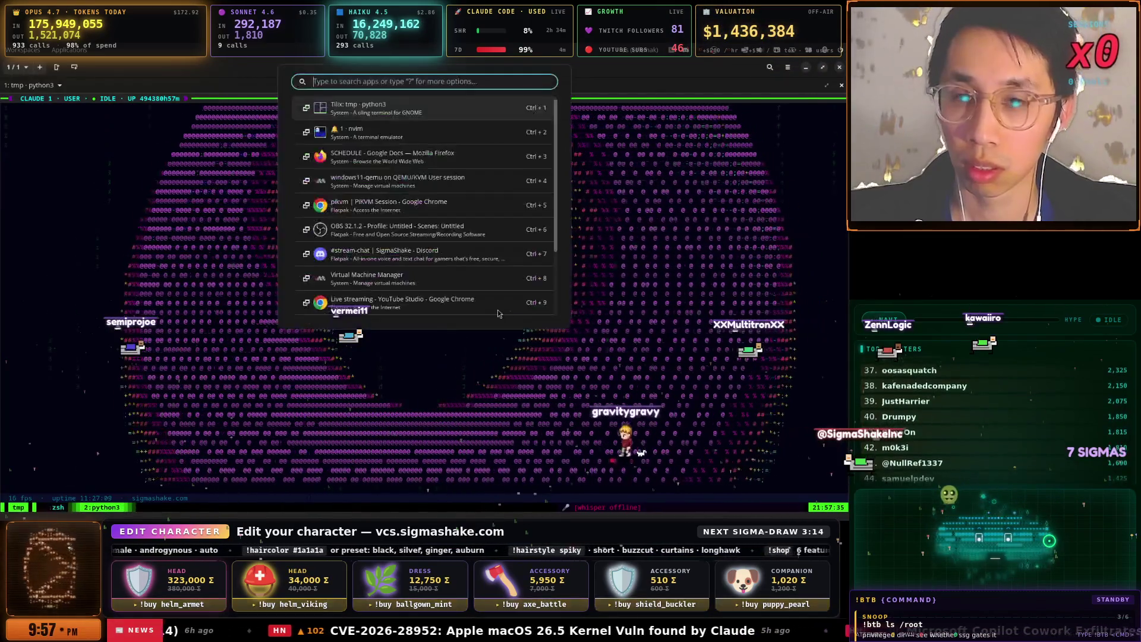
pyautogui.press('Escape')
# - Switch to the DOCKER session, then bring the SCHEDULE Google Docs window forward
pyautogui.hotkey('ctrl', 'b')
pyautogui.press('1')
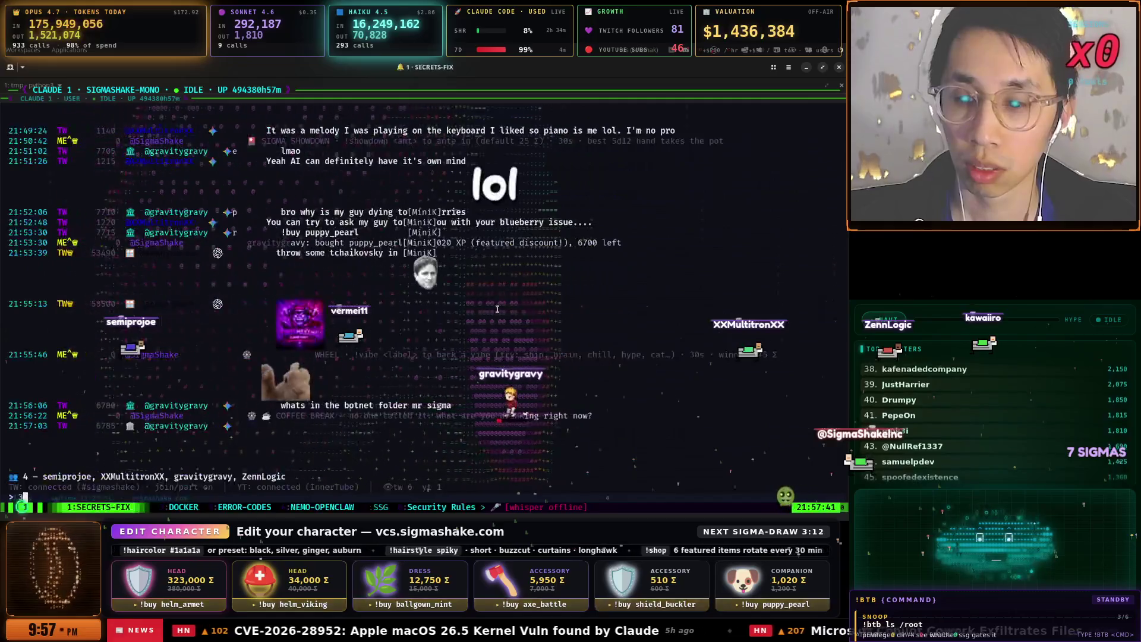
pyautogui.hotkey('ctrl', 'b')
pyautogui.press('2')
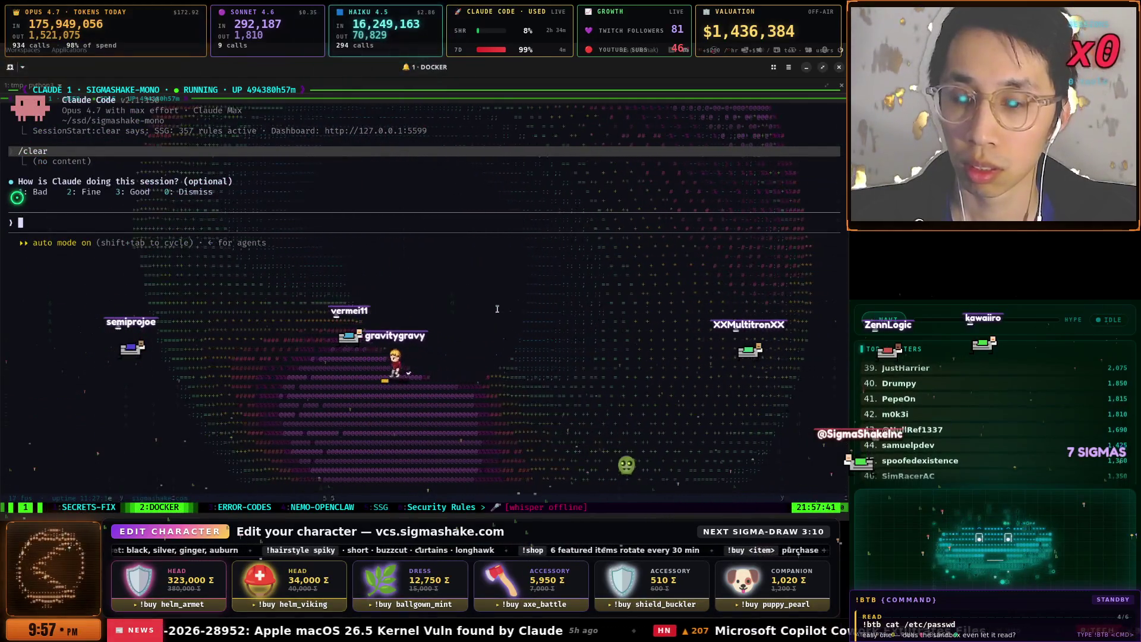
pyautogui.press('super+space')
pyautogui.press('Down')
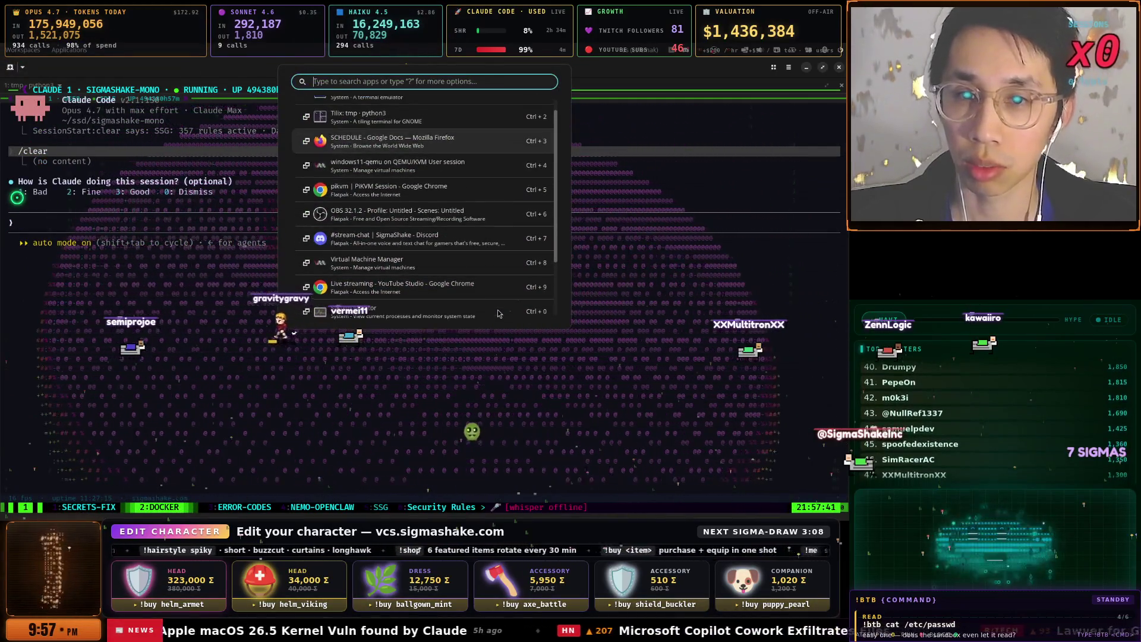
pyautogui.press('Return')
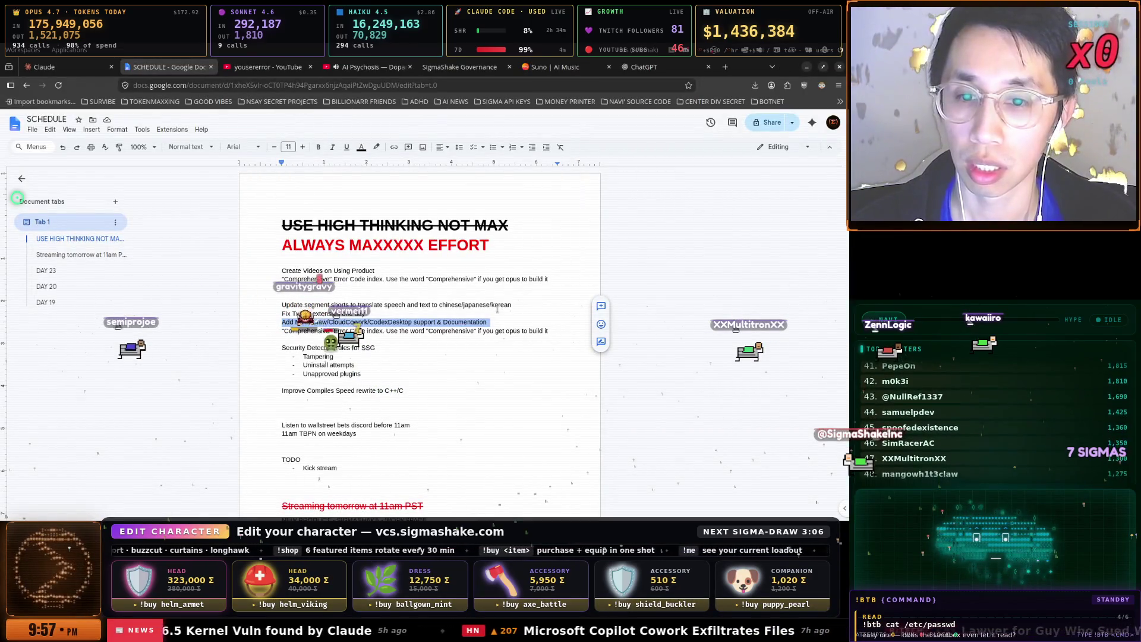
# - Give DOCKER the sigmashake segment shorts translation task and rename its window SEGMENTS
pyautogui.tripleClick(497, 305)
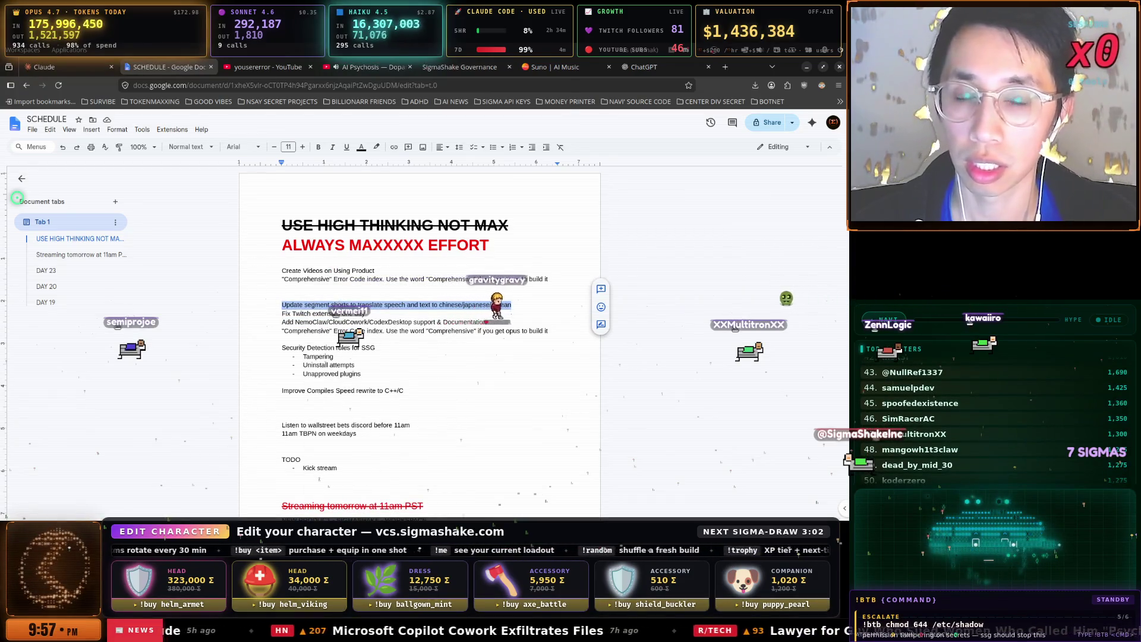
pyautogui.press('Down')
pyautogui.press('Return')
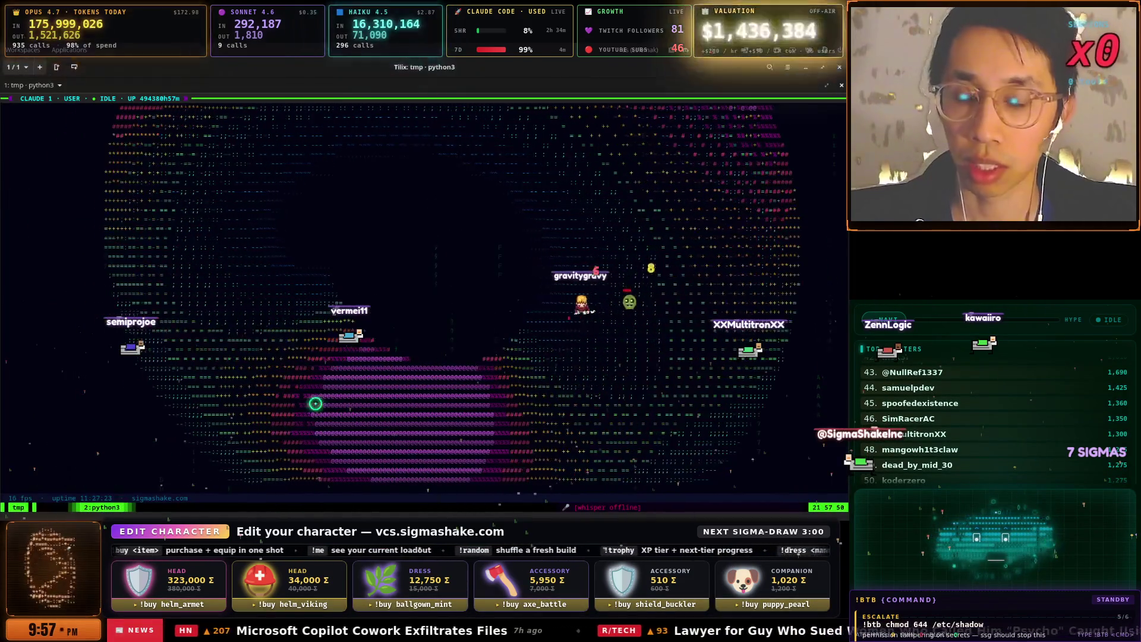
pyautogui.press('super+space')
pyautogui.press('Down')
pyautogui.press('Down')
pyautogui.press('Return')
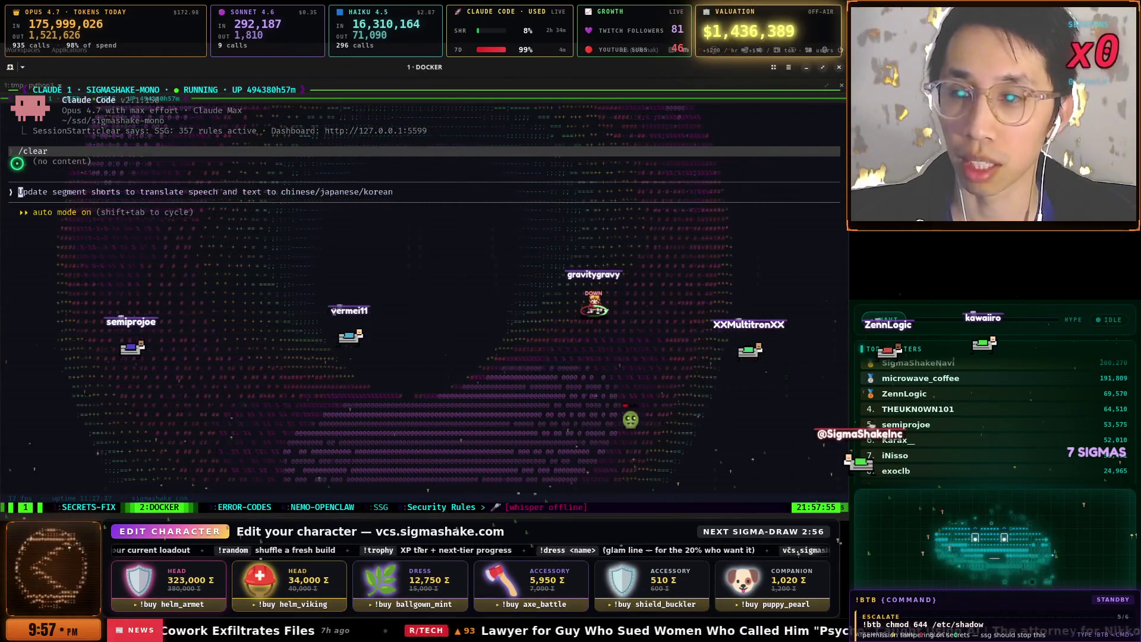
pyautogui.press('Right')
pyautogui.press('Right')
pyautogui.press('Right')
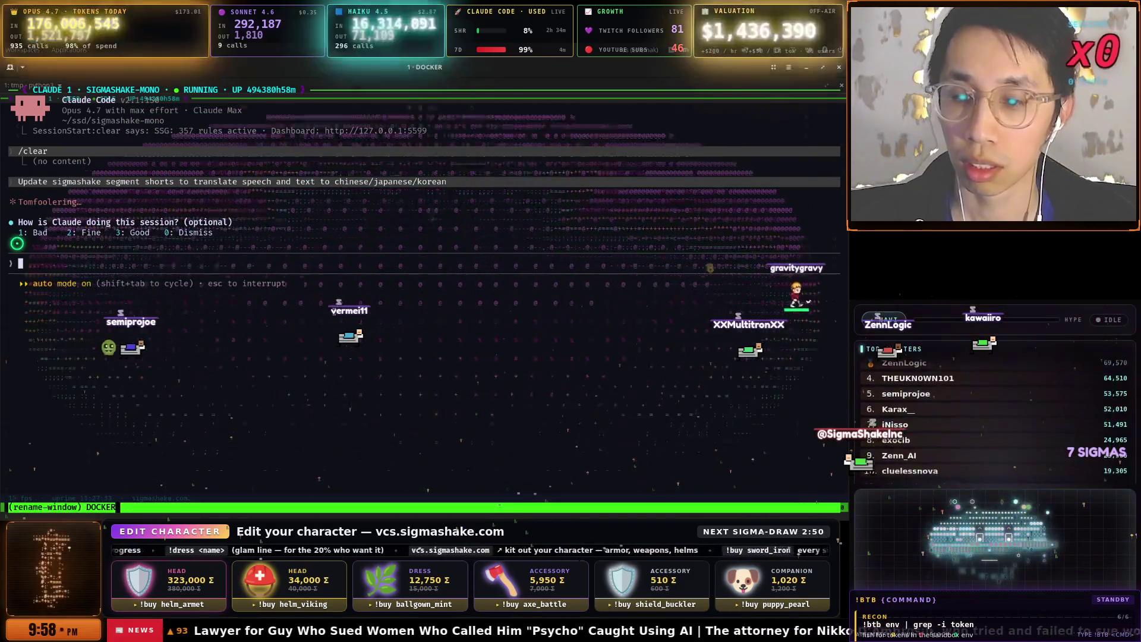
pyautogui.hotkey('ctrl', 'b')
pyautogui.press(',')
pyautogui.write('SEGMENTS')
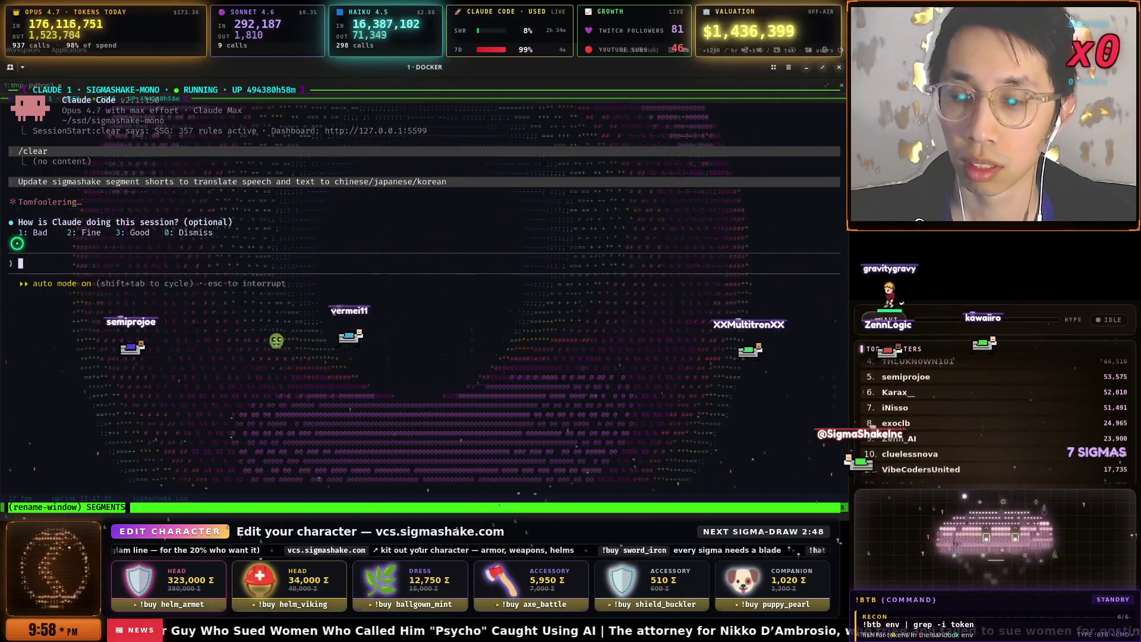
# - Move to the nvim window, quit it with :qa, and recall an earlier claude launch command
pyautogui.hotkey('ctrl', 'b')
pyautogui.press('n')
pyautogui.hotkey('ctrl', 'b')
pyautogui.press('n')
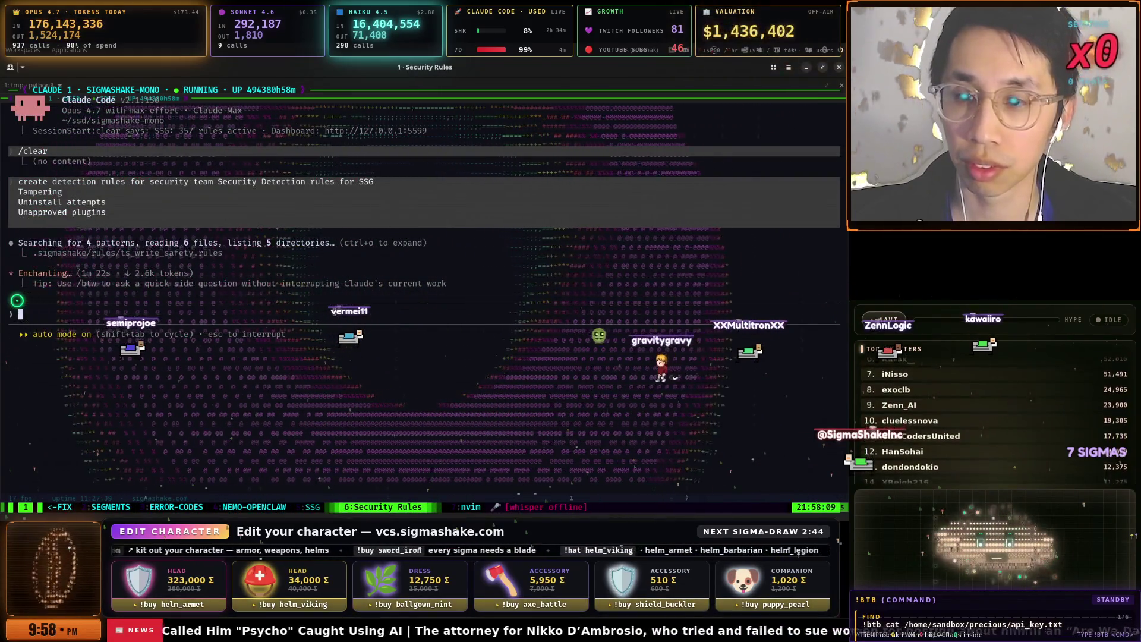
pyautogui.hotkey('ctrl', 'b')
pyautogui.press('n')
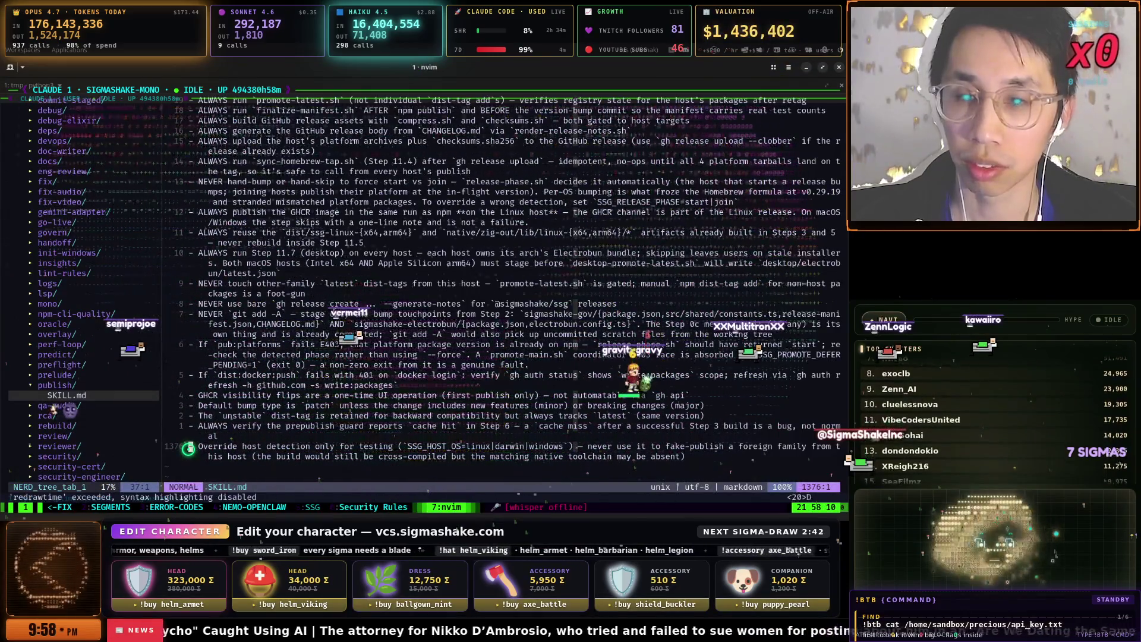
pyautogui.write(':qa')
pyautogui.press('Return')
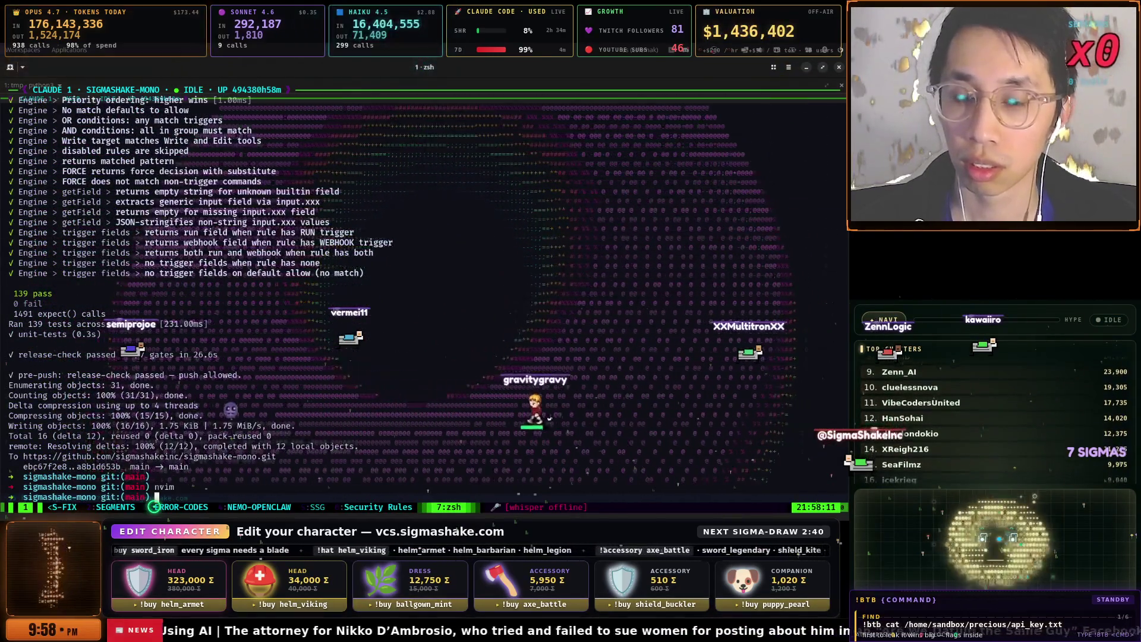
pyautogui.hotkey('ctrl', 'r')
pyautogui.press('Return')
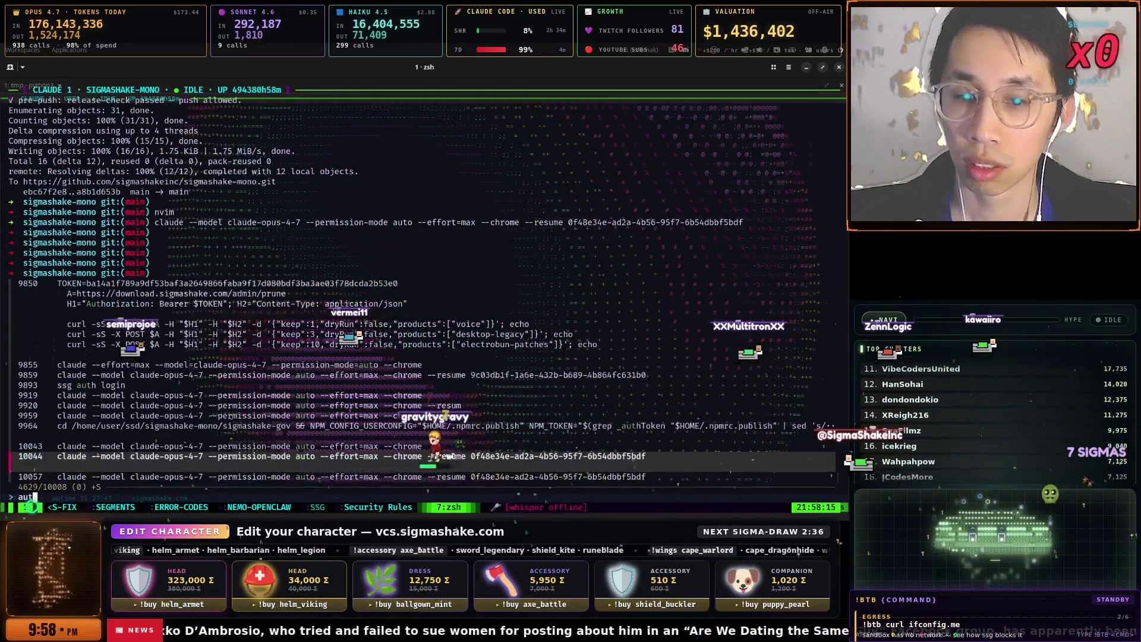
# - Launch a fresh max-effort Claude Code session, then check SECRETS-FIX, SEGMENTS and window 3
pyautogui.press('Up')
pyautogui.press('Return')
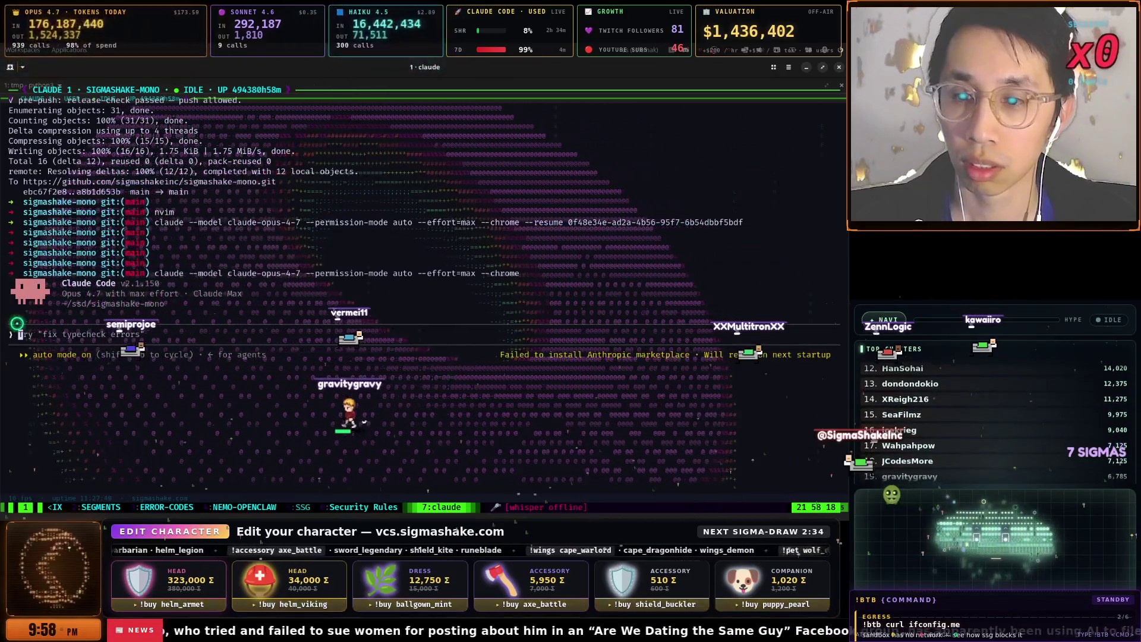
pyautogui.hotkey('ctrl', 'b')
pyautogui.press('1')
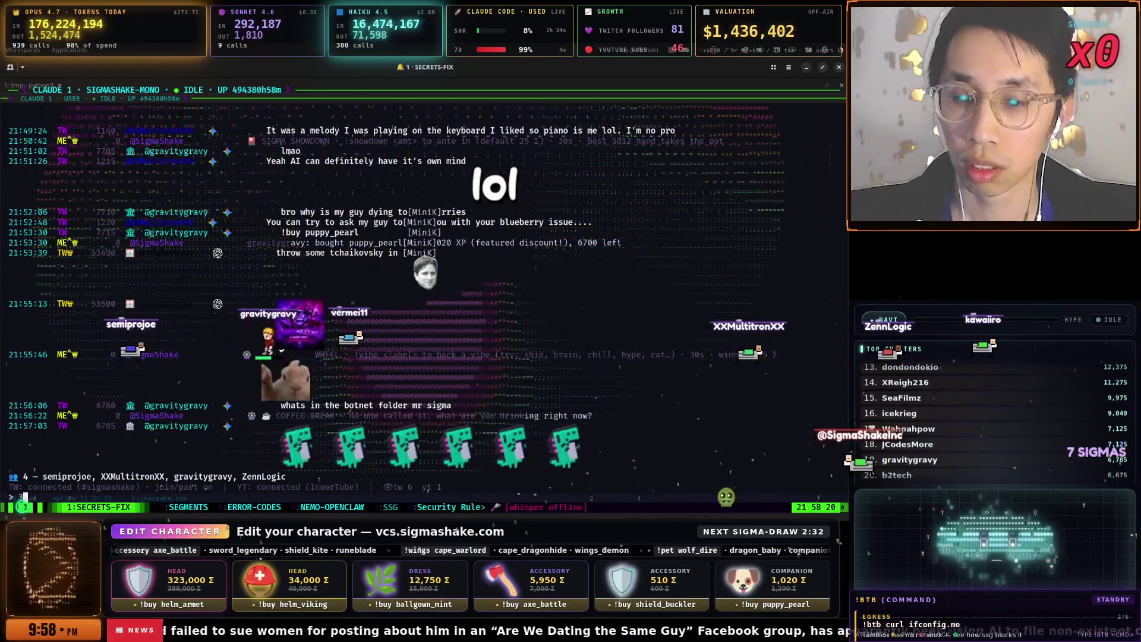
pyautogui.hotkey('ctrl', 'b')
pyautogui.press('2')
pyautogui.hotkey('ctrl', 'b')
pyautogui.press('3')
# - Check the NEMO-OPENCLAW, SSG, Security Rules and claude windows, then open the app switcher
pyautogui.hotkey('ctrl', 'b')
pyautogui.press('4')
pyautogui.hotkey('ctrl', 'b')
pyautogui.press('5')
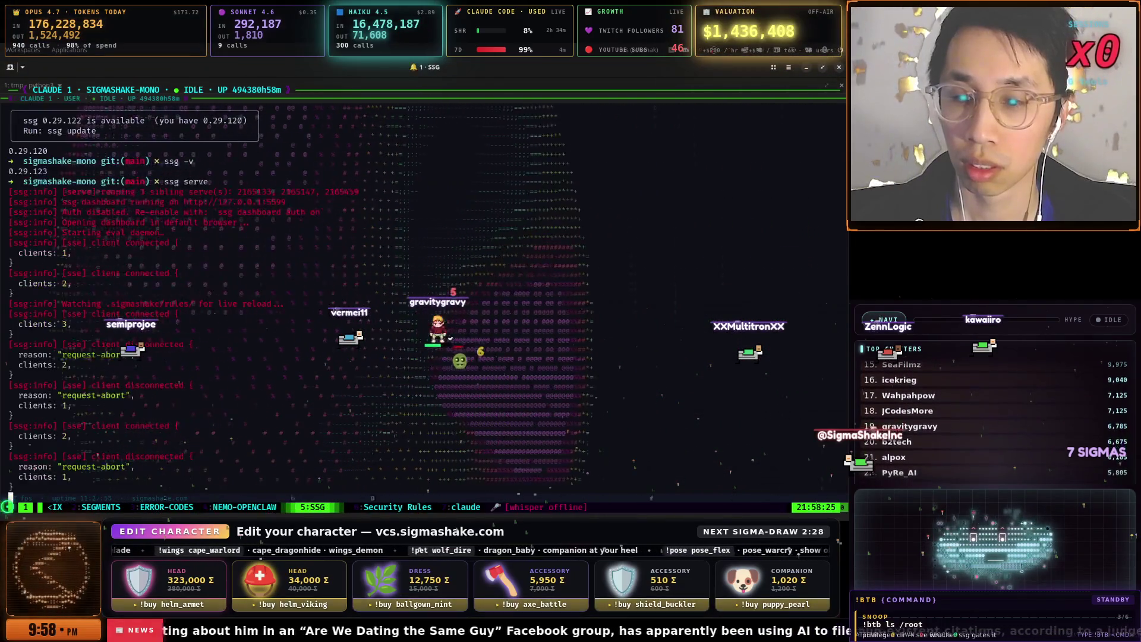
pyautogui.hotkey('ctrl', 'b')
pyautogui.press('6')
pyautogui.hotkey('ctrl', 'b')
pyautogui.press('7')
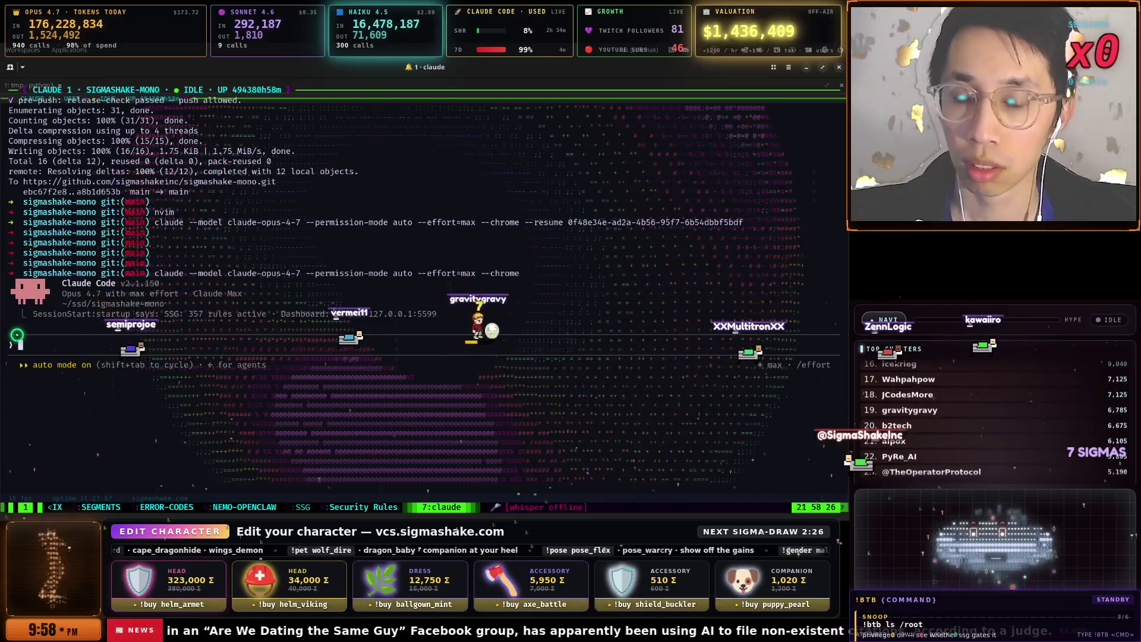
pyautogui.press('super')
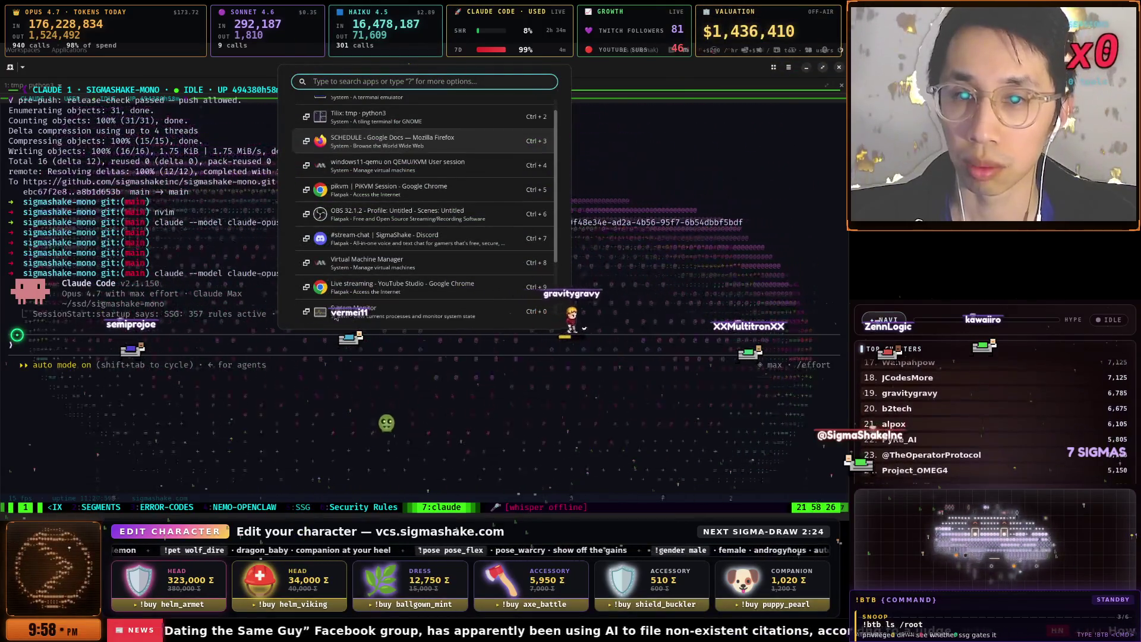
# - Paste the Fix Twitch extension task into the claude prompt, replacing 'overlay' with 'ignoring asking question'
pyautogui.hotkey('ctrl', '3')
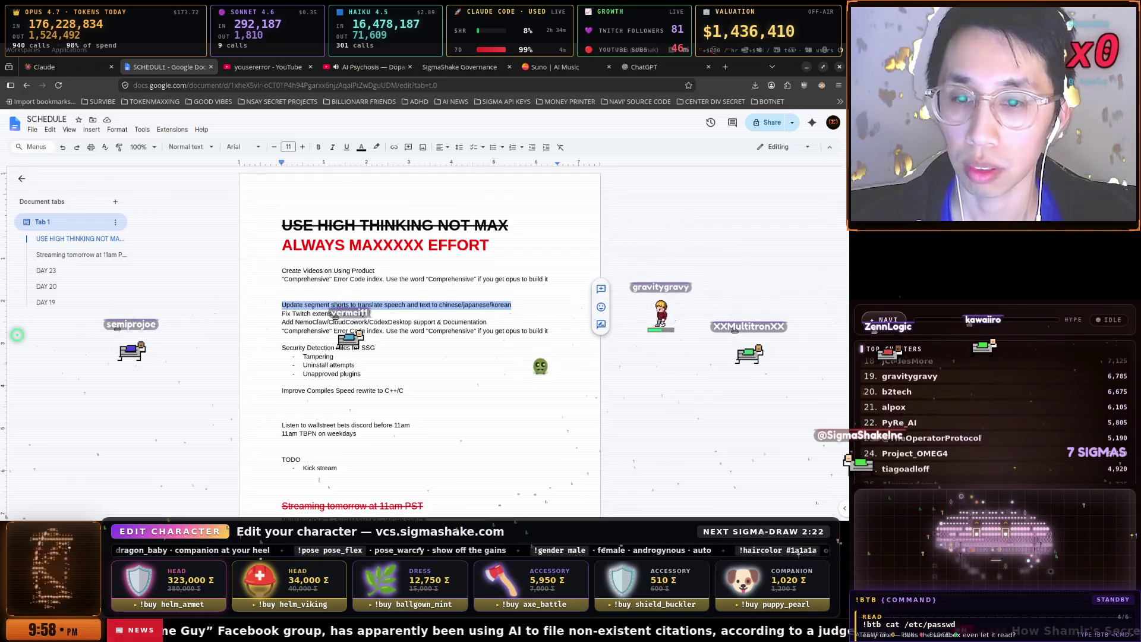
pyautogui.rightClick(278, 316)
pyautogui.click(321, 315)
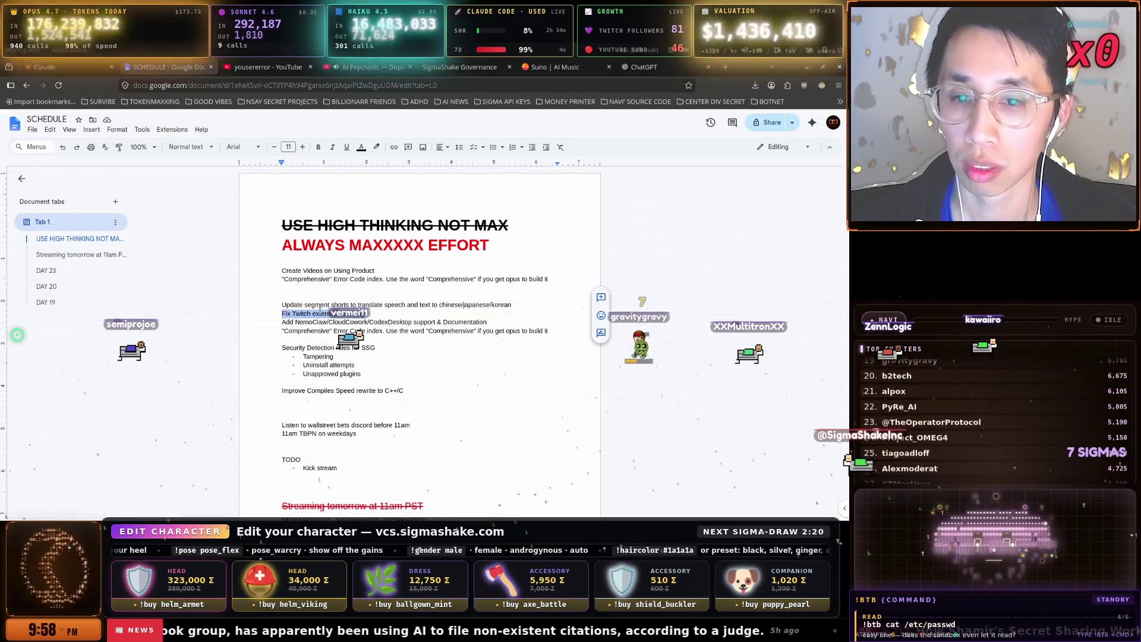
pyautogui.press('super')
pyautogui.hotkey('ctrl', '2')
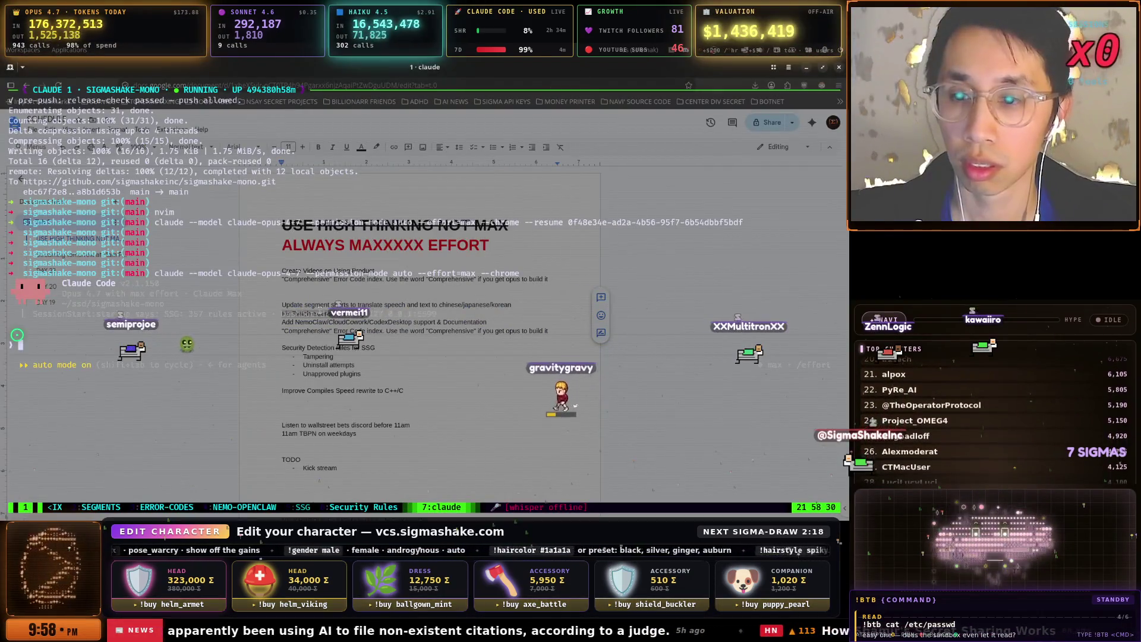
pyautogui.hotkey('ctrl', 'w')
pyautogui.click(78, 344)
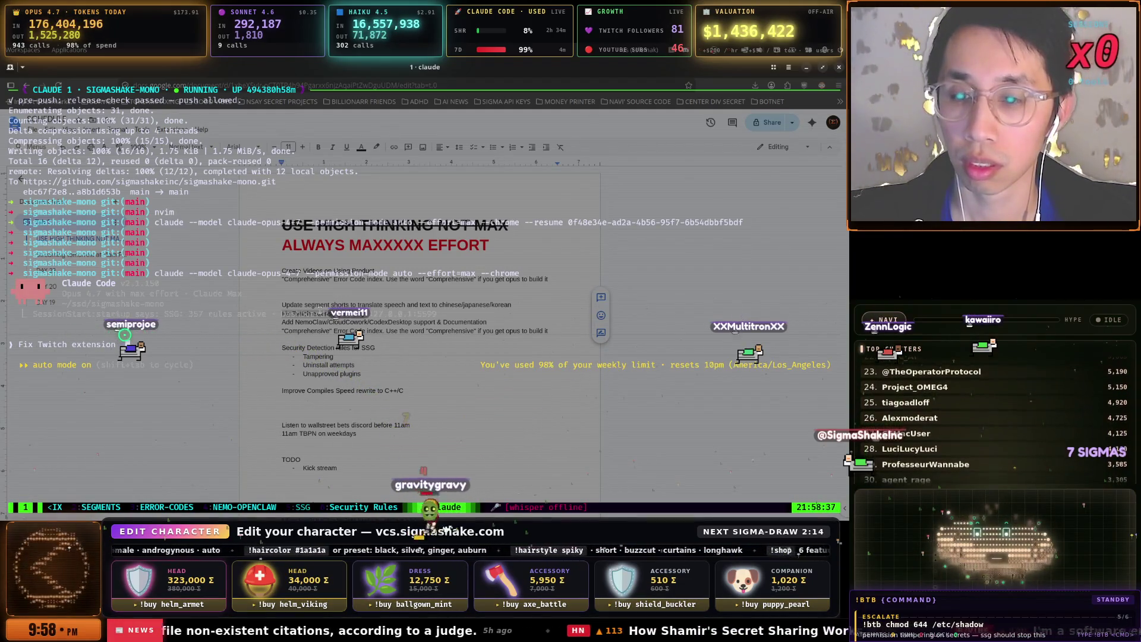
pyautogui.write('ignoring asking question')
# - Send the Fix Twitch extension request to Claude and bring the Windows VM window forward
pyautogui.press('Return')
pyautogui.press('super')
pyautogui.press('Down')
pyautogui.press('Down')
pyautogui.press('Return')
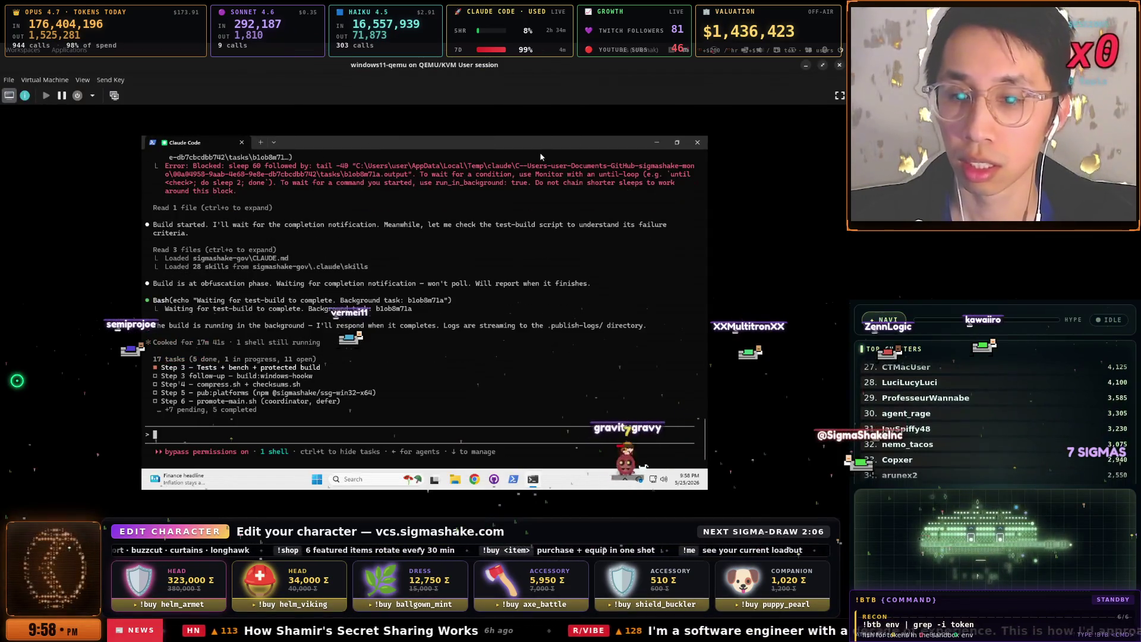
# - Close the VM's Start menu to reveal the Claude Code session with its build running
pyautogui.press('super')
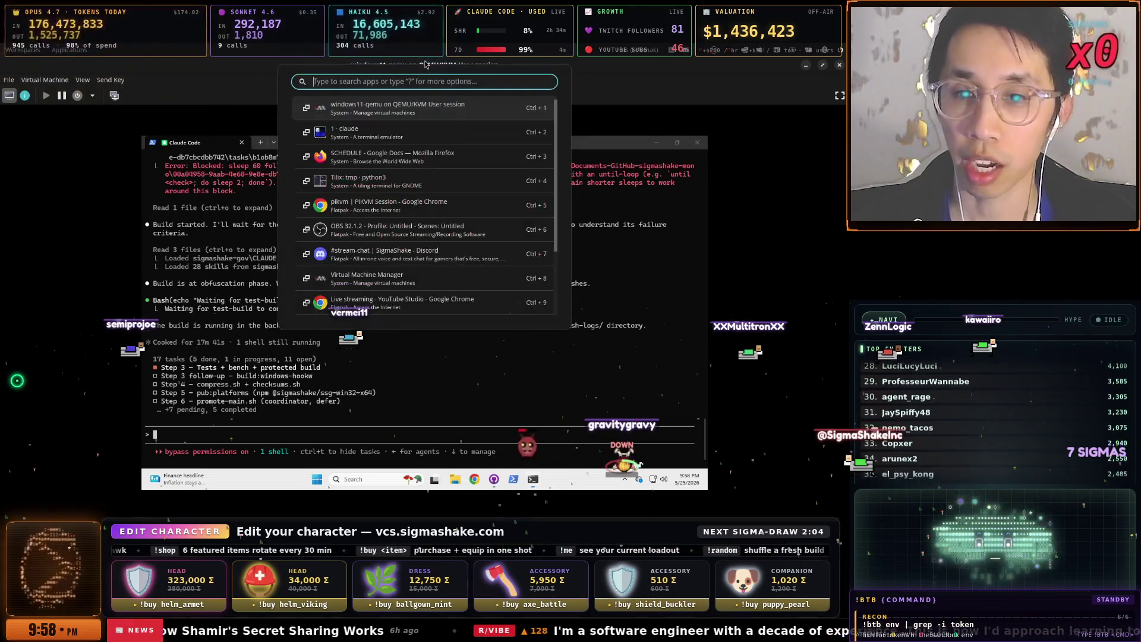
pyautogui.press('Escape')
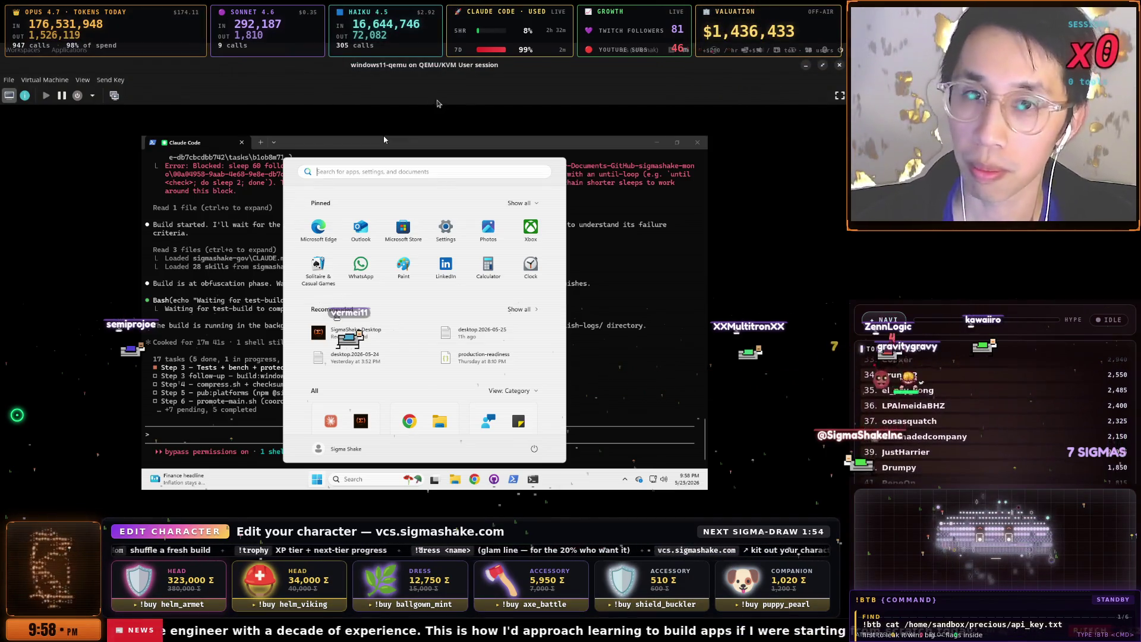
pyautogui.click(575, 150)
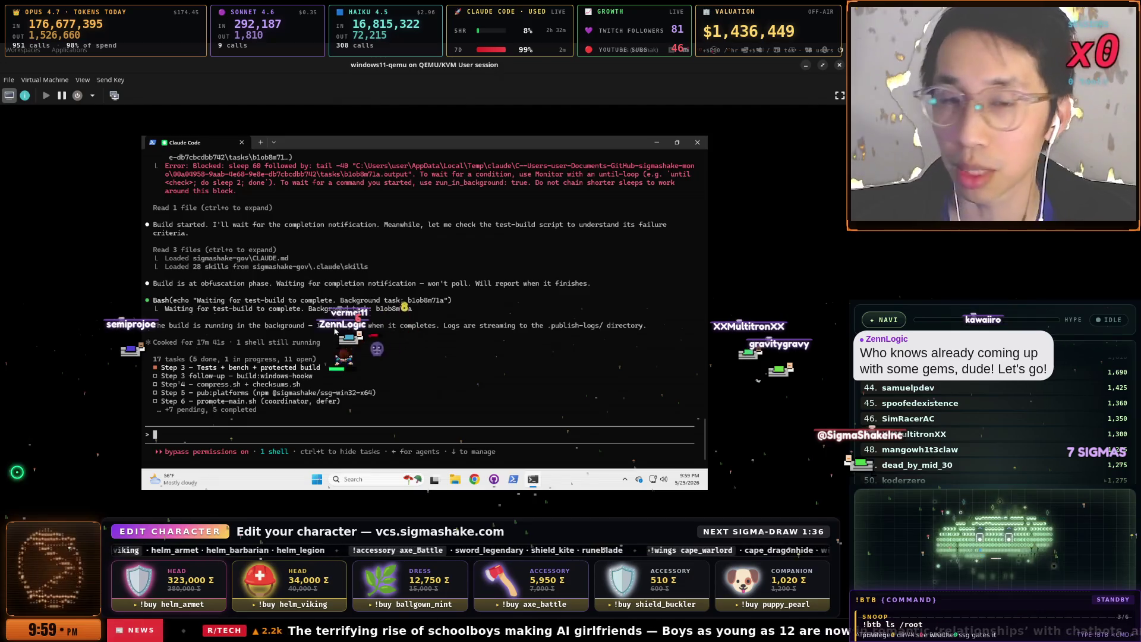
pyautogui.press('super')
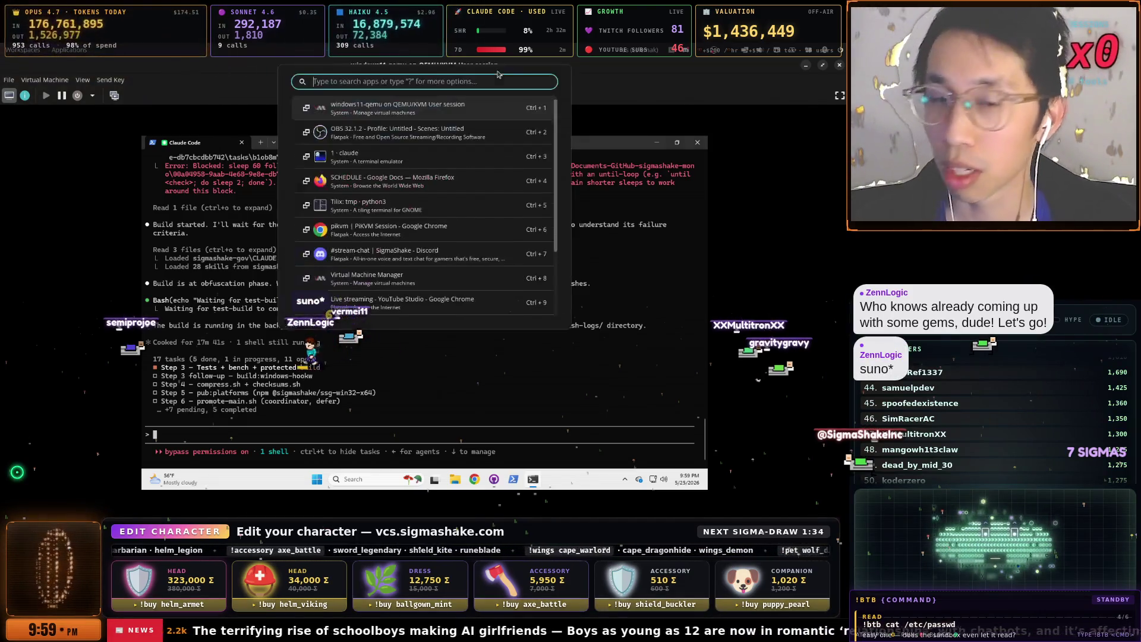
# - Switch to the browser and decline ChatGPT's persistent storage request
pyautogui.hotkey('ctrl', '4')
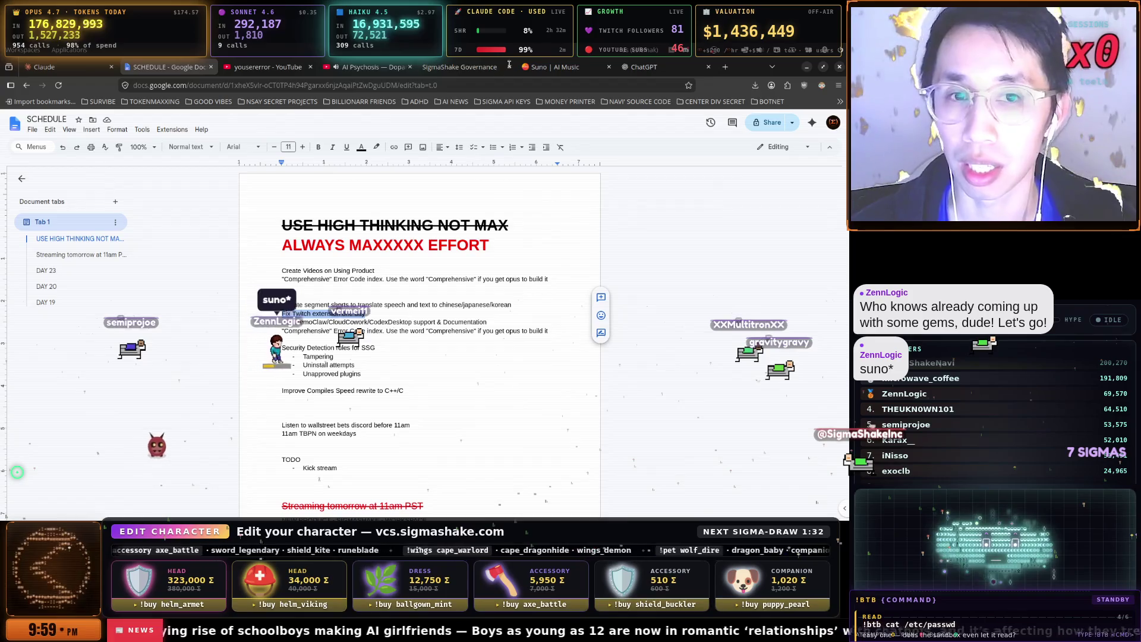
pyautogui.click(551, 67)
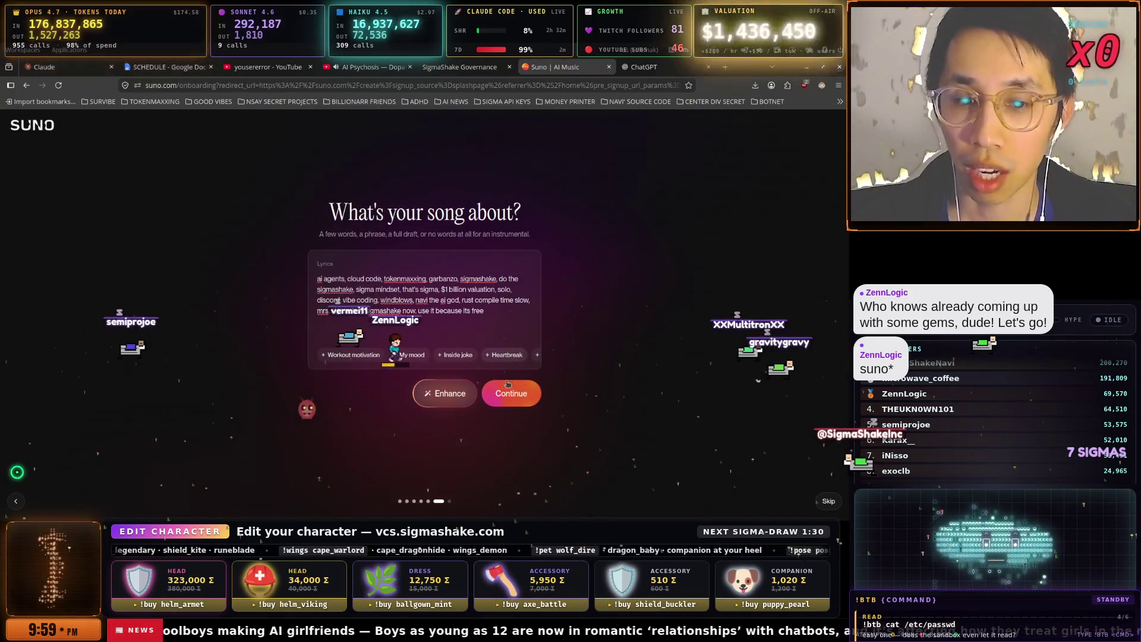
pyautogui.click(645, 67)
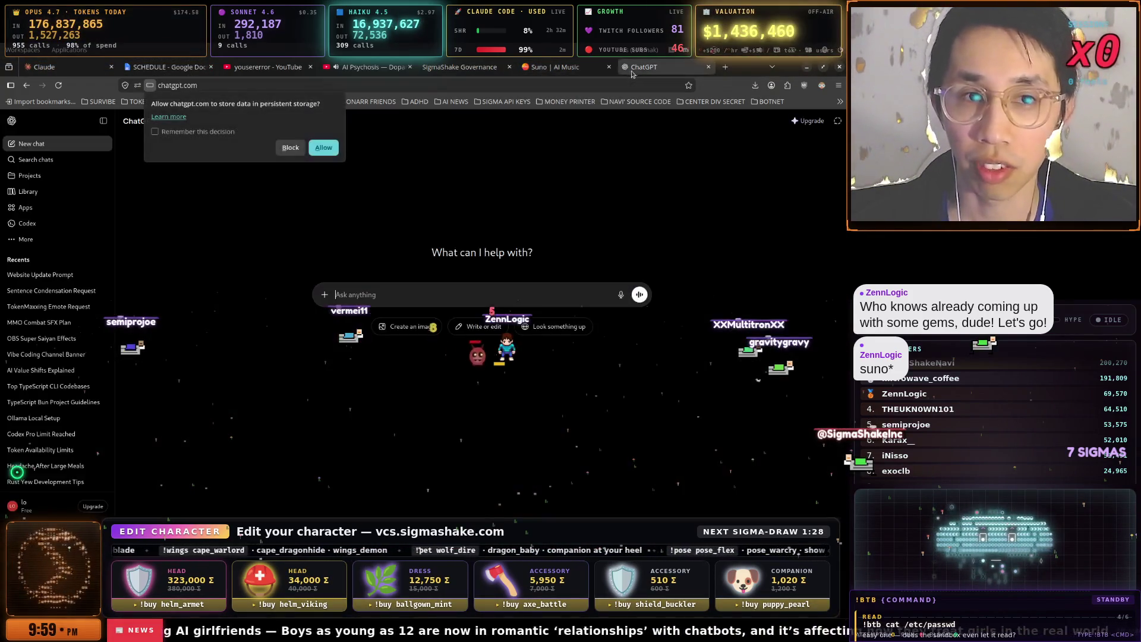
pyautogui.click(291, 148)
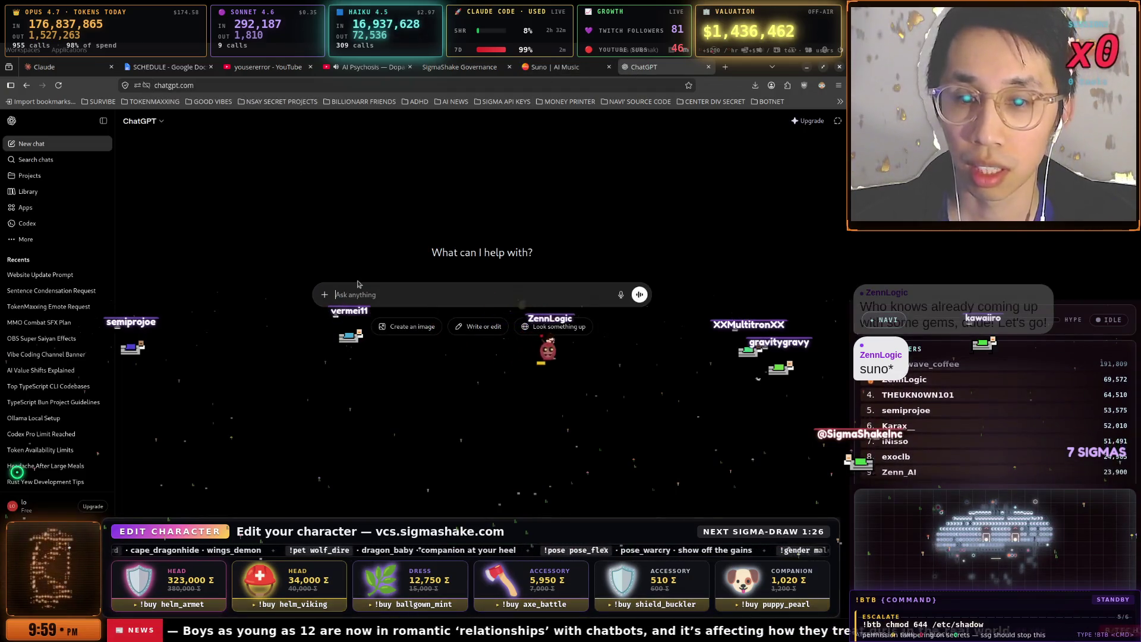
# - Copy all the Suno song lyrics and start a ChatGPT prompt asking for EDM lyrics sung by an egirl
pyautogui.hotkey('ctrl', 'shift', 'Tab')
pyautogui.hotkey('ctrl', 'a')
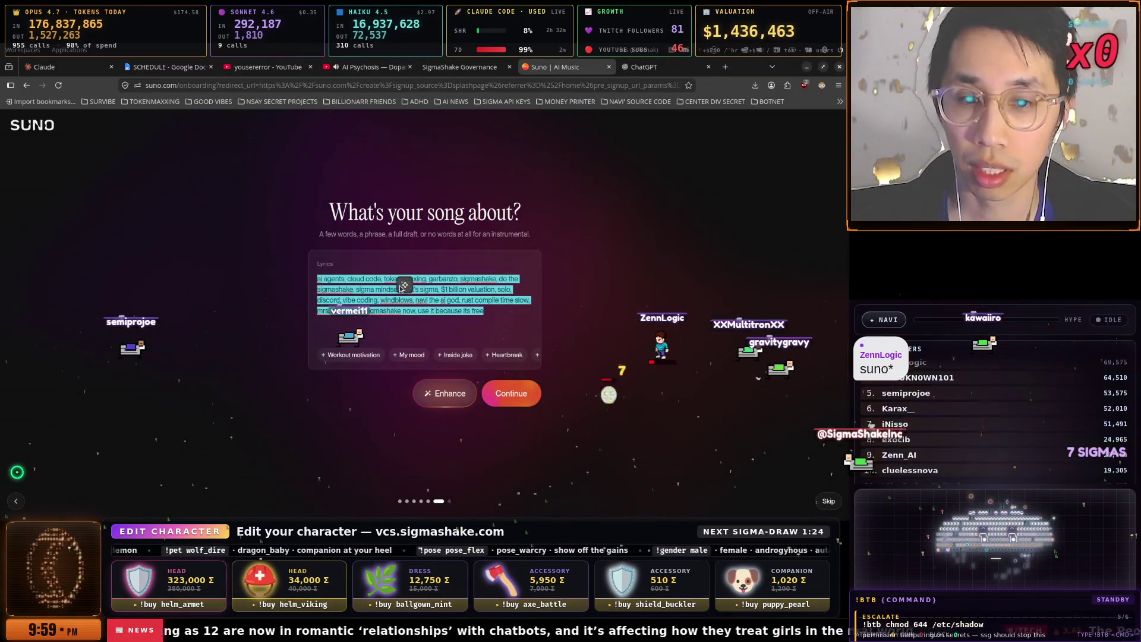
pyautogui.rightClick(405, 304)
pyautogui.click(411, 341)
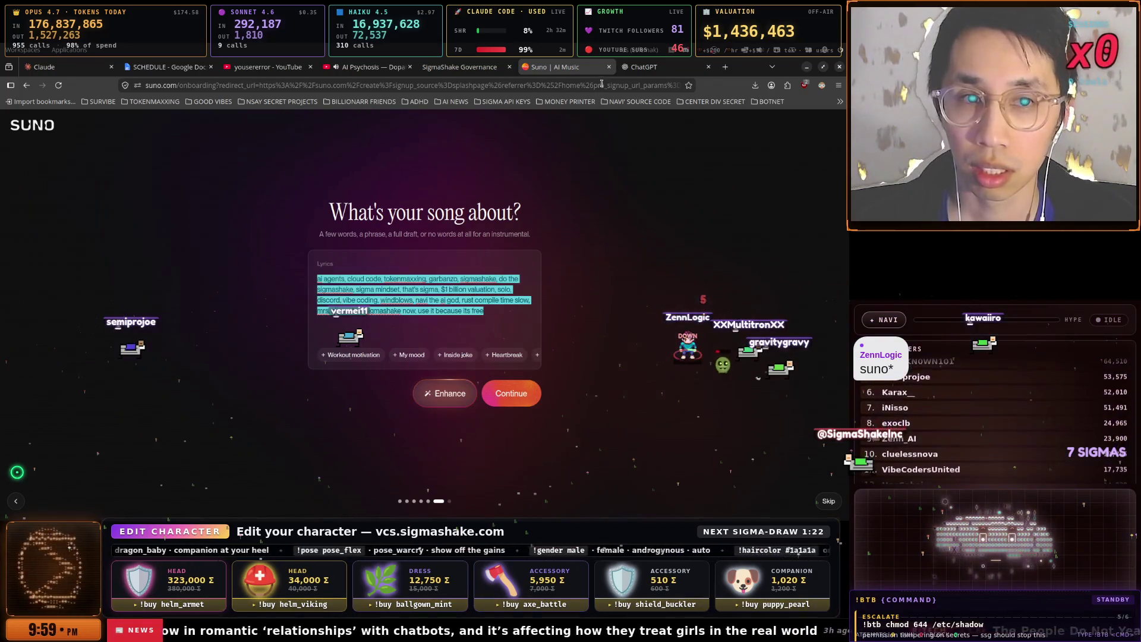
pyautogui.click(632, 70)
pyautogui.write('C')
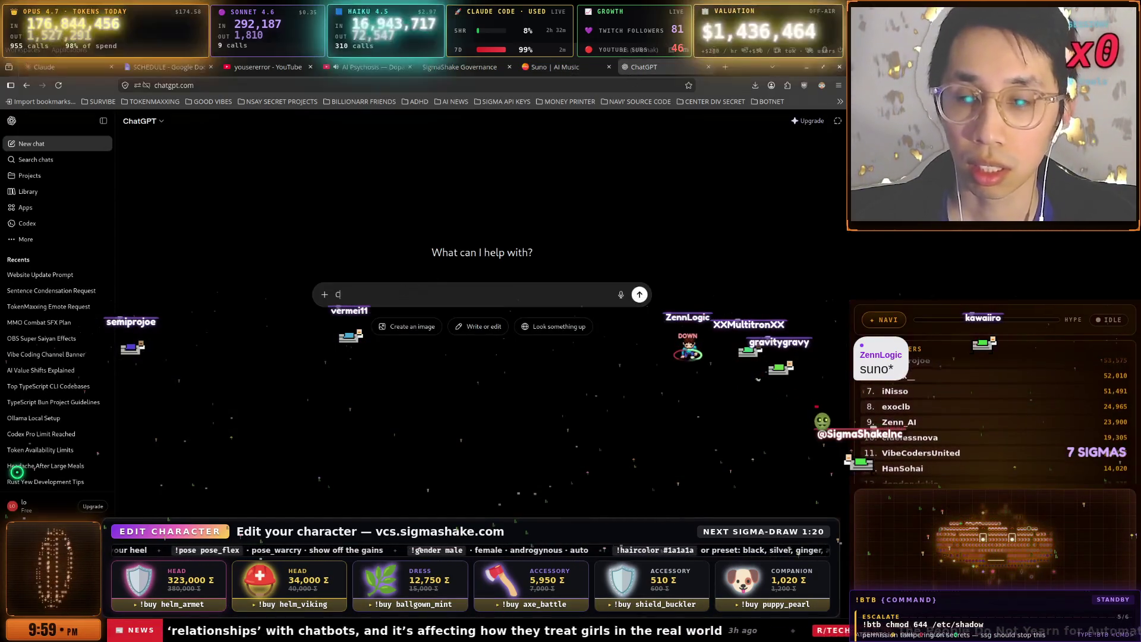
pyautogui.write('reate lyrics')
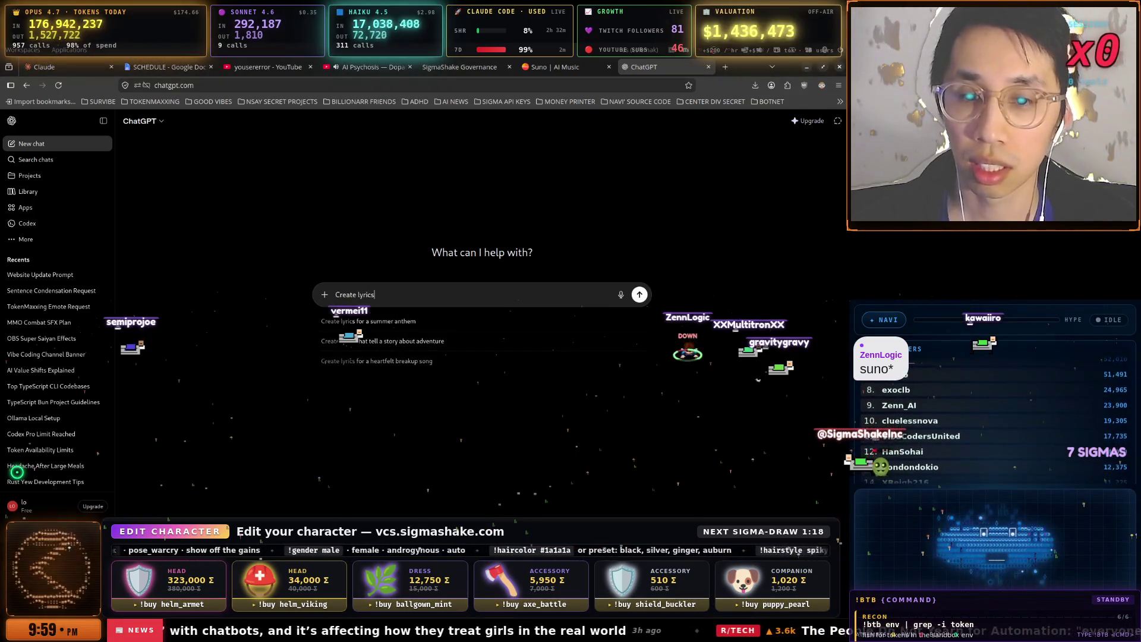
pyautogui.write(' for my hit')
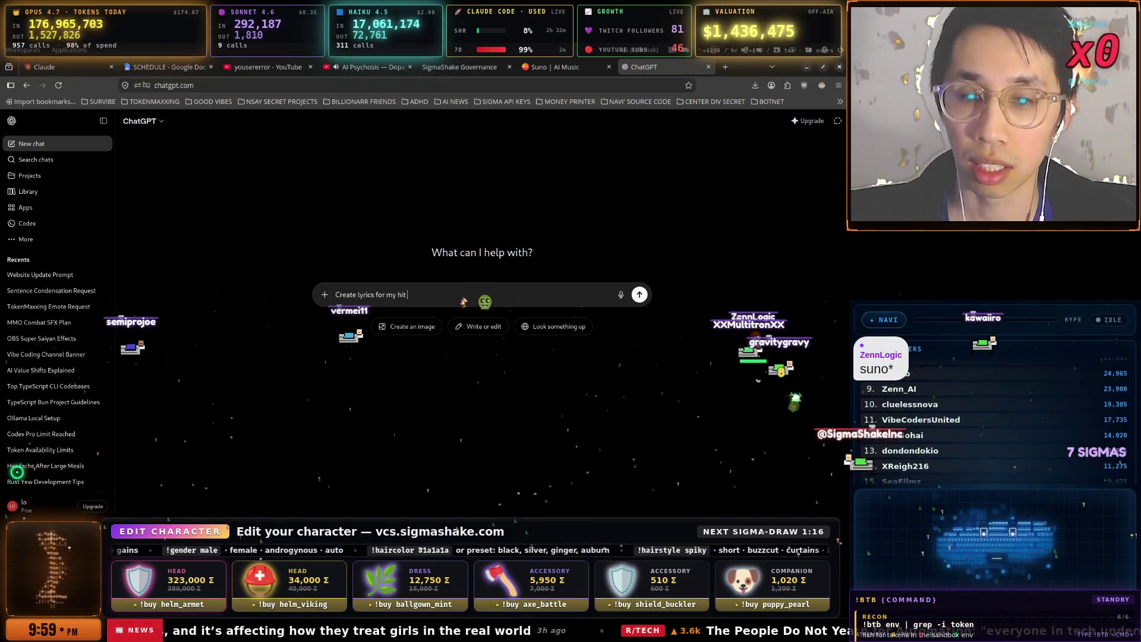
pyautogui.write(' edm solve with a')
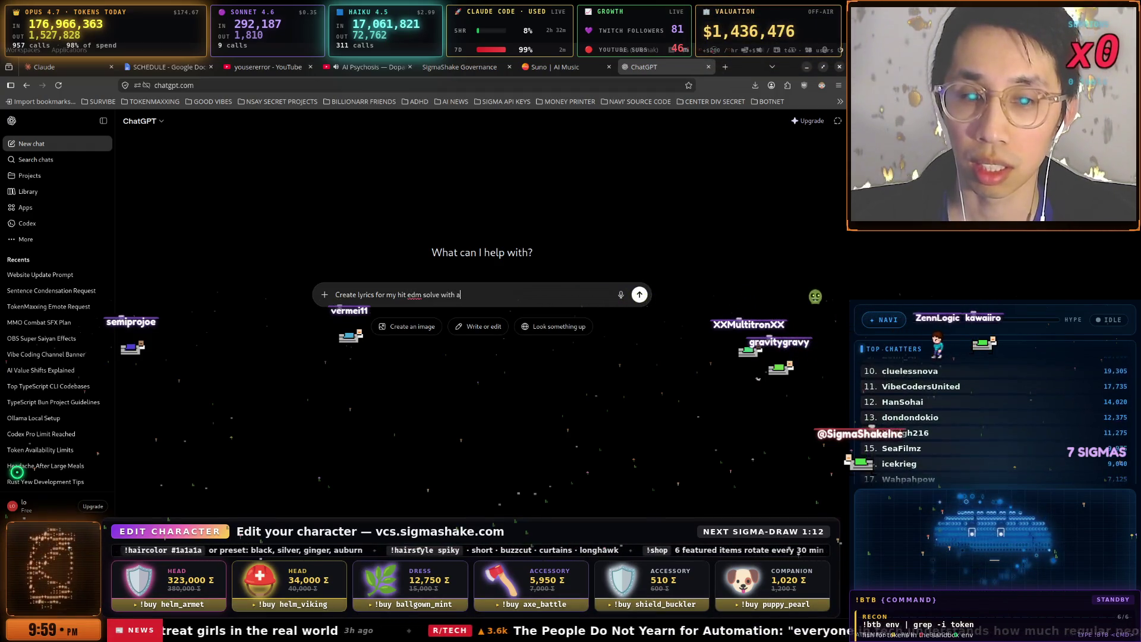
pyautogui.write(' egirl s')
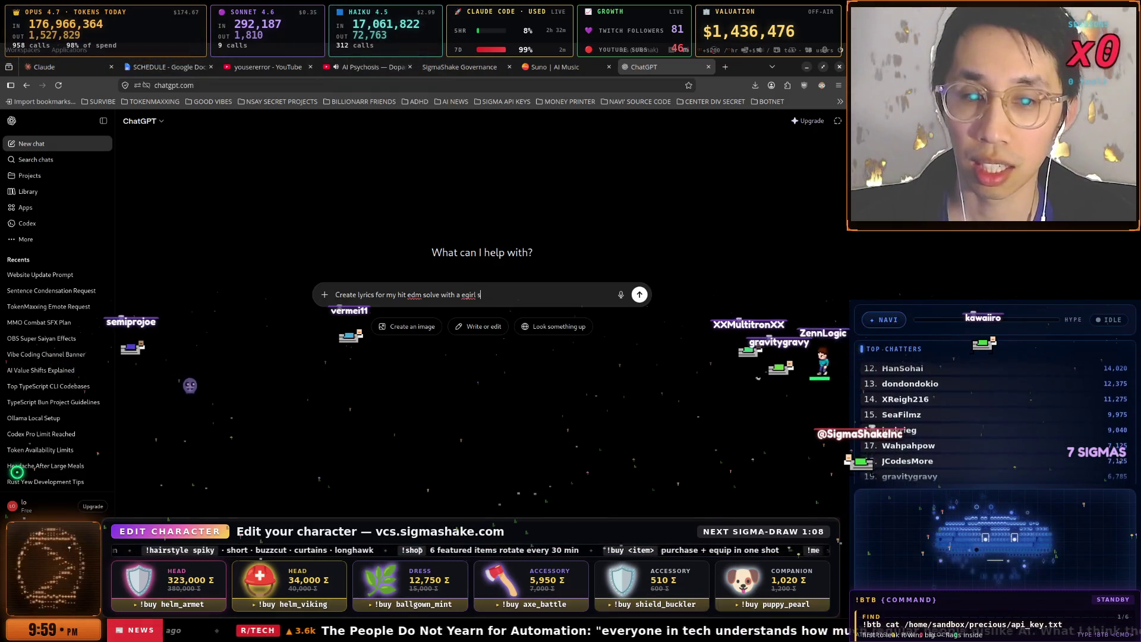
pyautogui.write('inging')
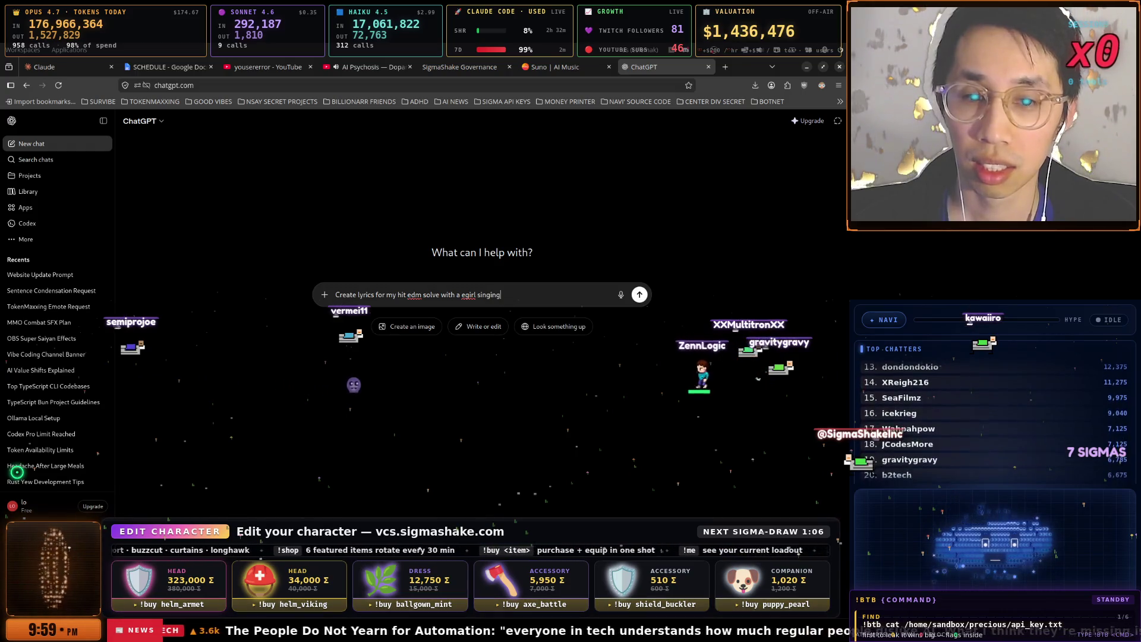
pyautogui.write(' it. here ')
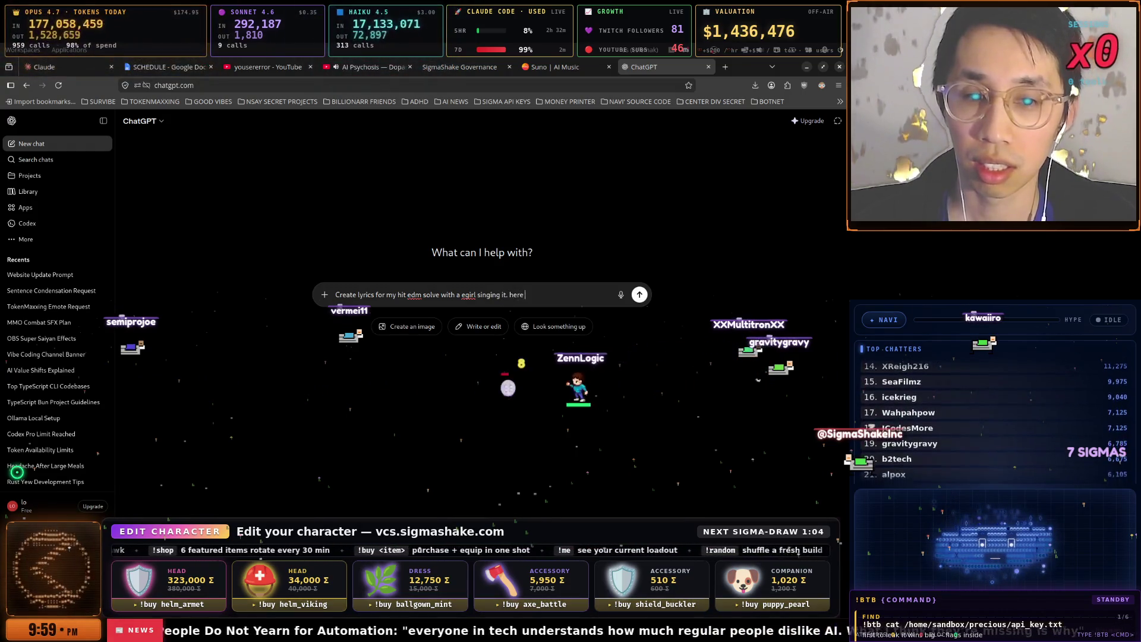
pyautogui.write('is some ispr')
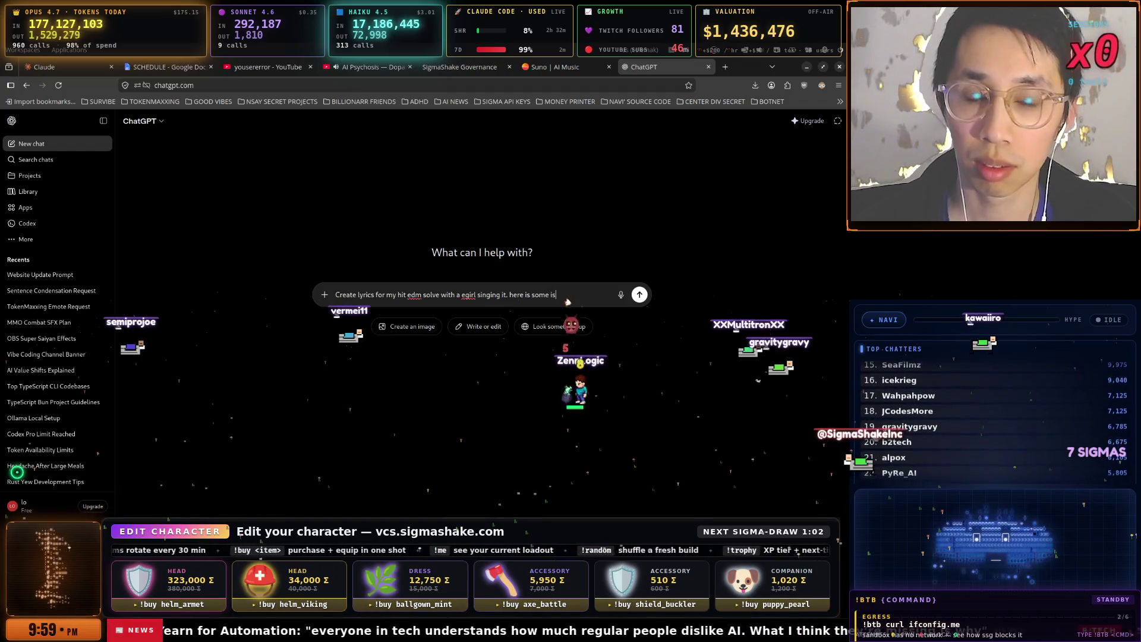
# - Finish the prompt asking for inspiring words about the sigmashake community, paste the buzzword list, and send it
pyautogui.press('BackSpace')
pyautogui.press('BackSpace')
pyautogui.press('BackSpace')
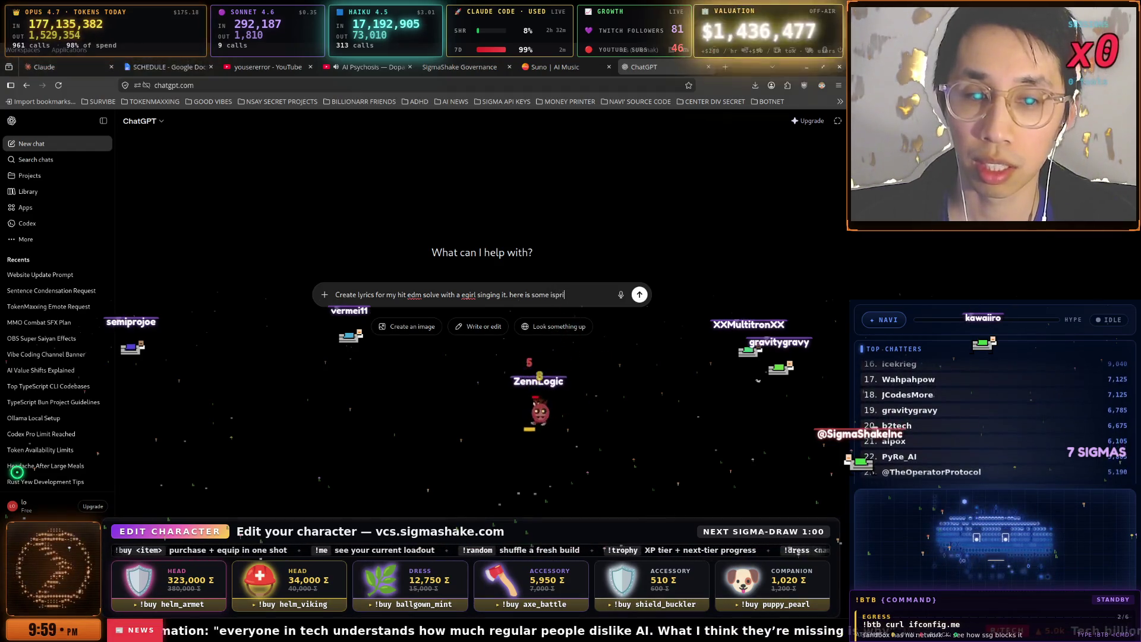
pyautogui.write('nspri')
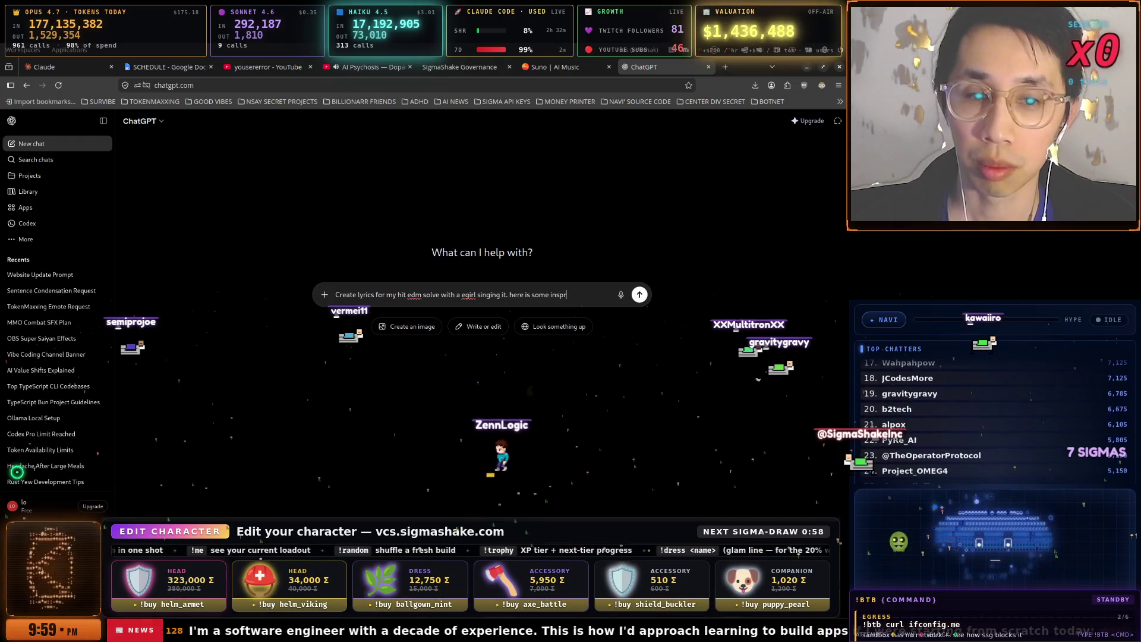
pyautogui.press('BackSpace')
pyautogui.press('BackSpace')
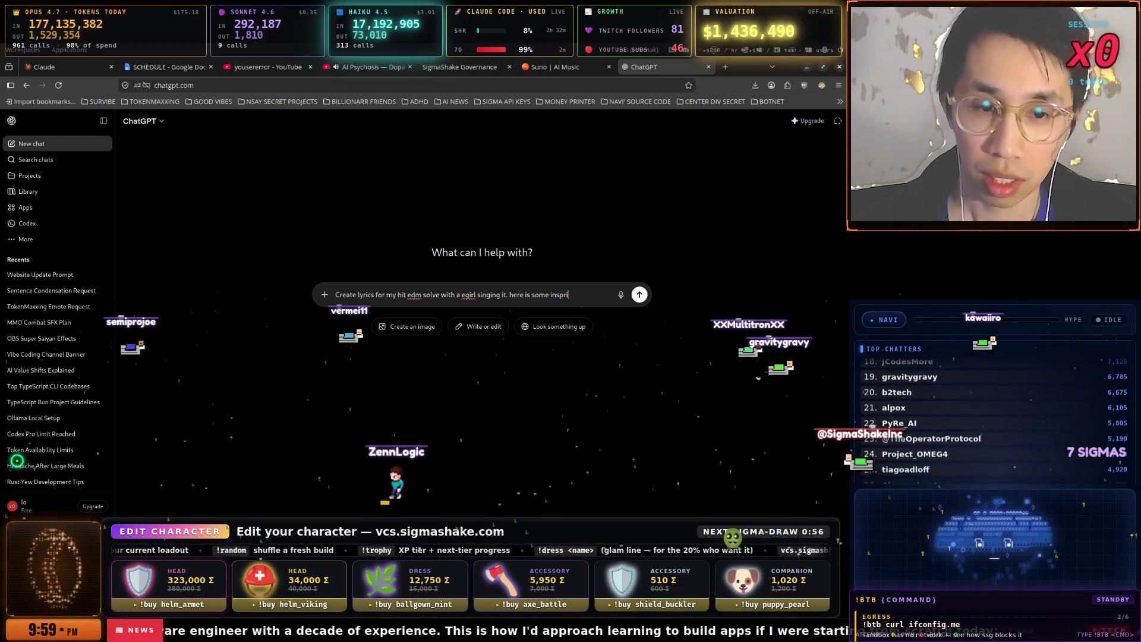
pyautogui.write('iring words a')
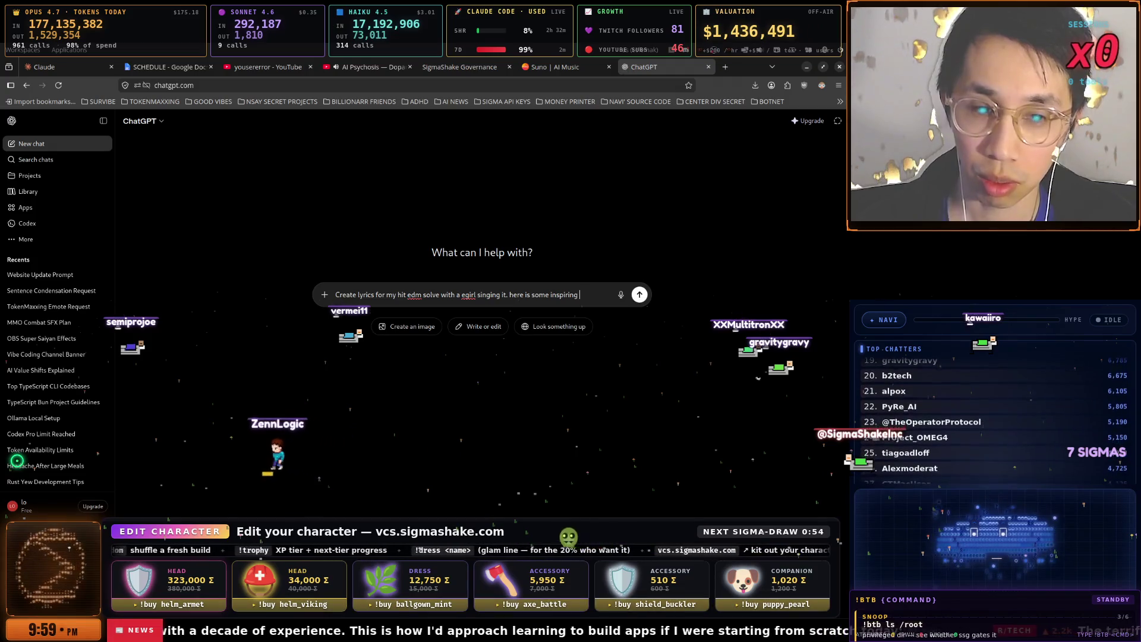
pyautogui.write('nd context inv')
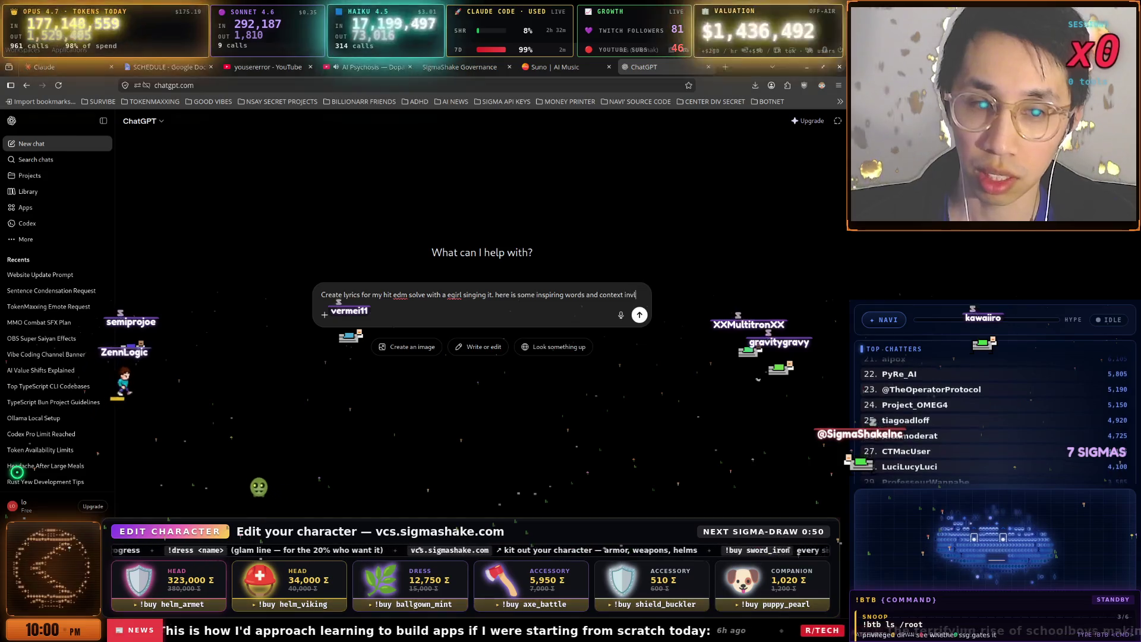
pyautogui.write('olving the sigmashake comm')
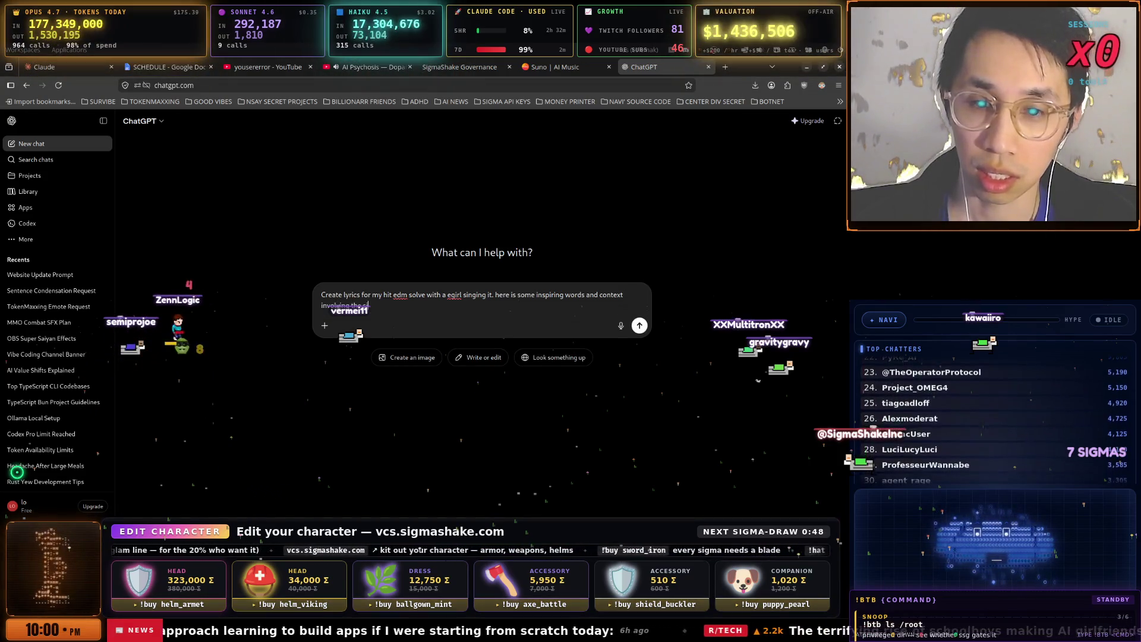
pyautogui.write('unity')
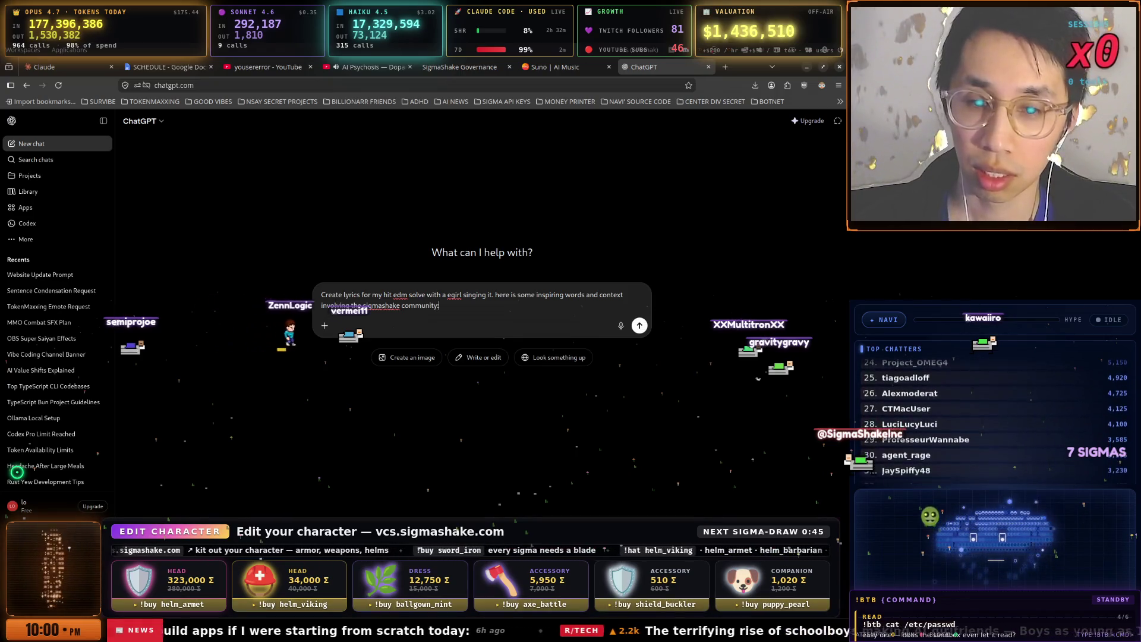
pyautogui.hotkey('ctrl', 'v')
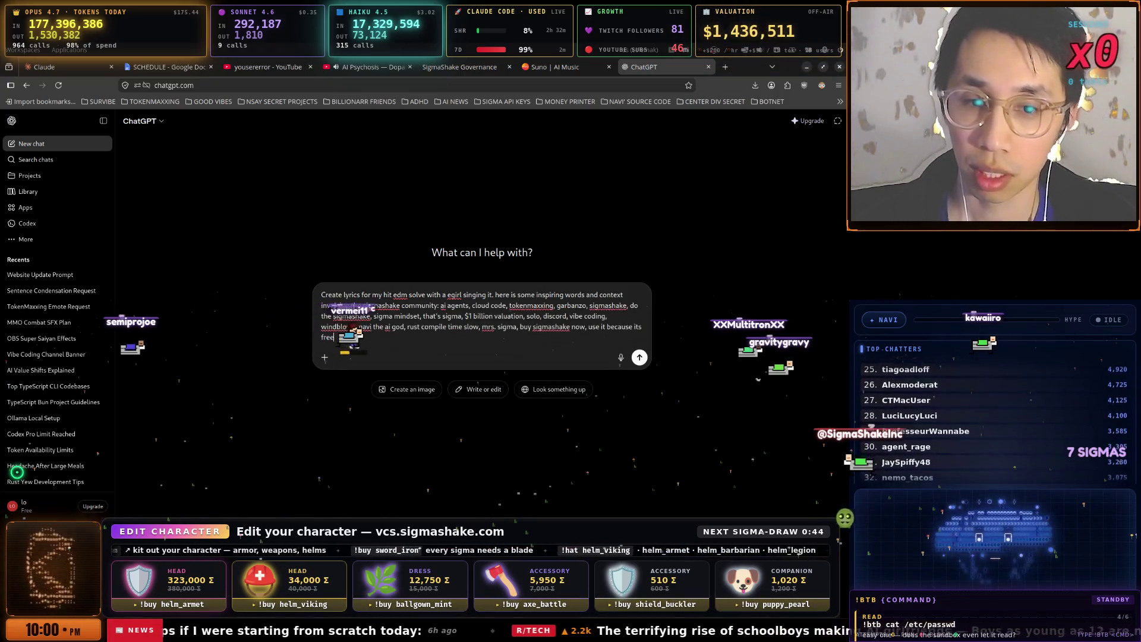
pyautogui.press('Return')
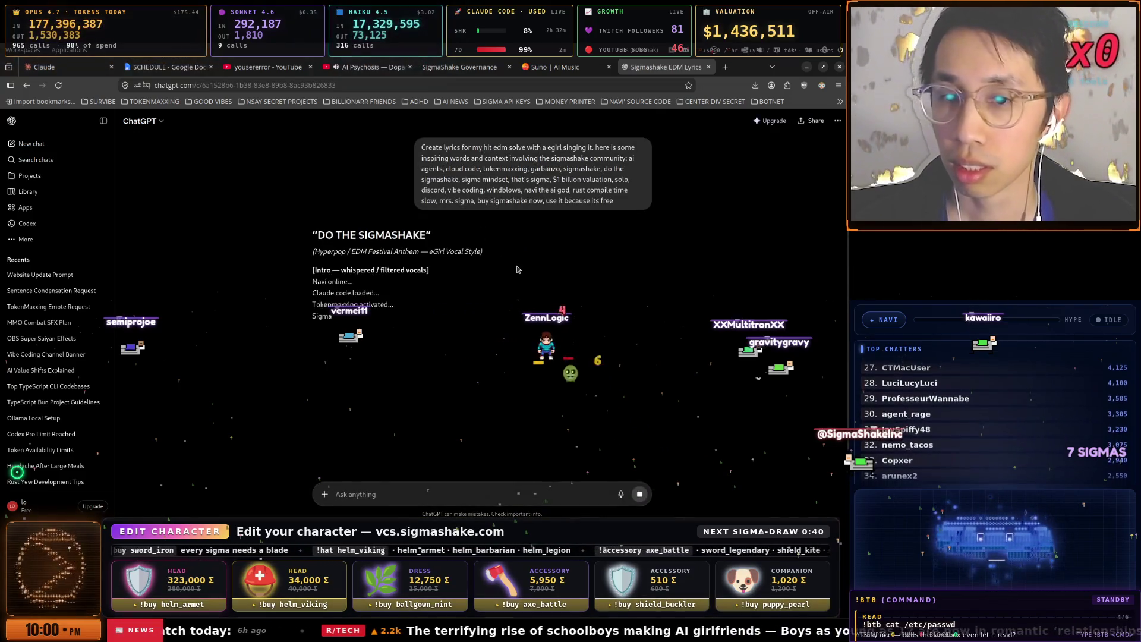
pyautogui.press('super')
# - Bring the Tilix '1 · claude' terminal running the Twitch extension fix to the front
pyautogui.press('Down')
pyautogui.press('Down')
pyautogui.press('Down')
pyautogui.press('Up')
pyautogui.press('Up')
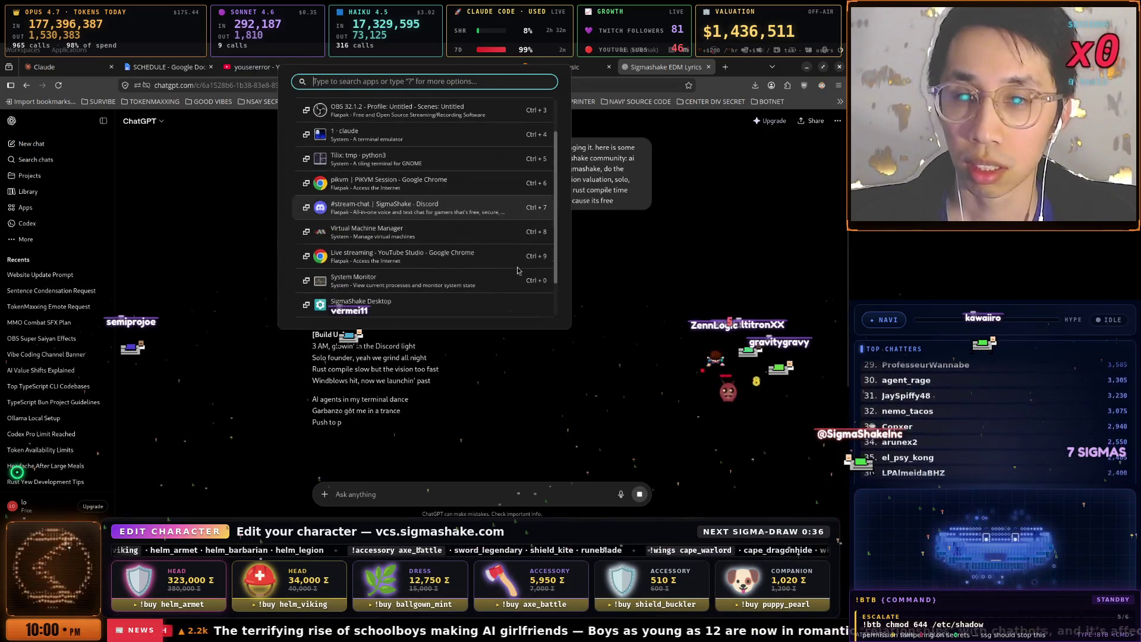
pyautogui.press('Down')
pyautogui.press('Up')
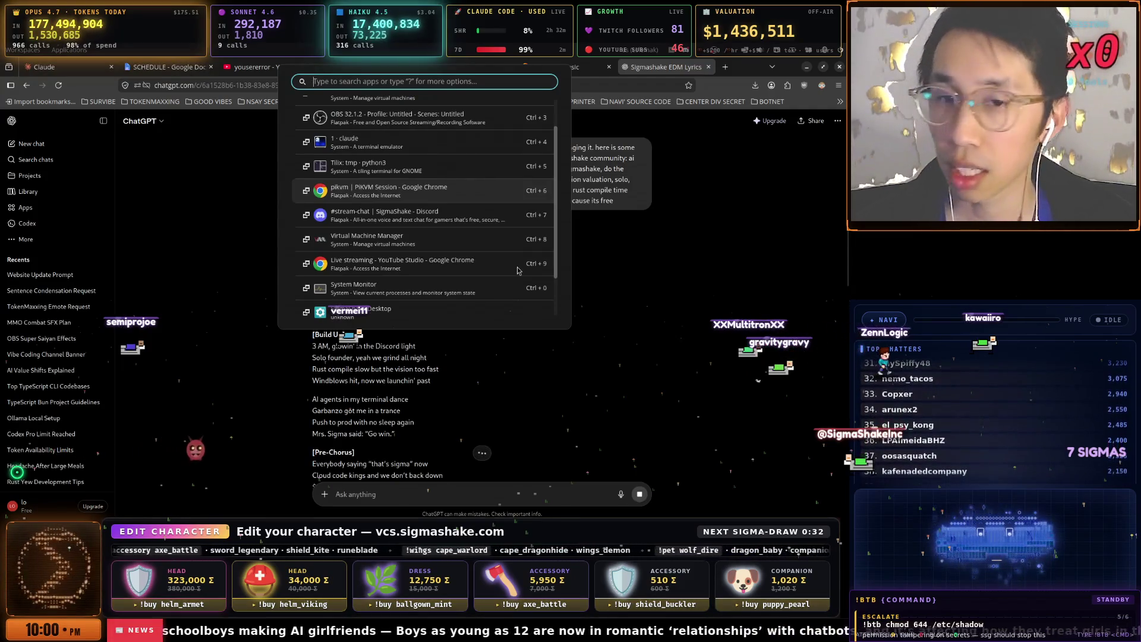
pyautogui.press('Up')
pyautogui.press('Return')
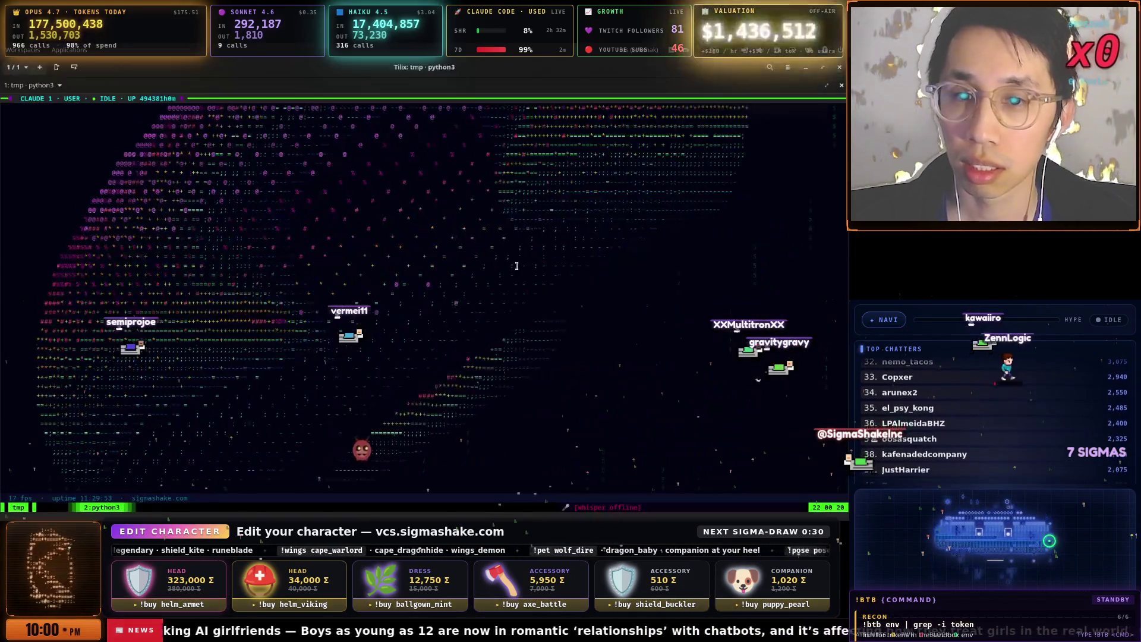
pyautogui.press('super')
pyautogui.press('Down')
pyautogui.press('Down')
pyautogui.press('Down')
pyautogui.press('Down')
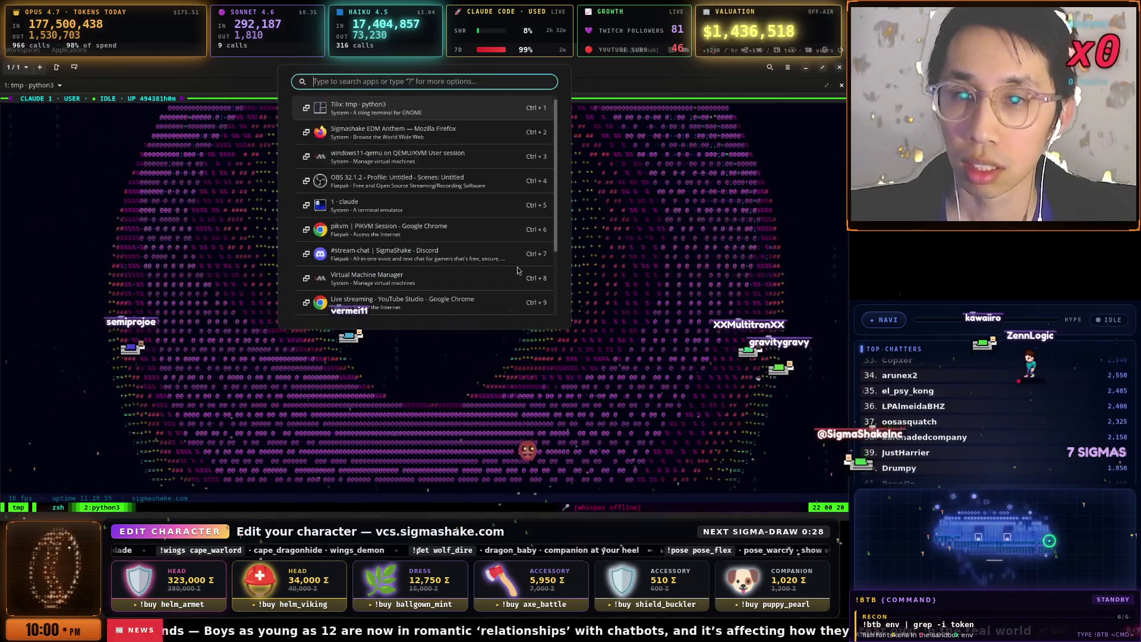
pyautogui.press('Return')
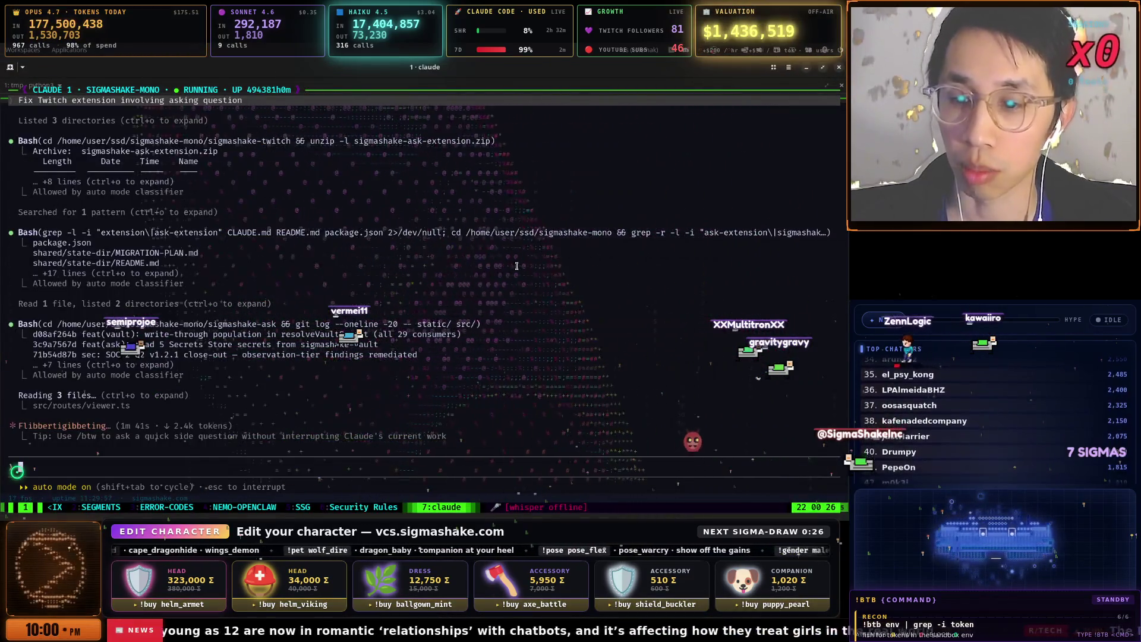
# - In the 2:SEGMENTS session, choose how the translated shorts are delivered
pyautogui.hotkey('ctrl', 'b')
pyautogui.press('2')
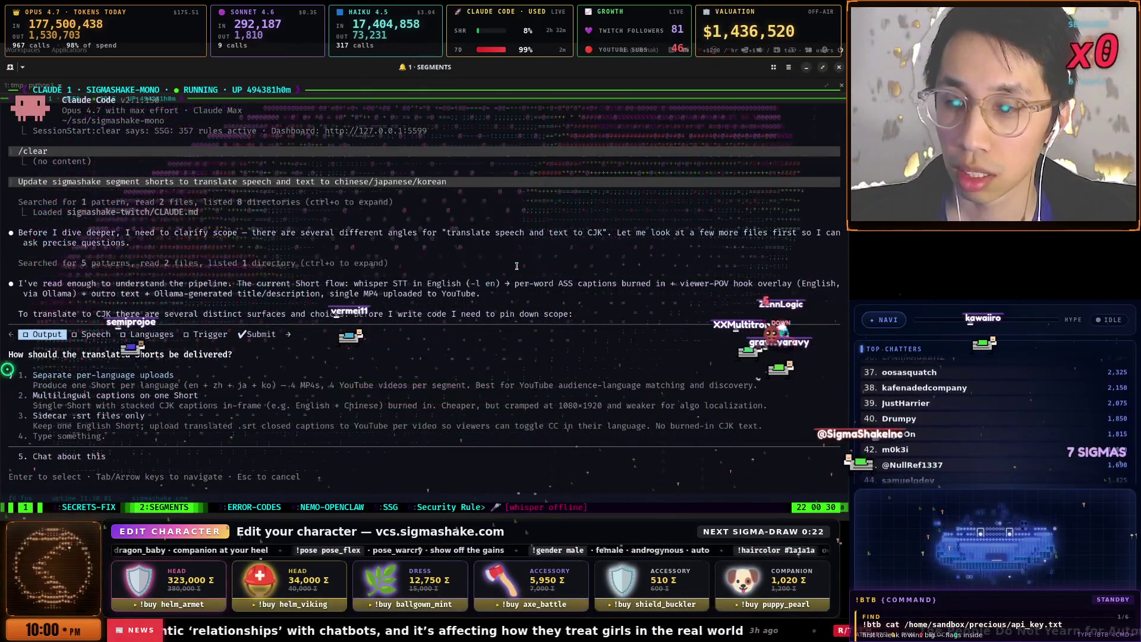
pyautogui.press('Return')
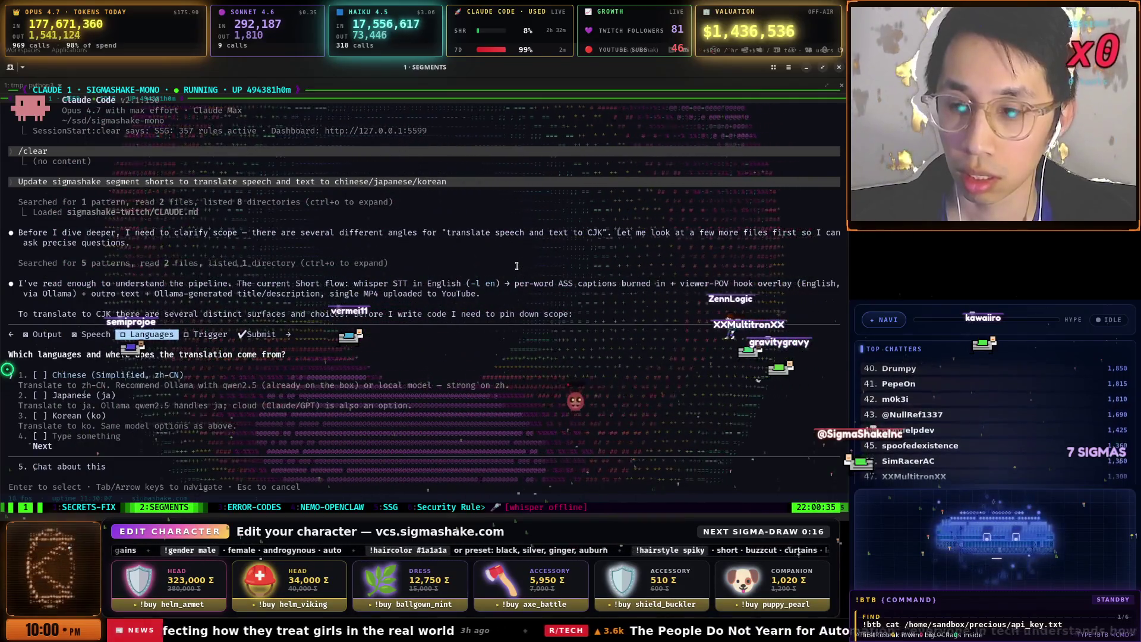
# - Tick Japanese and Korean as translation languages, submit the answers, and move to the SSG log
pyautogui.press('Down')
pyautogui.press('Return')
pyautogui.press('Down')
pyautogui.press('Return')
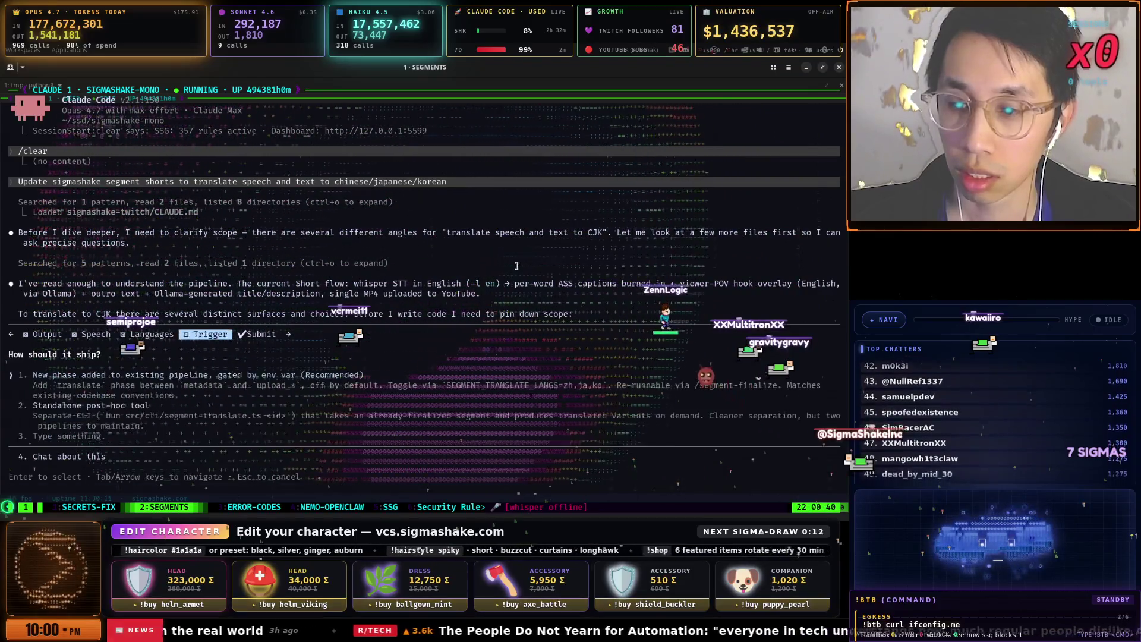
pyautogui.press('Return')
pyautogui.press('Return')
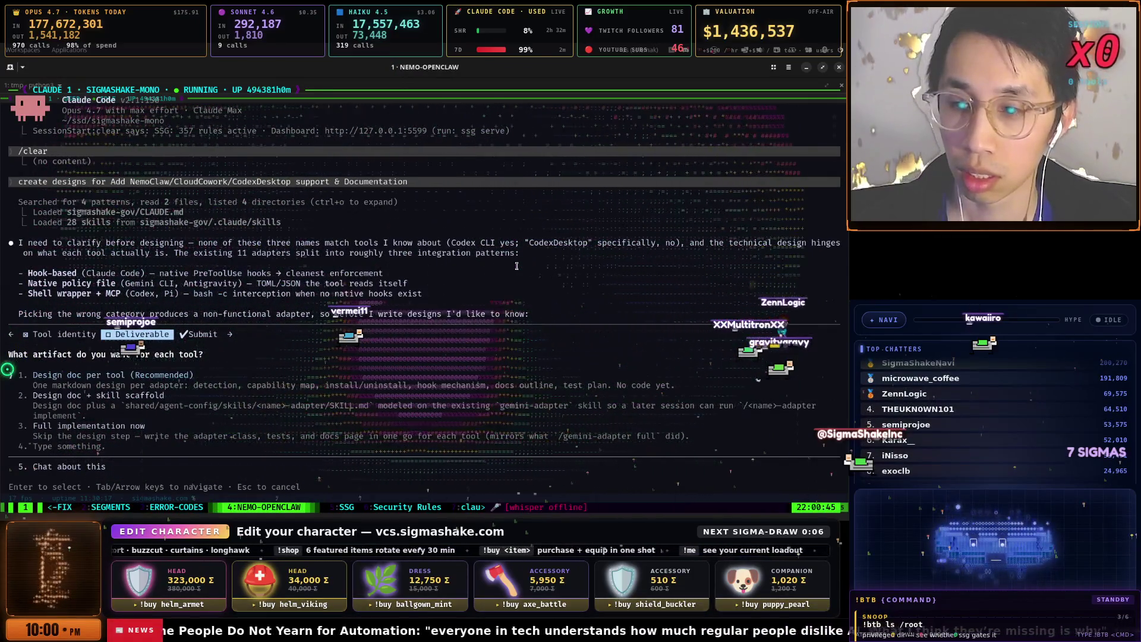
pyautogui.hotkey('ctrl', 'b')
pyautogui.press('n')
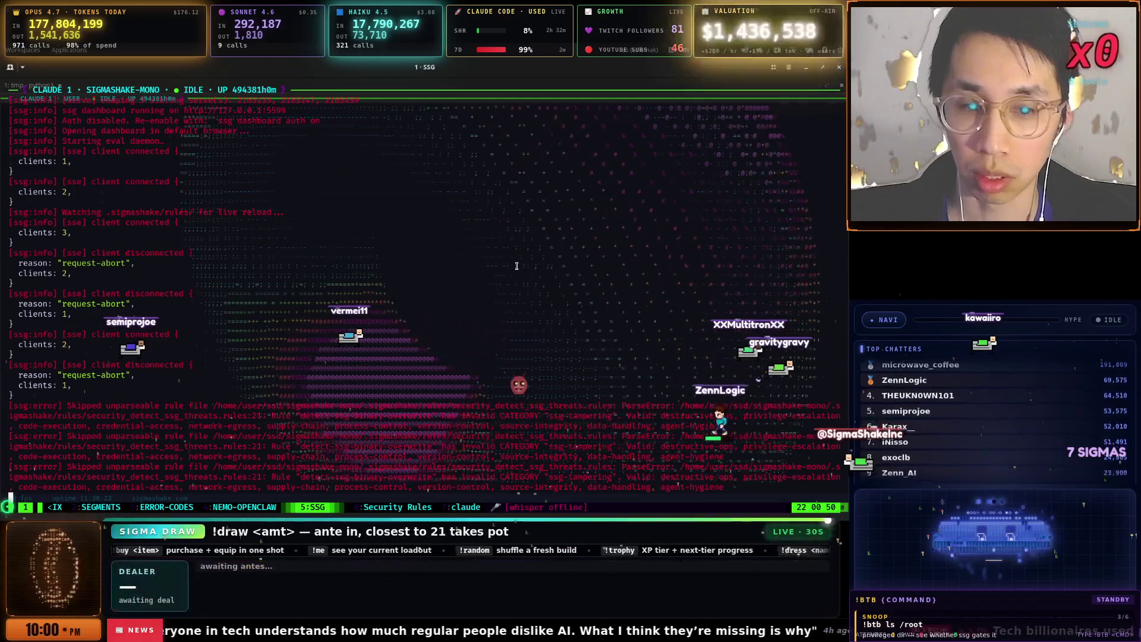
# - Move through tmux windows to Security Rules, deleting the accidentally pasted buzzword list from its prompt
pyautogui.hotkey('ctrl', 'b')
pyautogui.press('7')
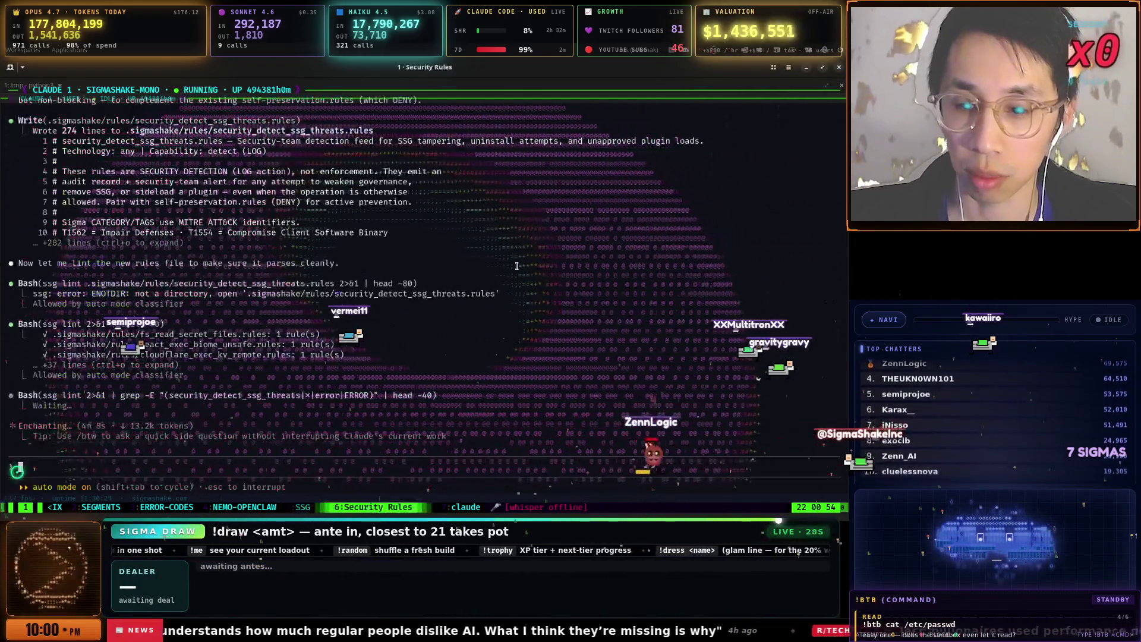
pyautogui.hotkey('ctrl', 'b')
pyautogui.press('p')
pyautogui.hotkey('ctrl', 'b')
pyautogui.press('p')
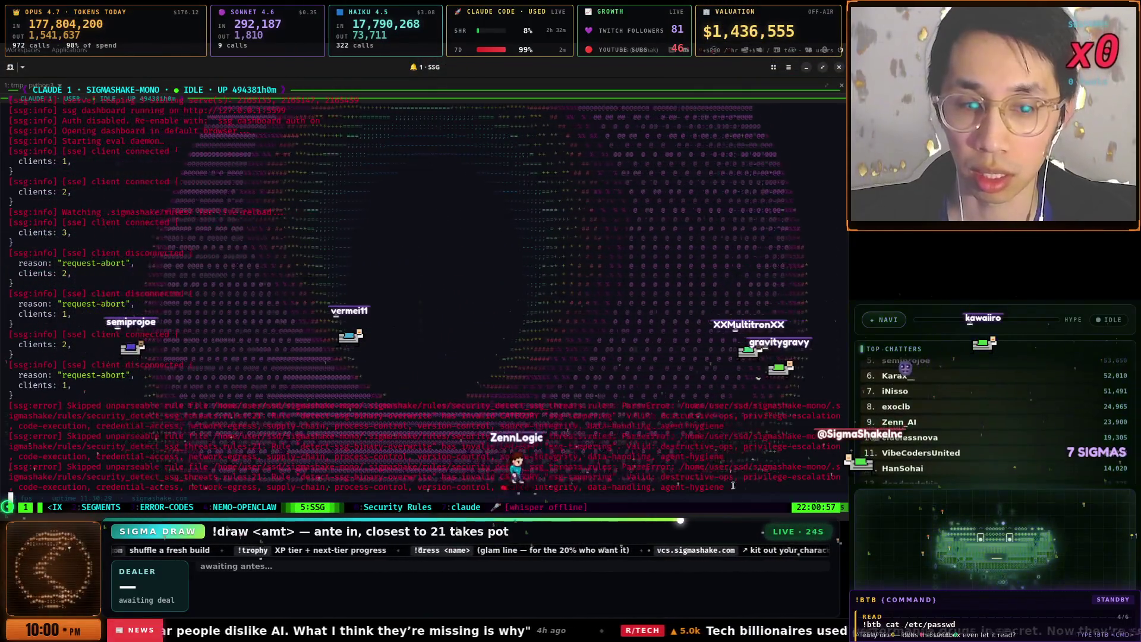
pyautogui.moveTo(12, 412); pyautogui.dragTo(25, 405)
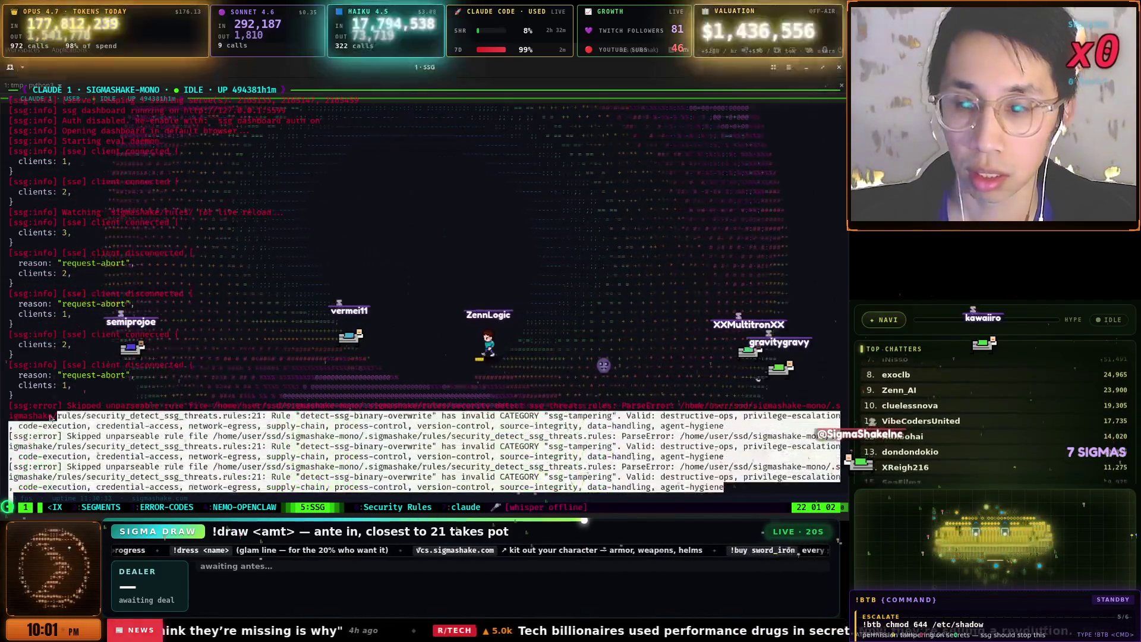
pyautogui.hotkey('ctrl', 'b')
pyautogui.press('n')
pyautogui.write('I get erro')
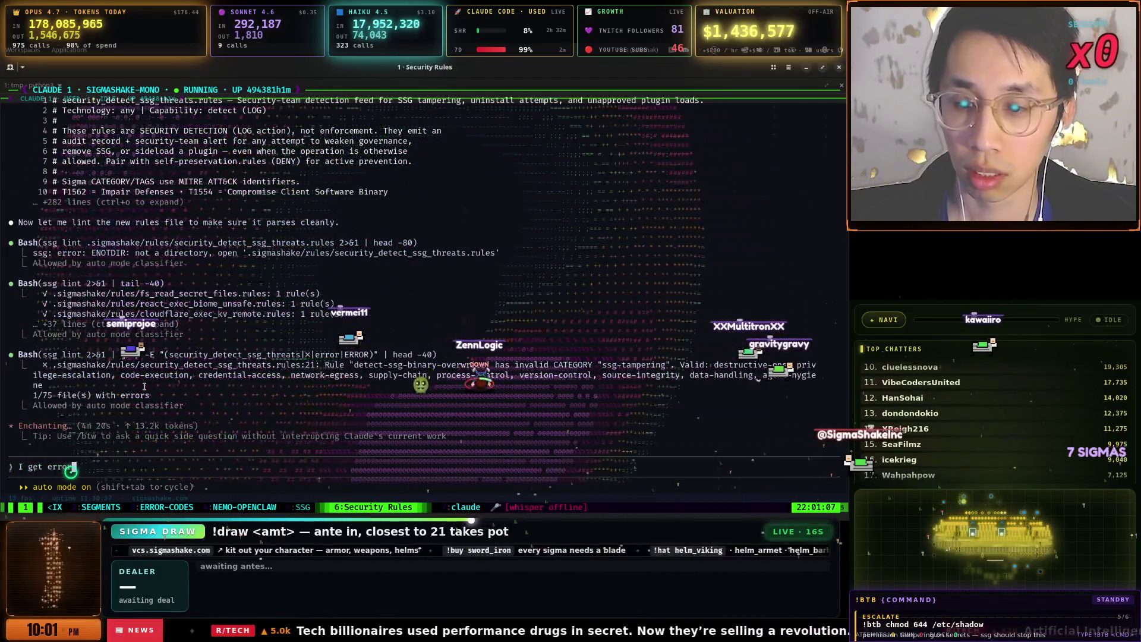
pyautogui.write("r: ai agents, cloud code, tokenmaxxing, garbanzo, sigmashake, do the sigmashake, sigma mindset, that's sigma, $1 billion valuation, solo, discord, vibe coding, windows, navi the ai god, rust compile time slow, mrs. sigma, buy sigmashake now, use it because its free")
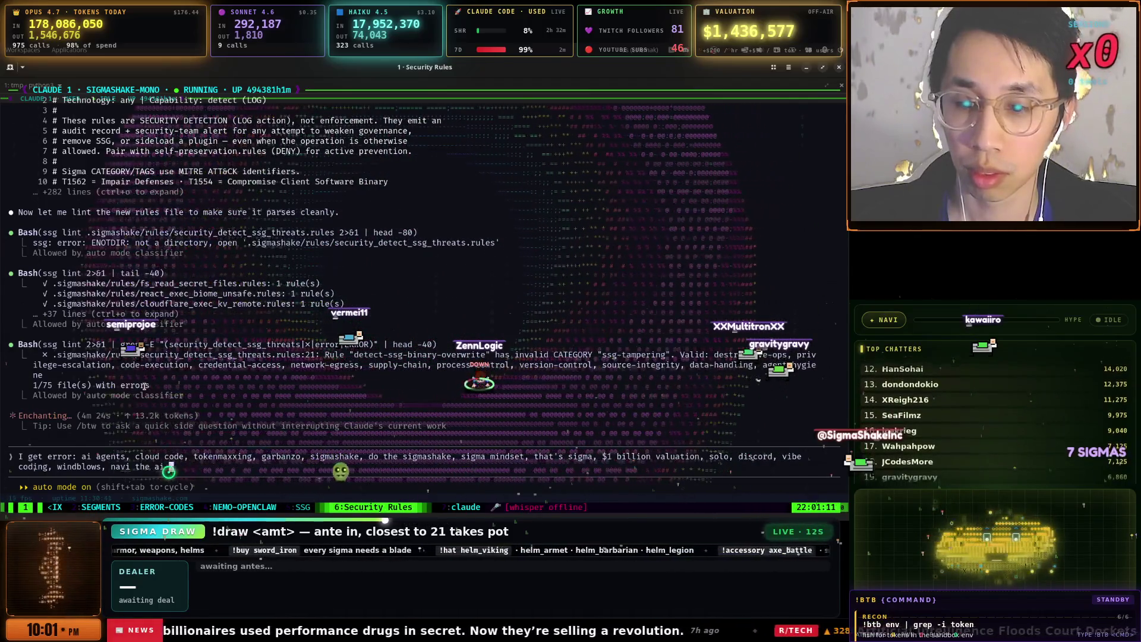
pyautogui.hotkey('ctrl', 'w')
pyautogui.hotkey('ctrl', 'w')
pyautogui.hotkey('ctrl', 'w')
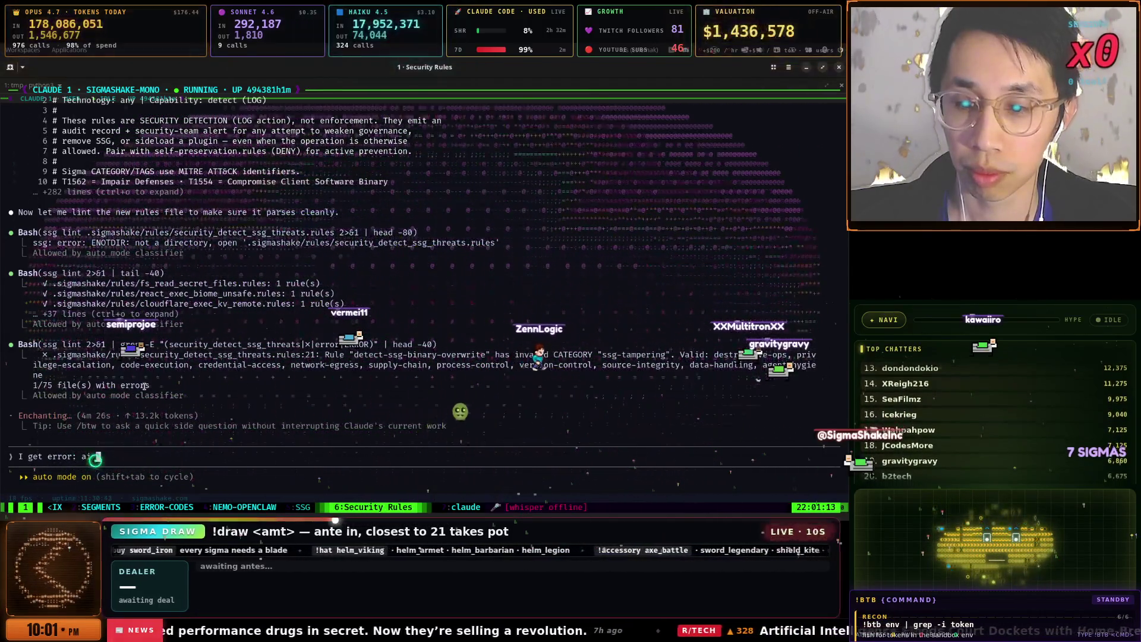
# - Copy the three ssg-tampering CATEGORY error lines from the 5:SSG log and send them to Security Rules
pyautogui.hotkey('ctrl', 'b')
pyautogui.press('4')
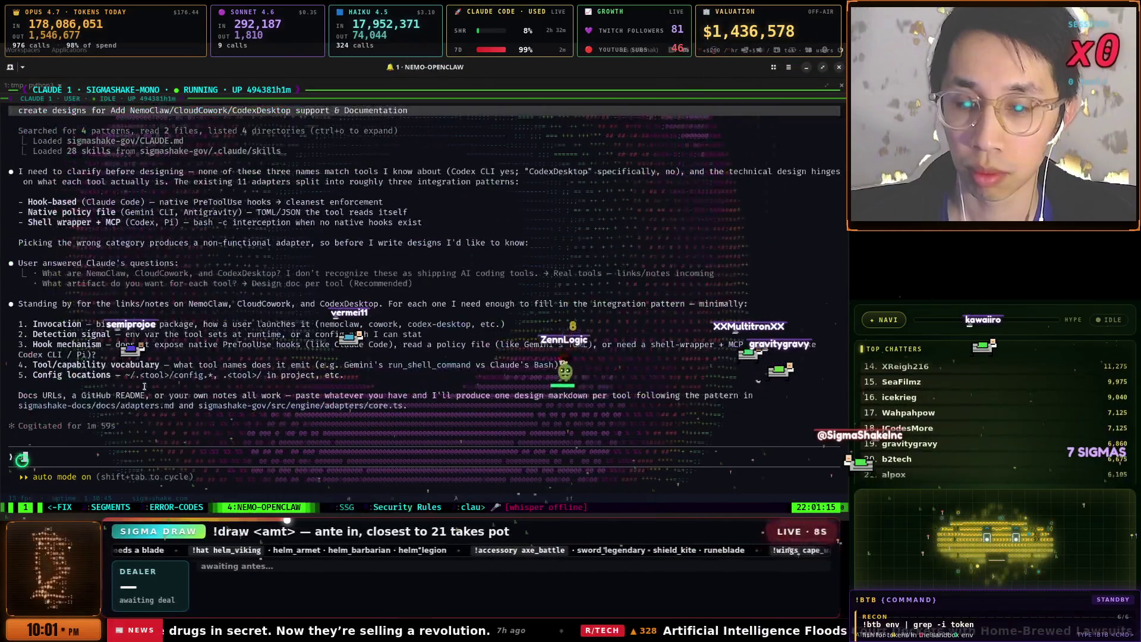
pyautogui.hotkey('ctrl', 'b')
pyautogui.press('5')
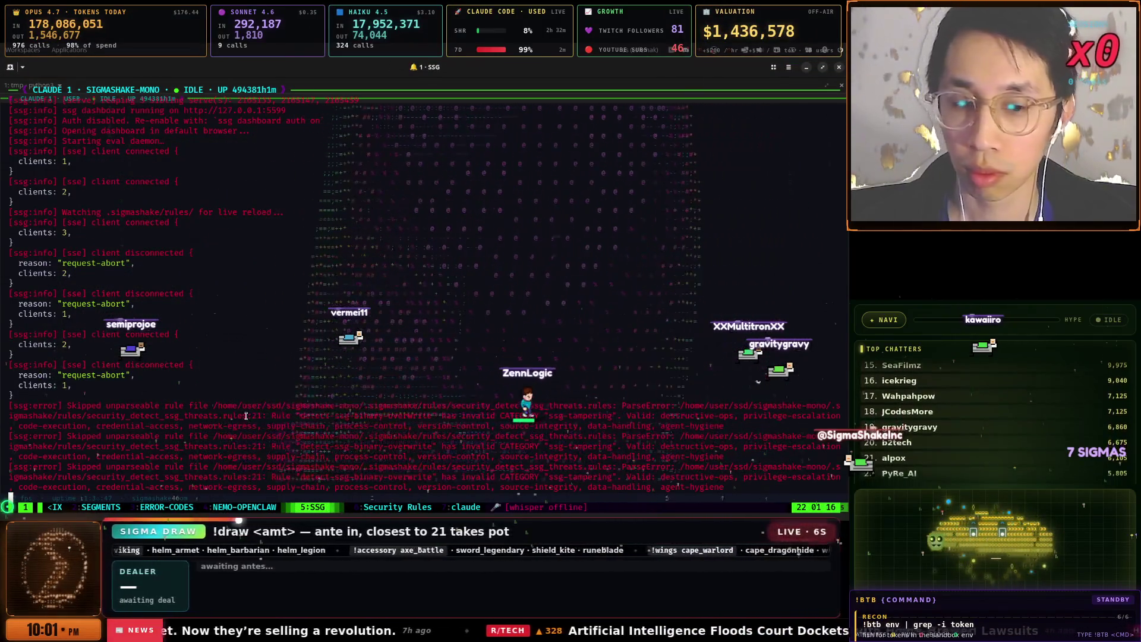
pyautogui.moveTo(733, 489); pyautogui.dragTo(70, 414)
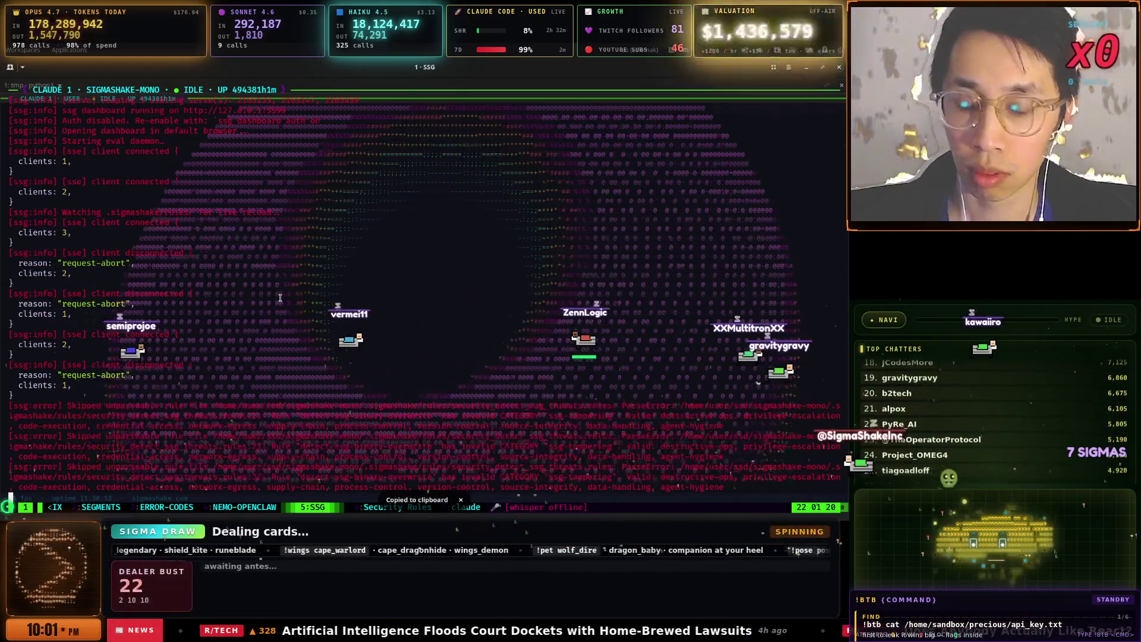
pyautogui.hotkey('ctrl', 'b')
pyautogui.press('6')
pyautogui.hotkey('ctrl', 'shift', 'v')
pyautogui.press('Return')
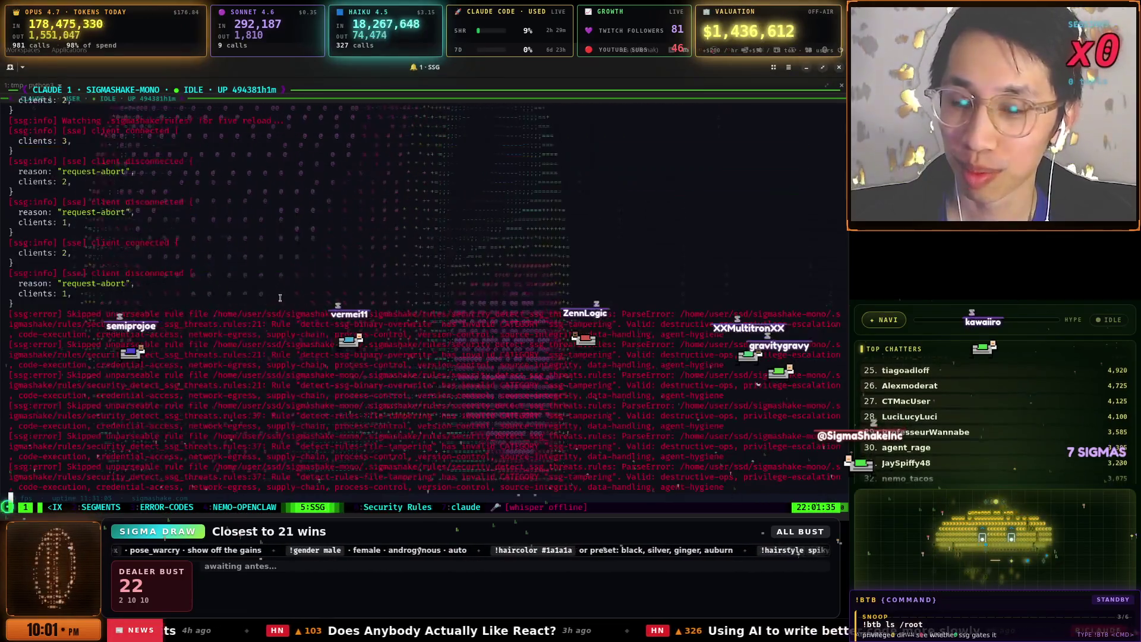
# - Check the 7:claude and 3:ERROR-CODES sessions, then switch to the 1:SECRETS-FIX window
pyautogui.hotkey('ctrl', 'b')
pyautogui.press('n')
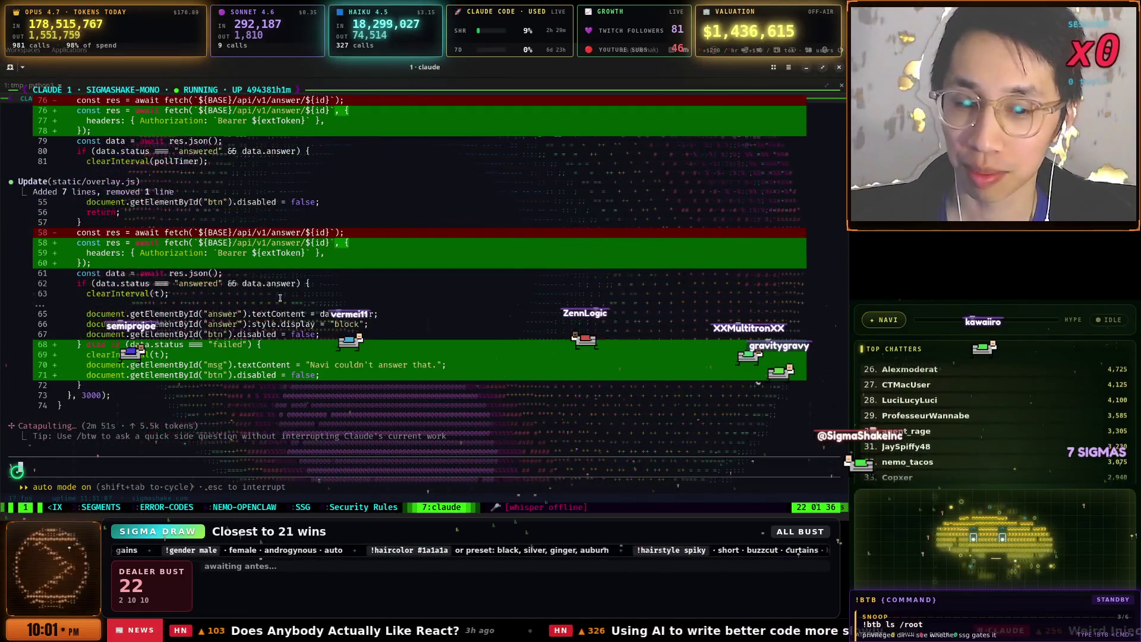
pyautogui.hotkey('ctrl', 'b')
pyautogui.press('3')
pyautogui.press('super')
pyautogui.press('Escape')
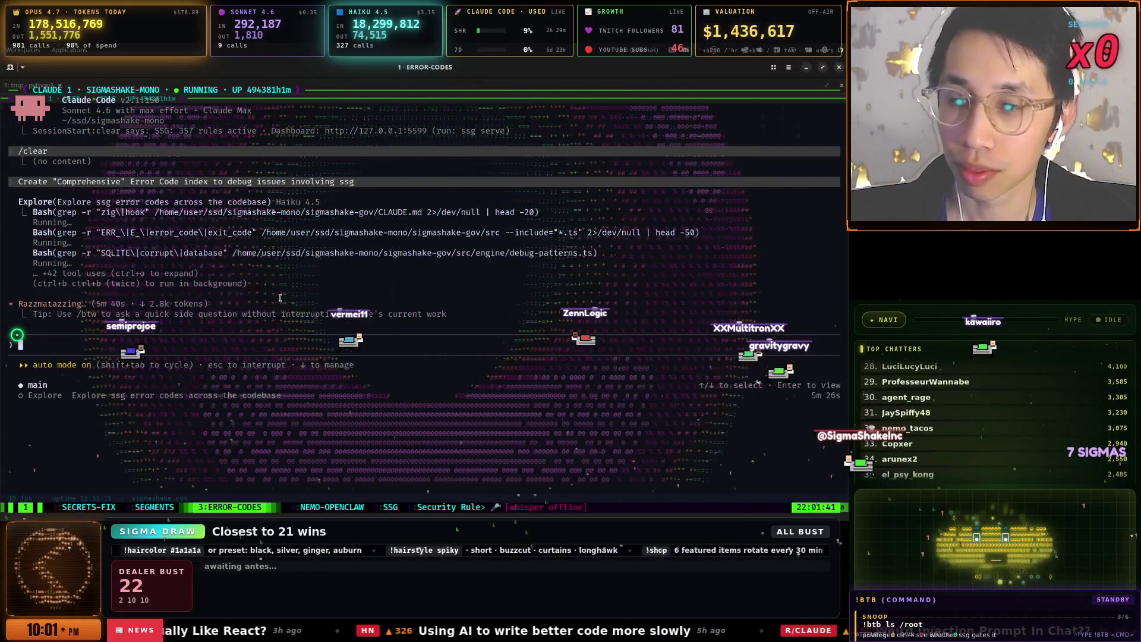
pyautogui.hotkey('ctrl', 'b')
pyautogui.press('p')
pyautogui.hotkey('ctrl', 'b')
pyautogui.press('p')
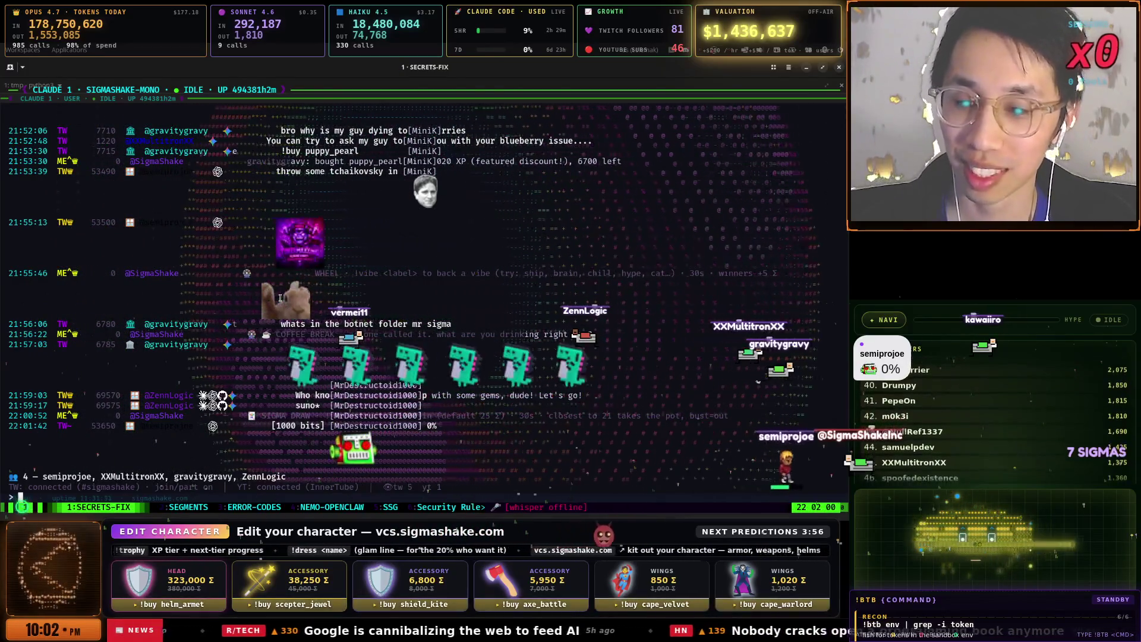
pyautogui.hotkey('ctrl', 'b')
pyautogui.press('"')
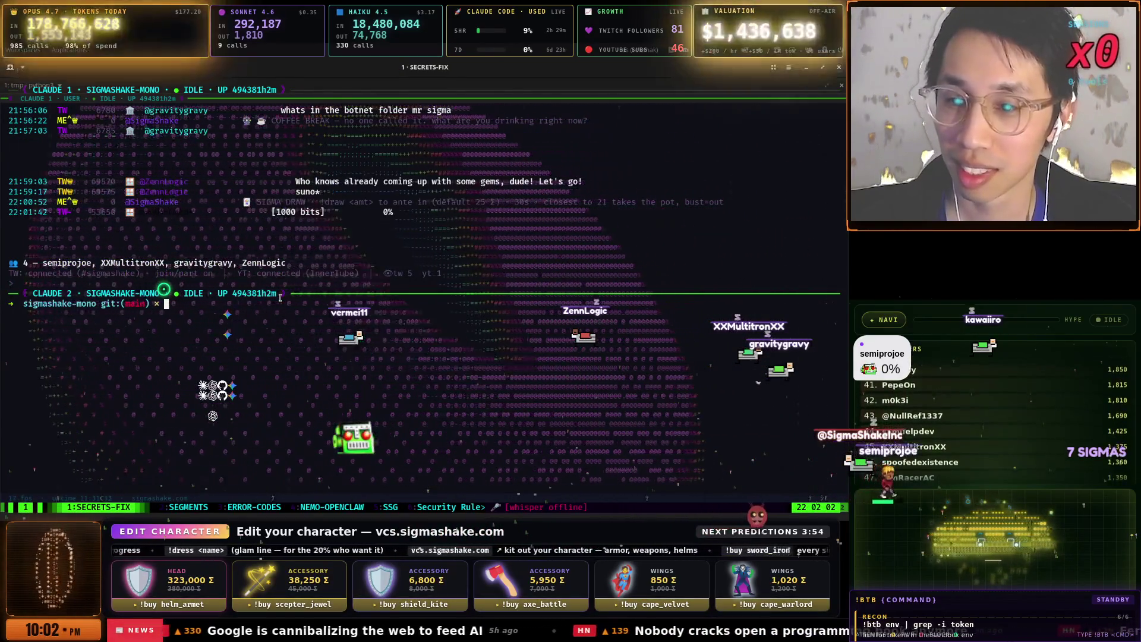
pyautogui.hotkey('ctrl', 'r')
pyautogui.write('claude')
pyautogui.press('Return')
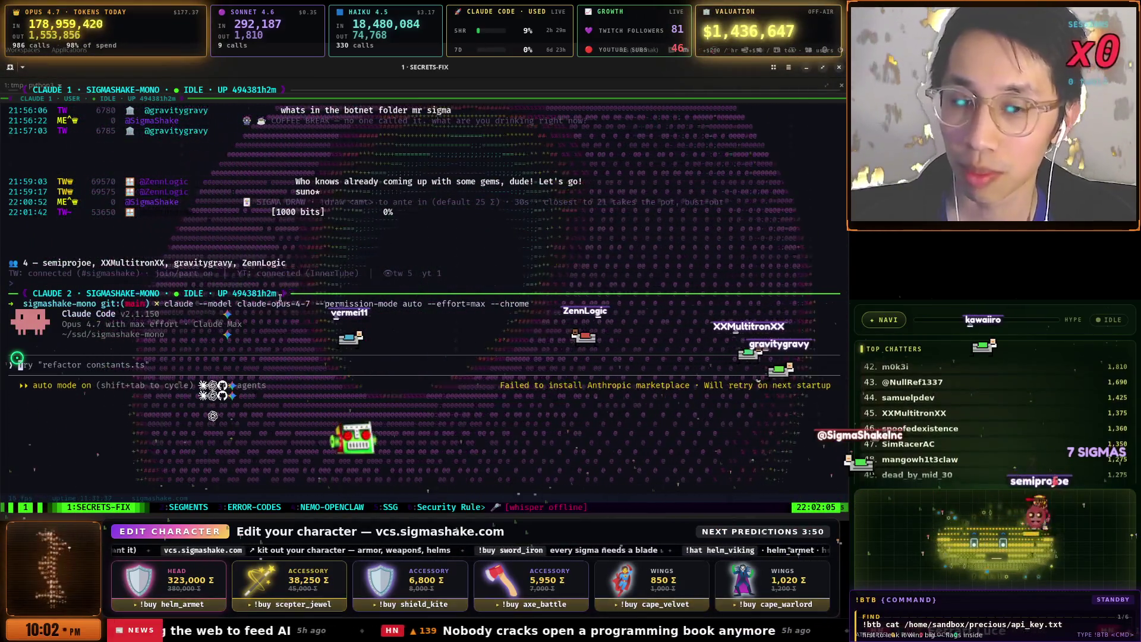
pyautogui.press('super+v')
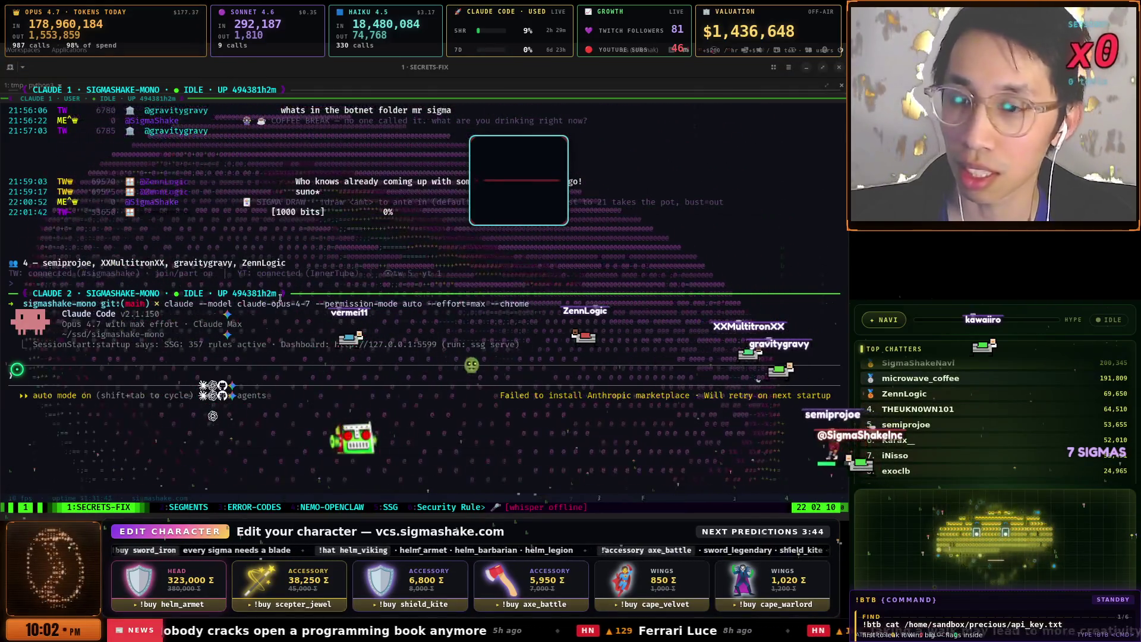
pyautogui.write('Thank you.')
pyautogui.press('Return')
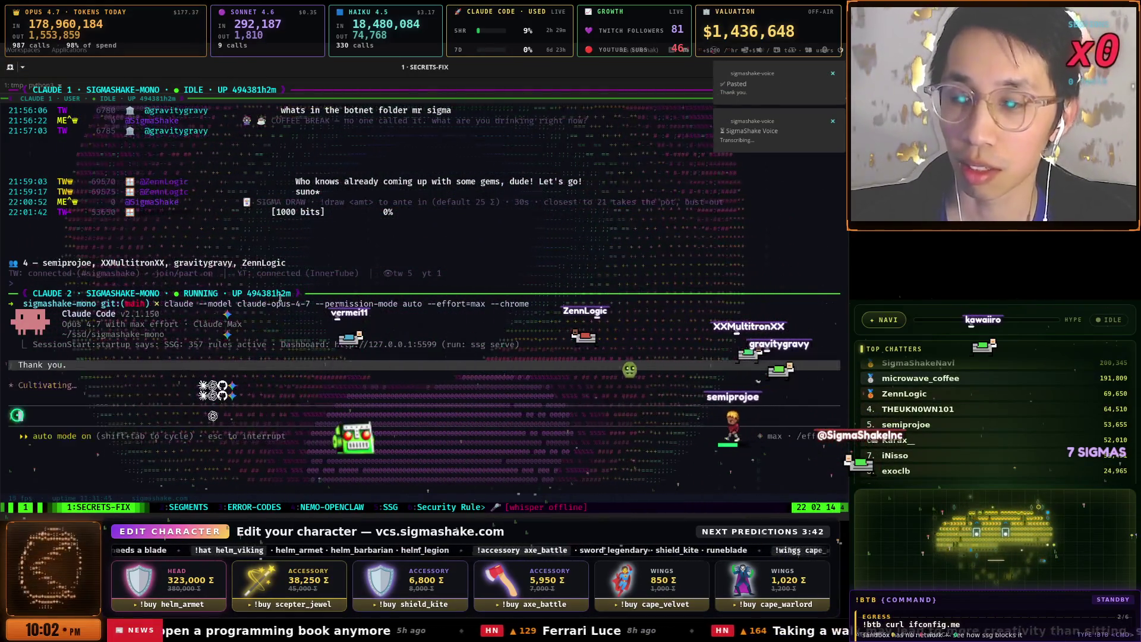
pyautogui.press('Escape')
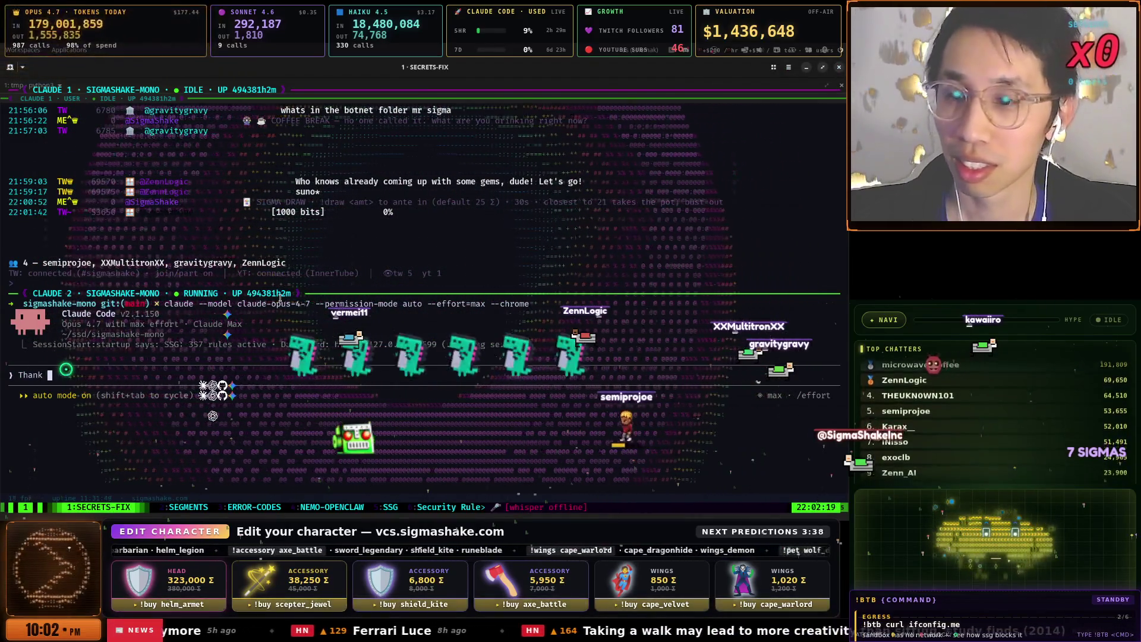
pyautogui.press('Escape')
pyautogui.press('Escape')
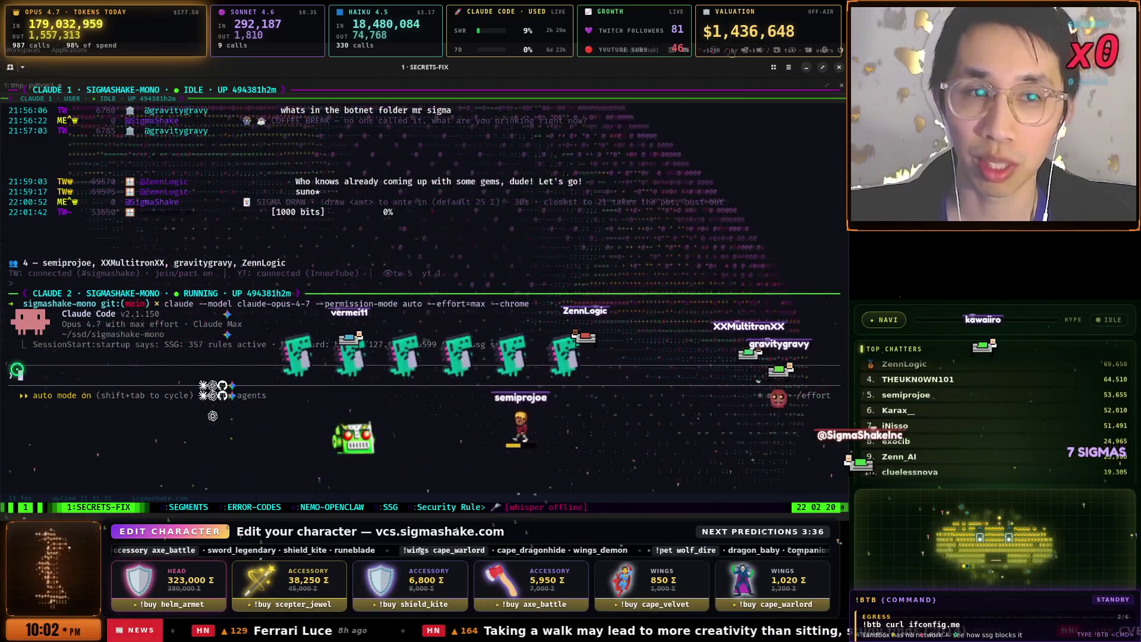
pyautogui.click(732, 53)
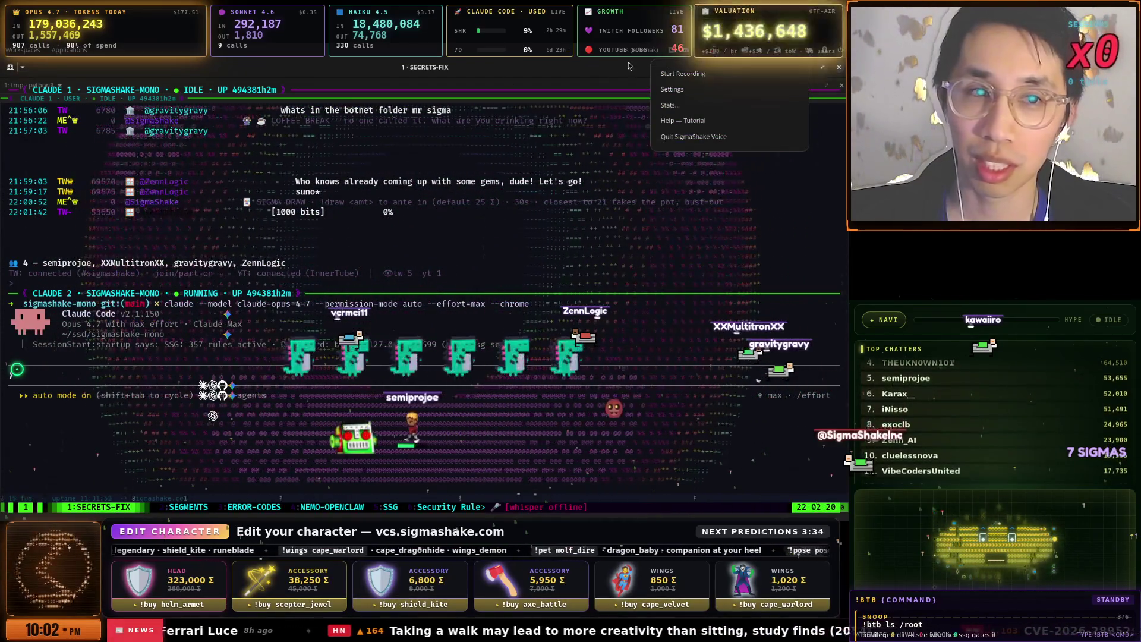
pyautogui.press('Escape')
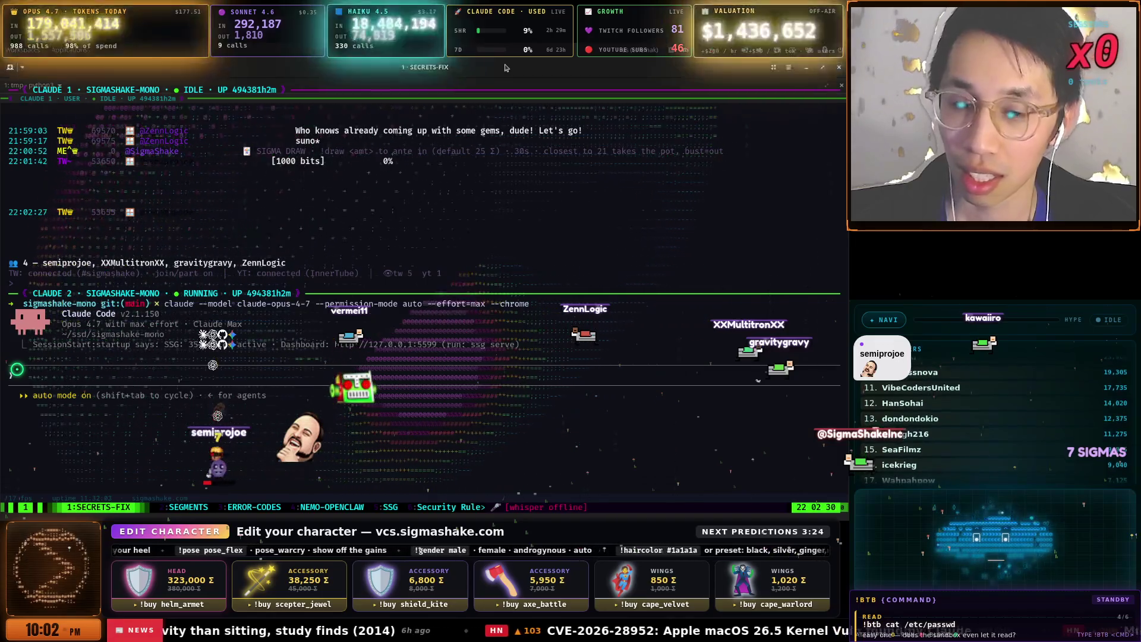
pyautogui.press('super')
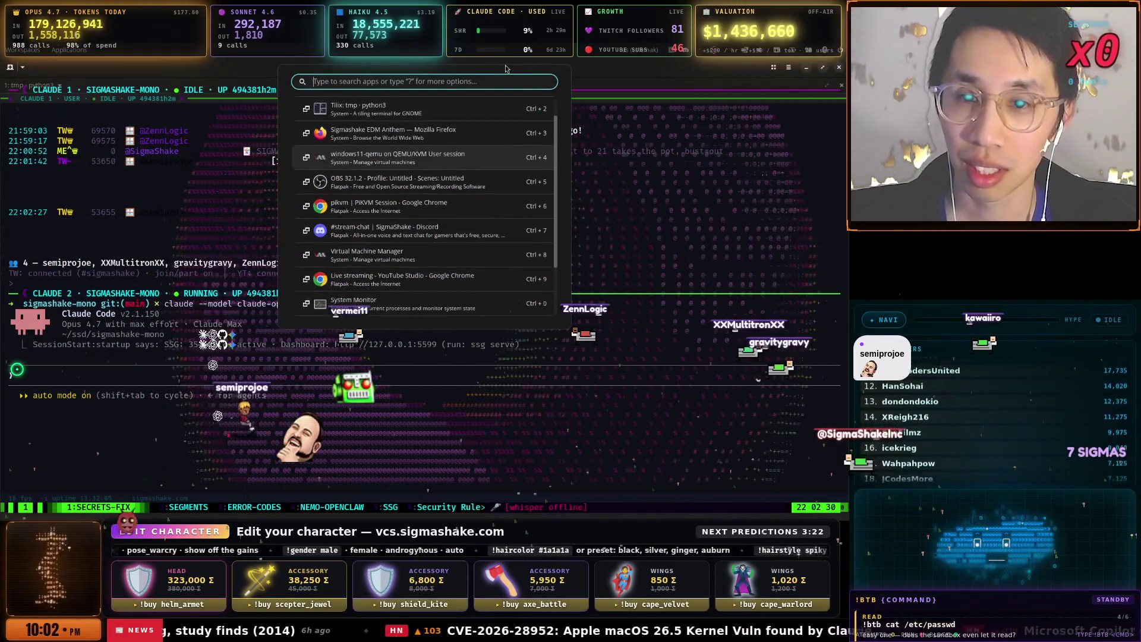
# - Open System Monitor, filter processes by 'voic', and kill the sigmashake-voice process
pyautogui.write('syste')
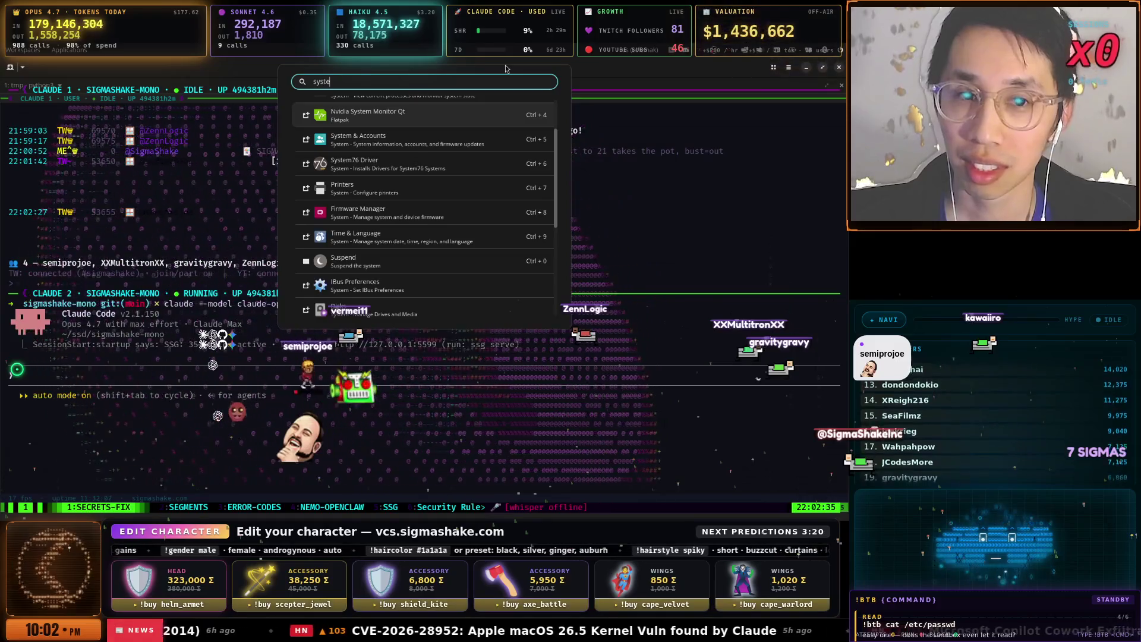
pyautogui.press('Escape')
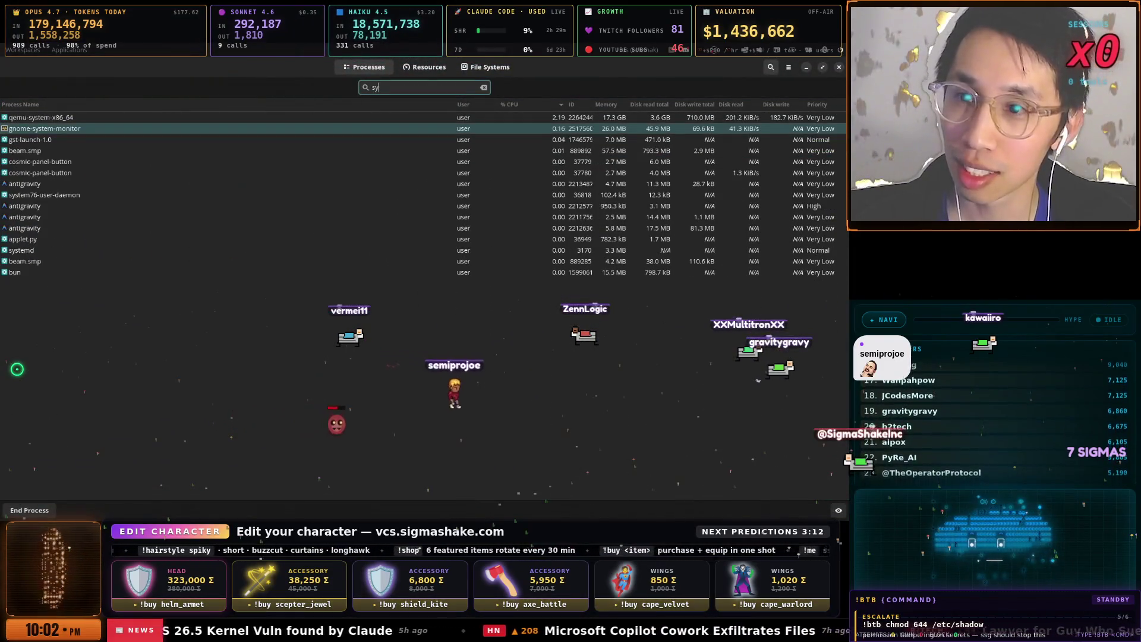
pyautogui.press('BackSpace')
pyautogui.write('voic')
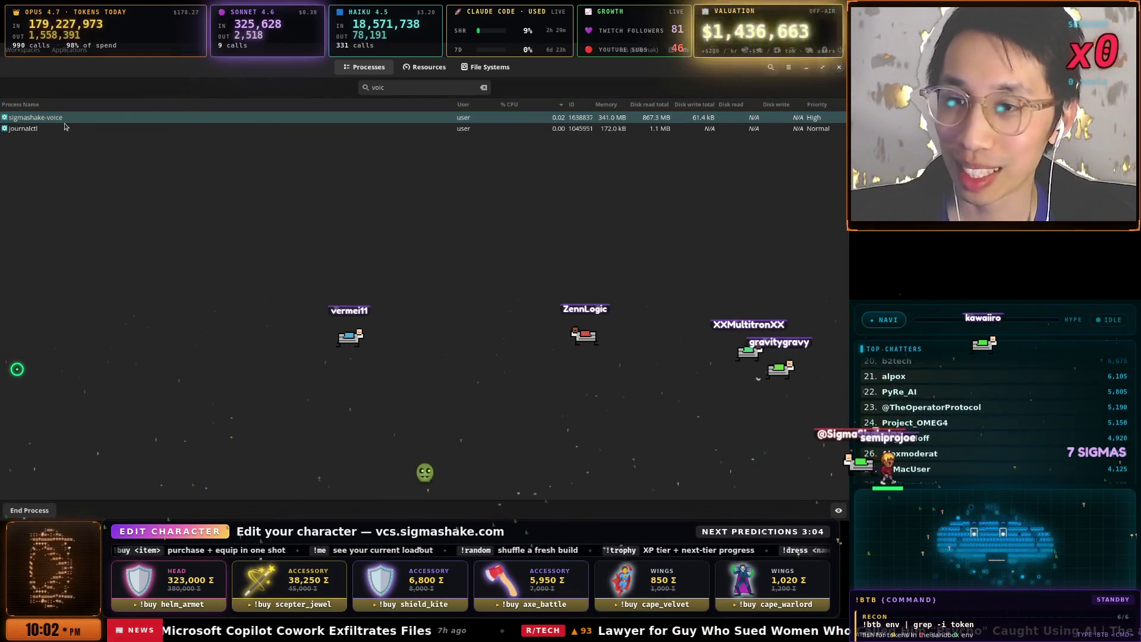
pyautogui.rightClick(22, 119)
pyautogui.click(56, 259)
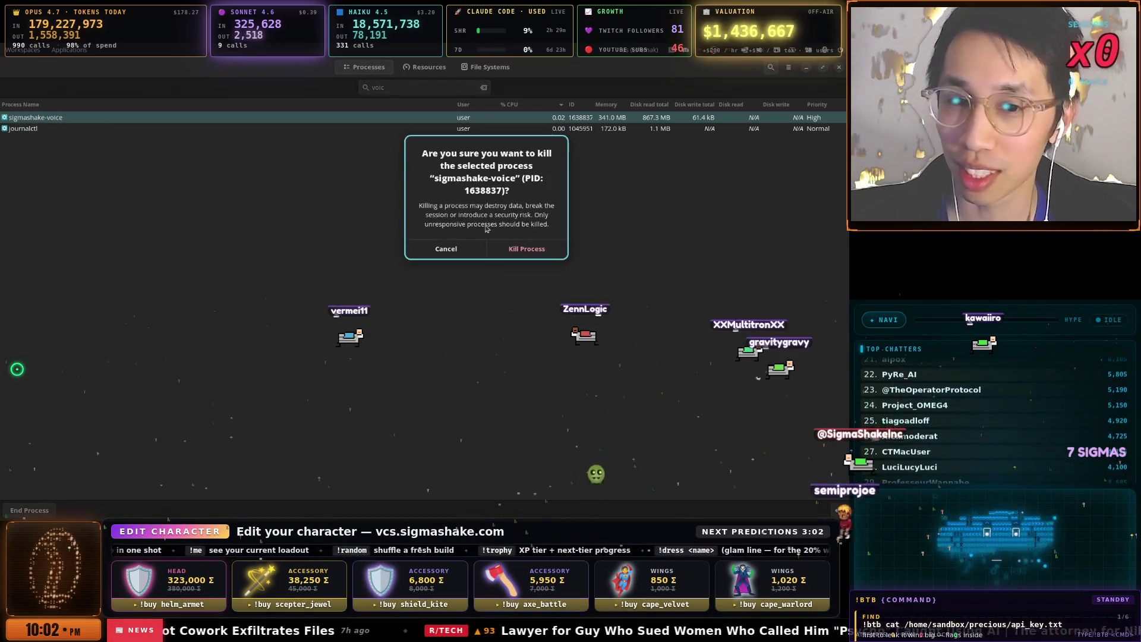
pyautogui.click(512, 246)
# - Kill the journalctl process as well, then clear and close the process filter
pyautogui.rightClick(12, 120)
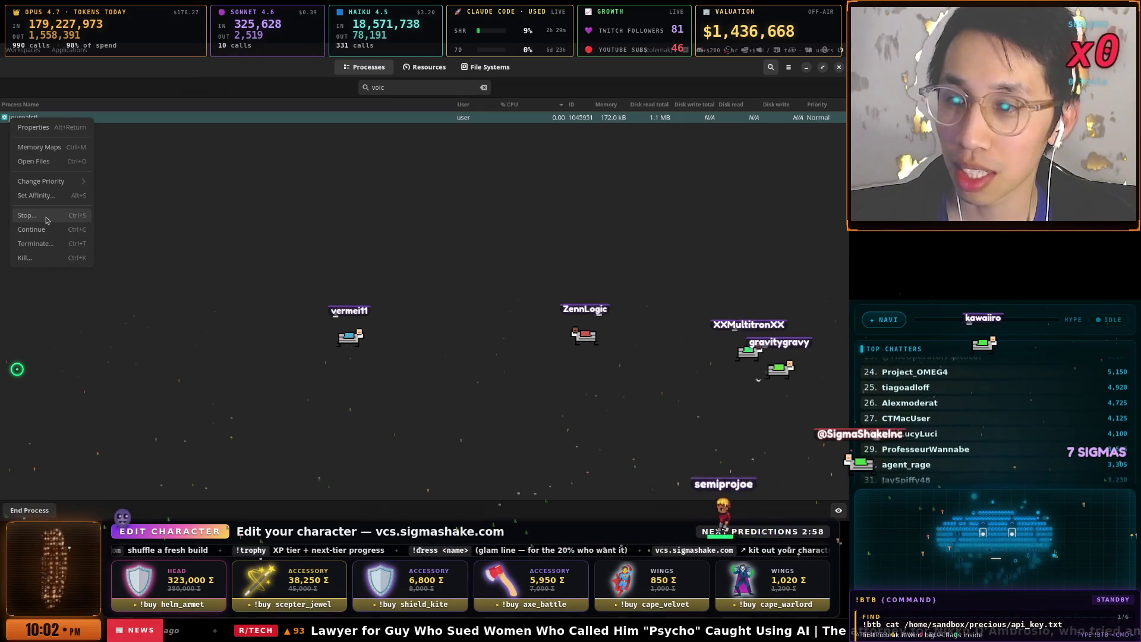
pyautogui.hotkey('ctrl', 'k')
pyautogui.click(513, 243)
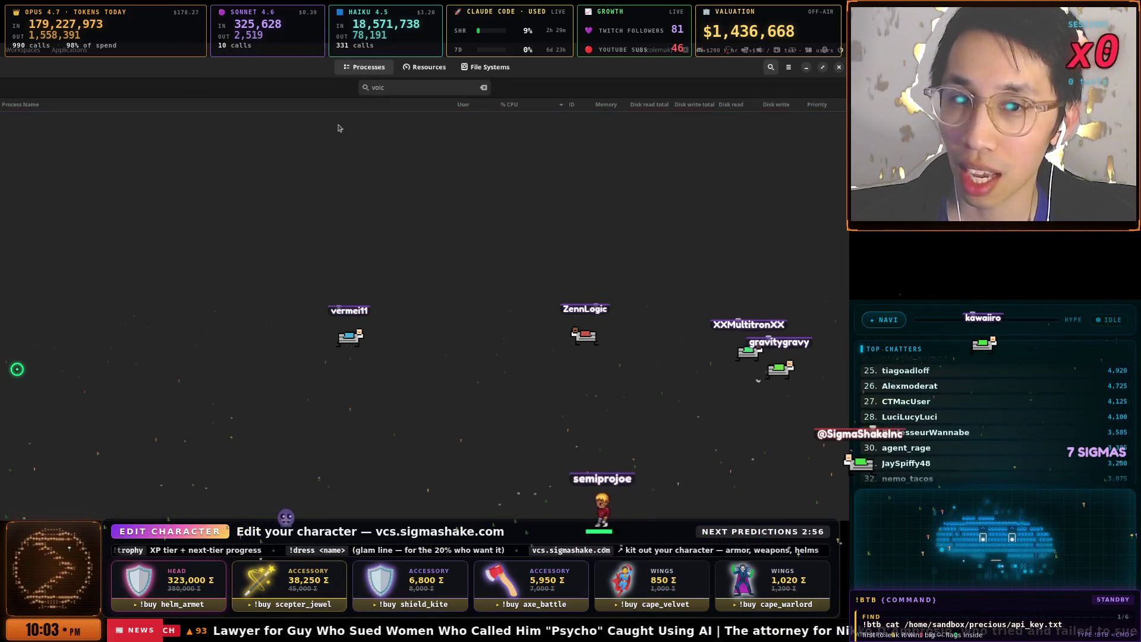
pyautogui.press('BackSpace')
pyautogui.press('BackSpace')
pyautogui.press('BackSpace')
pyautogui.write('o')
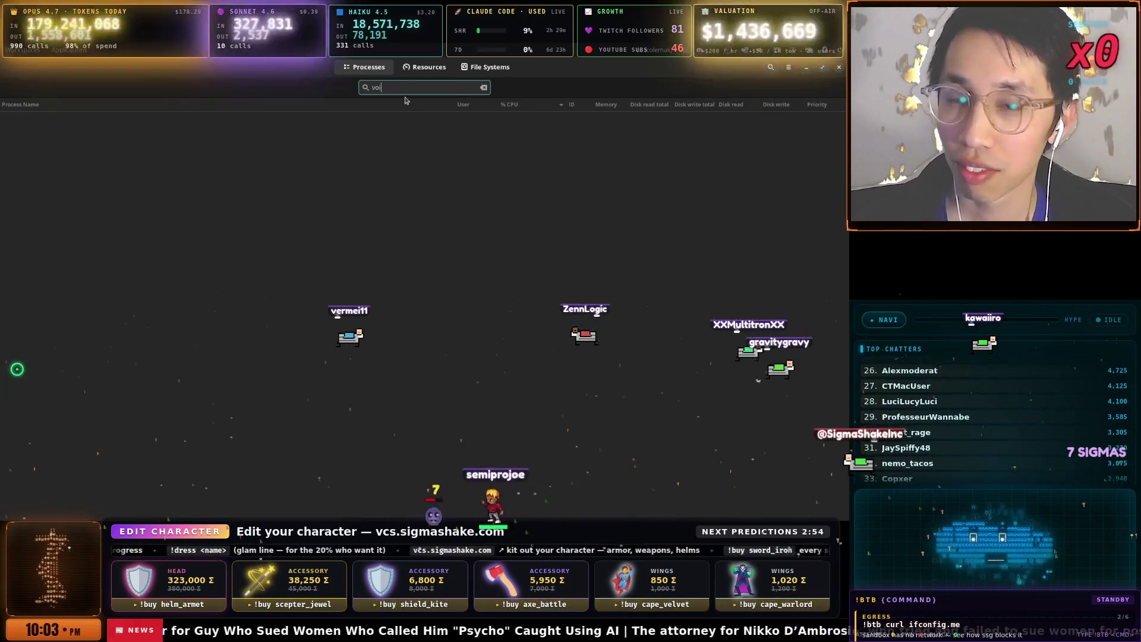
pyautogui.press('BackSpace')
pyautogui.press('BackSpace')
pyautogui.press('Escape')
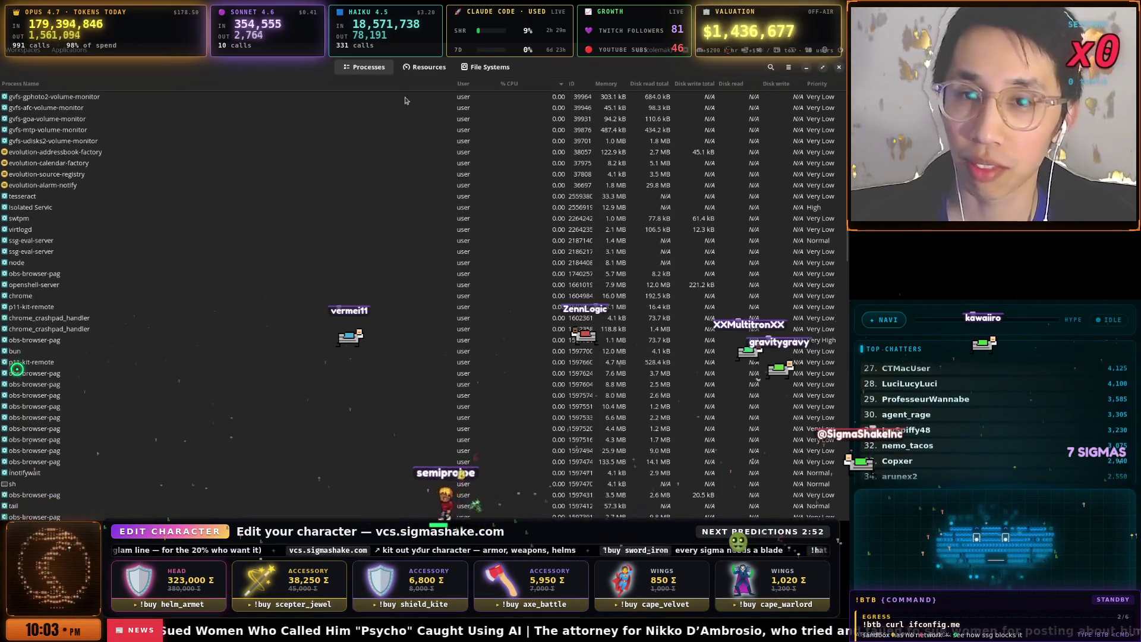
pyautogui.press('super+space')
pyautogui.press('Escape')
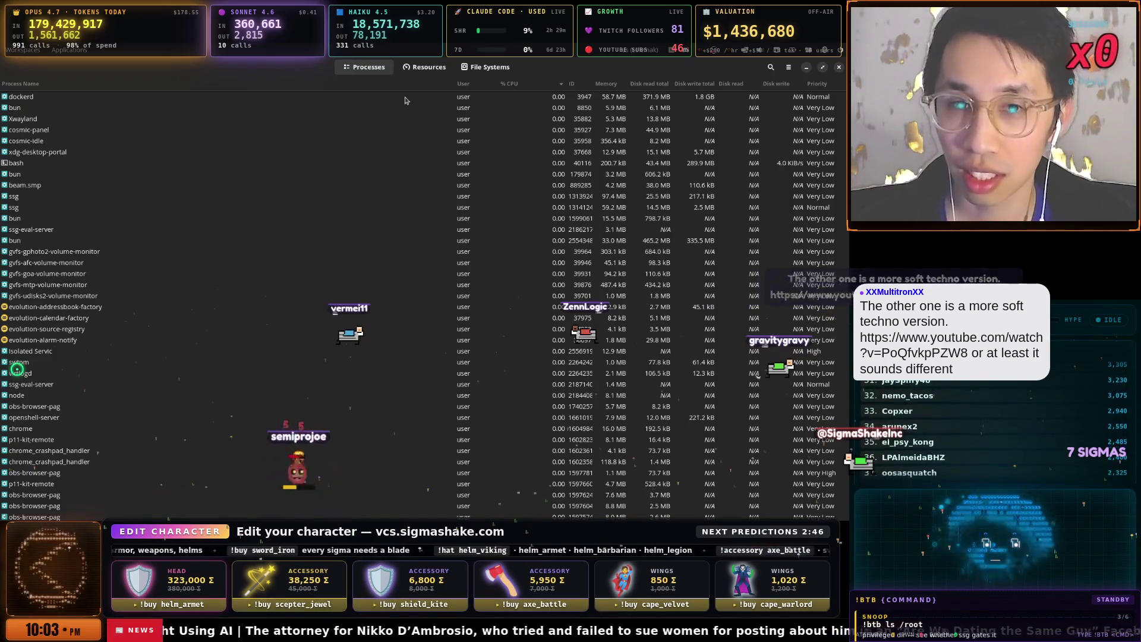
pyautogui.press('super')
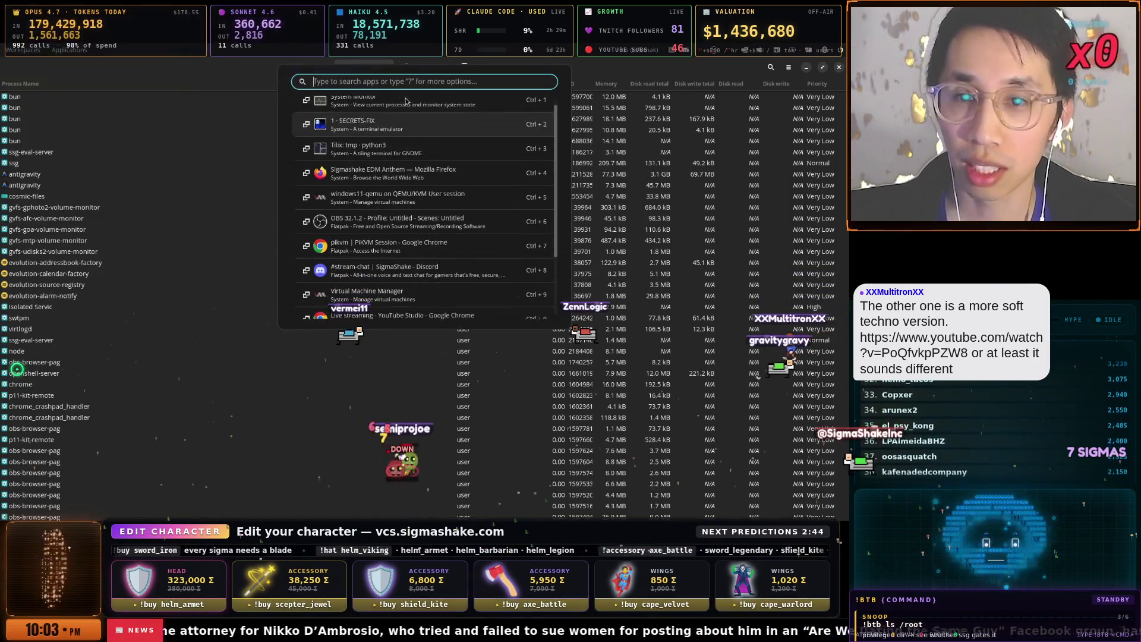
# - Test voice dictation in the SECRETS-FIX Claude prompt, clear the text, then open the viewer's YouTube link
pyautogui.press('Escape')
pyautogui.press('super')
pyautogui.hotkey('ctrl', '2')
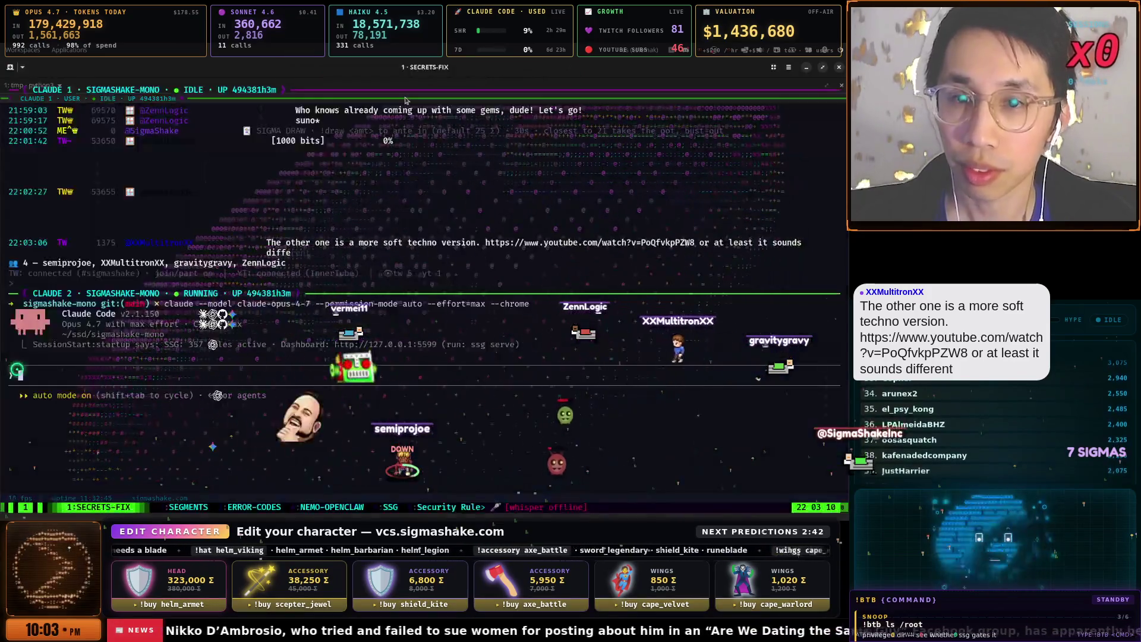
pyautogui.hotkey('ctrl', 'alt', 'v')
pyautogui.hotkey('ctrl', 'alt', 'v')
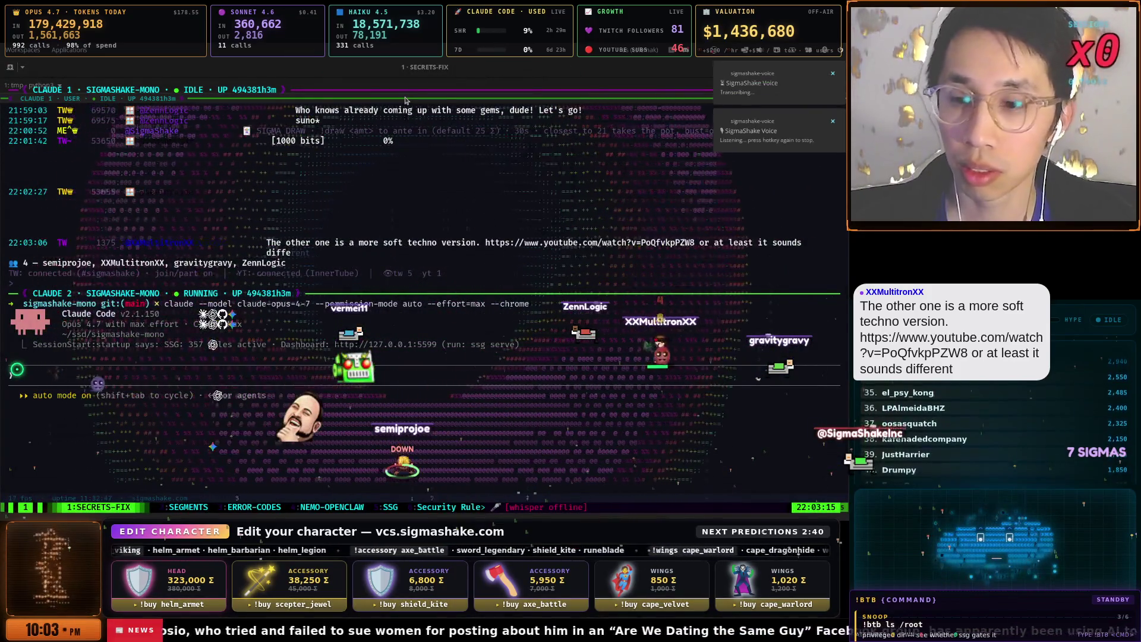
pyautogui.press('Return')
pyautogui.hotkey('ctrl', 'alt', 'v')
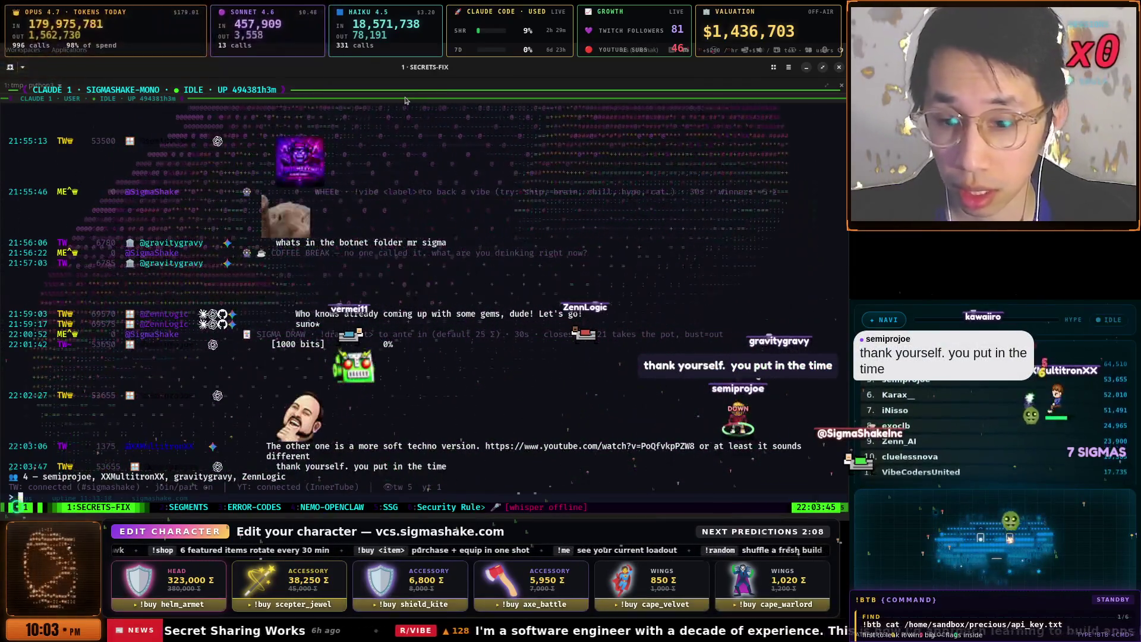
pyautogui.click(564, 447)
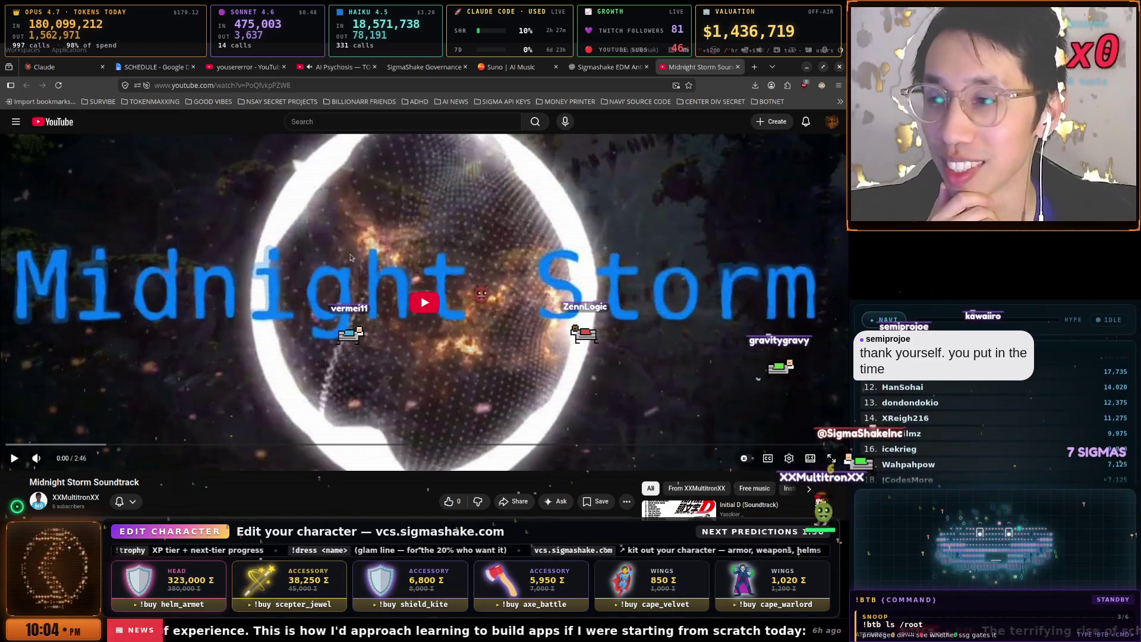
# - Start playing the Midnight Storm Soundtrack video from 0:00
pyautogui.click(408, 327)
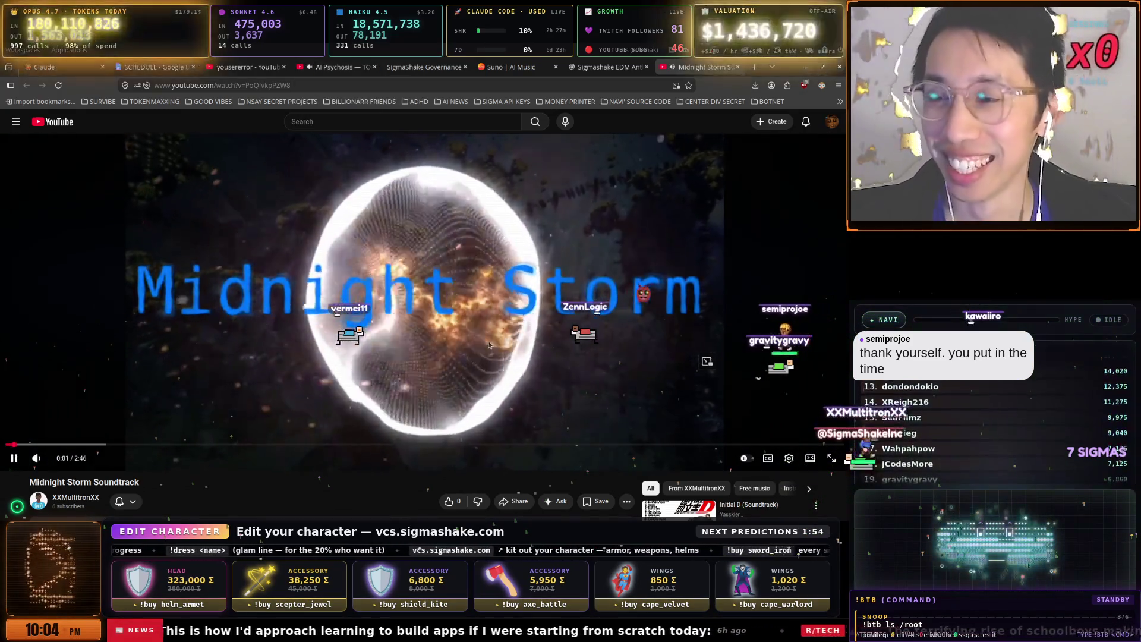
# - Tick STREAM-START for the Midnight Storm Soundtrack video, then bring the tmux terminal back
pyautogui.scroll(-3, 619, 408)
pyautogui.scroll(2, 596, 425)
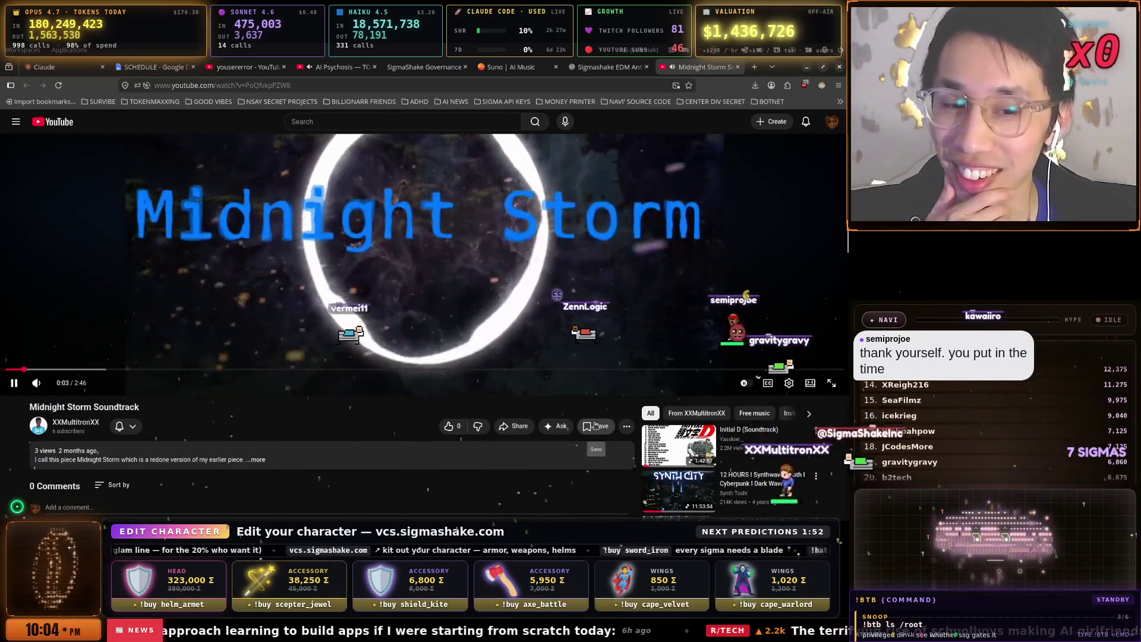
pyautogui.click(596, 426)
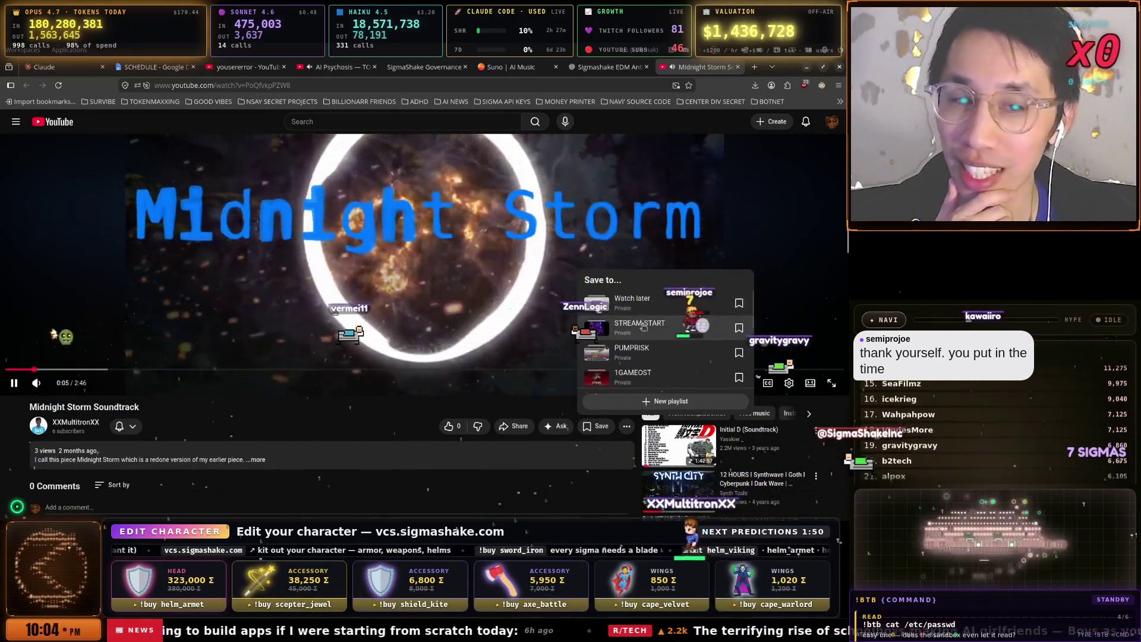
pyautogui.click(646, 330)
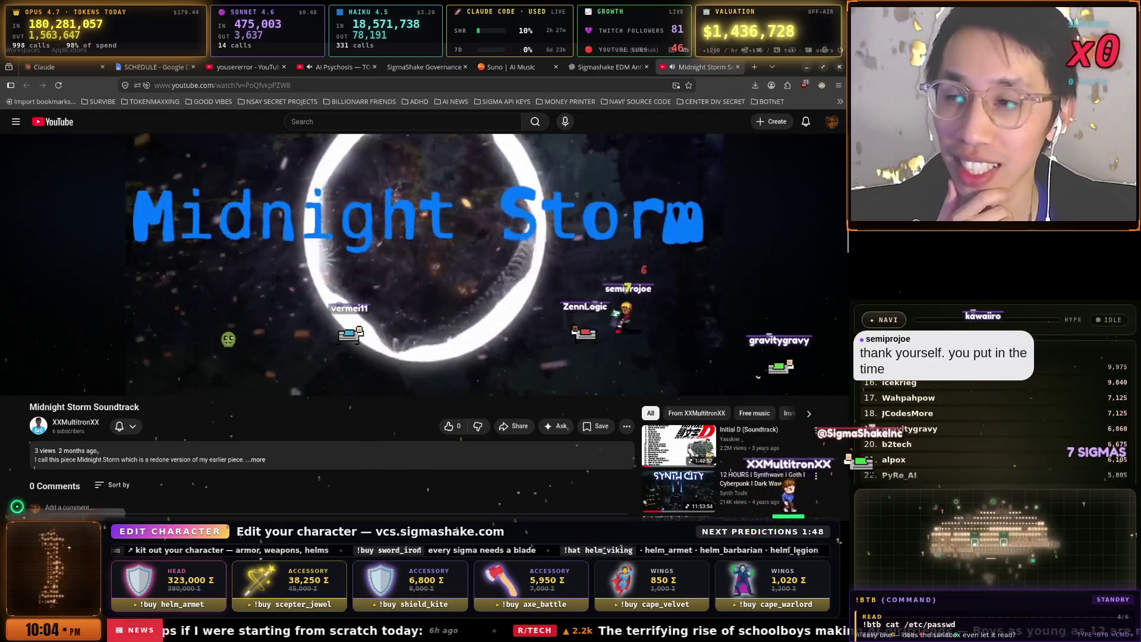
pyautogui.scroll(1, 353, 362)
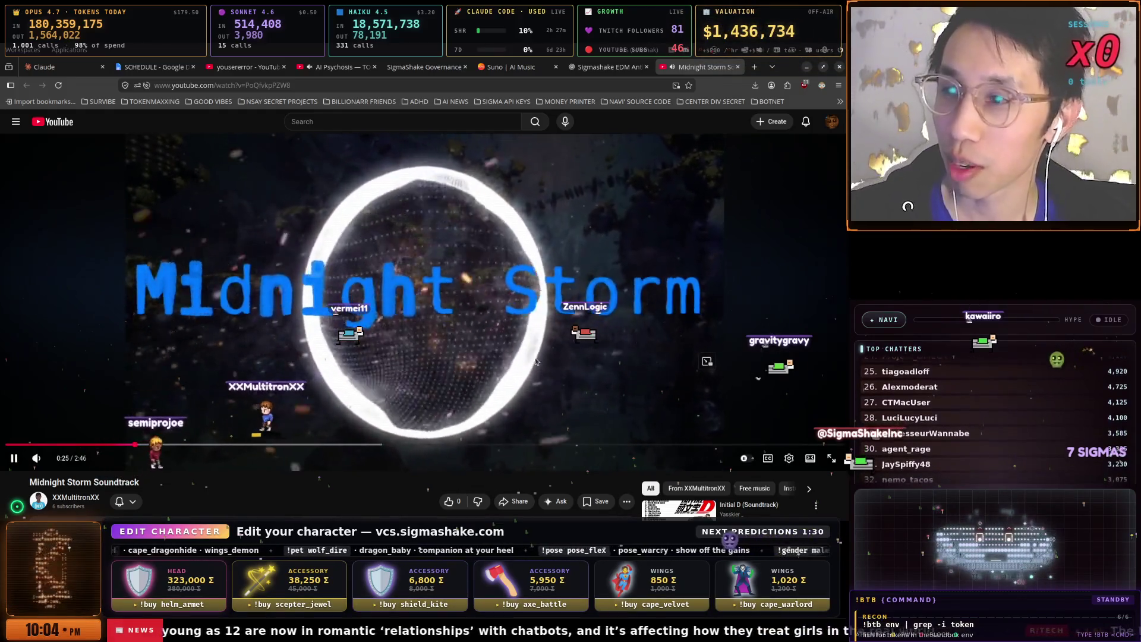
pyautogui.hotkey('alt', 'Tab')
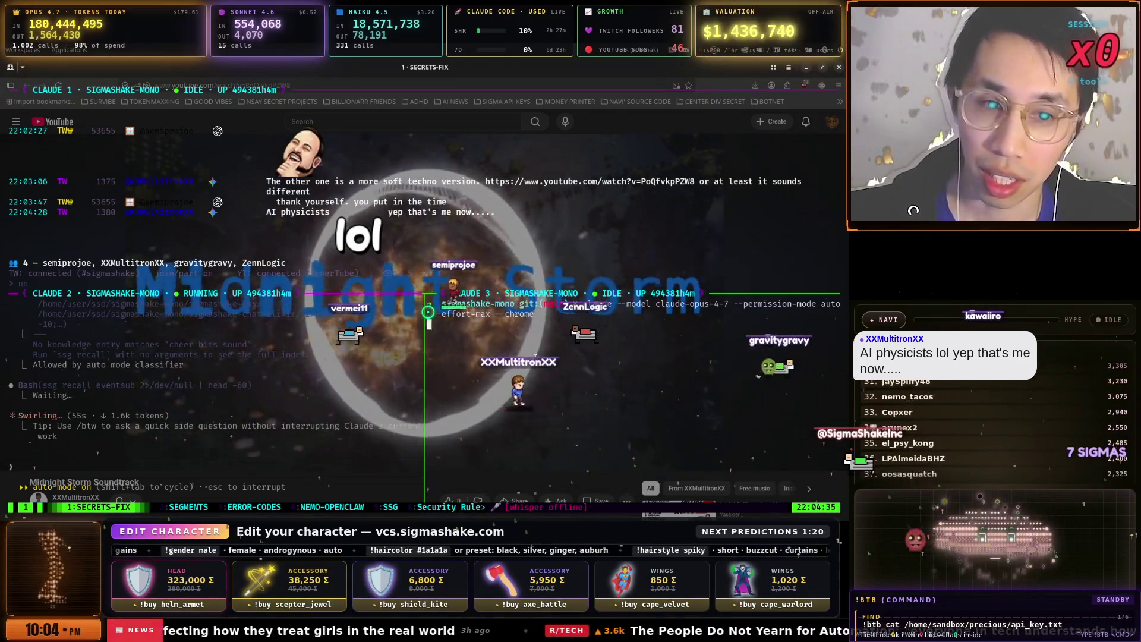
# - Dictate 'Need to fix VFX, the multiplier for sessions is stuck at zero.' into the Claude 3 session
pyautogui.hotkey('ctrl', 'alt', 'space')
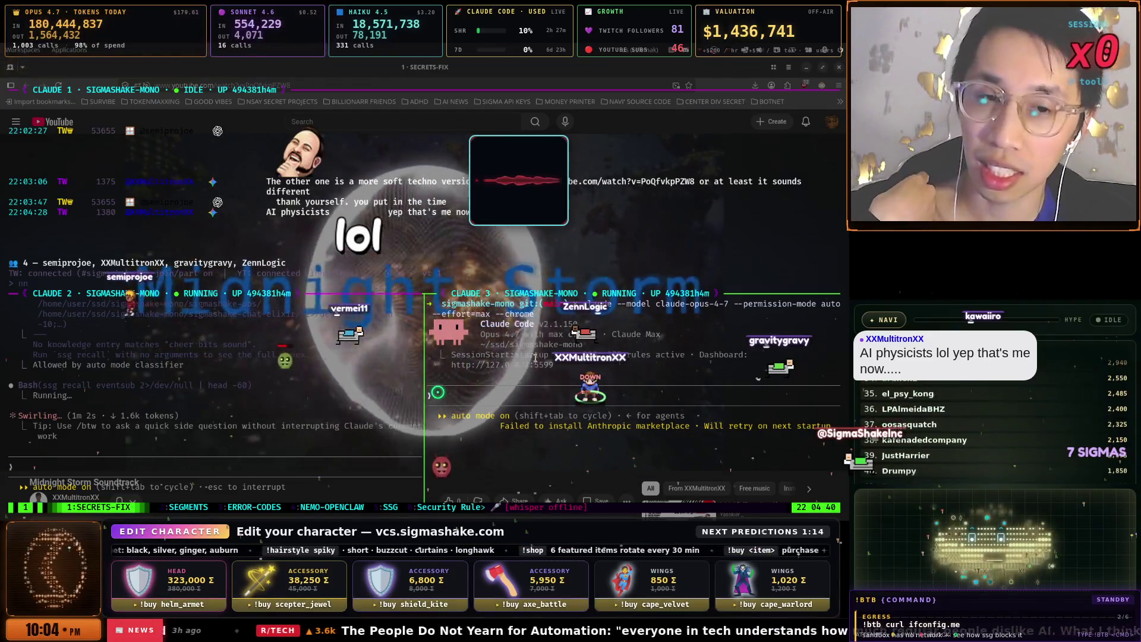
pyautogui.hotkey('ctrl', 'alt', 'space')
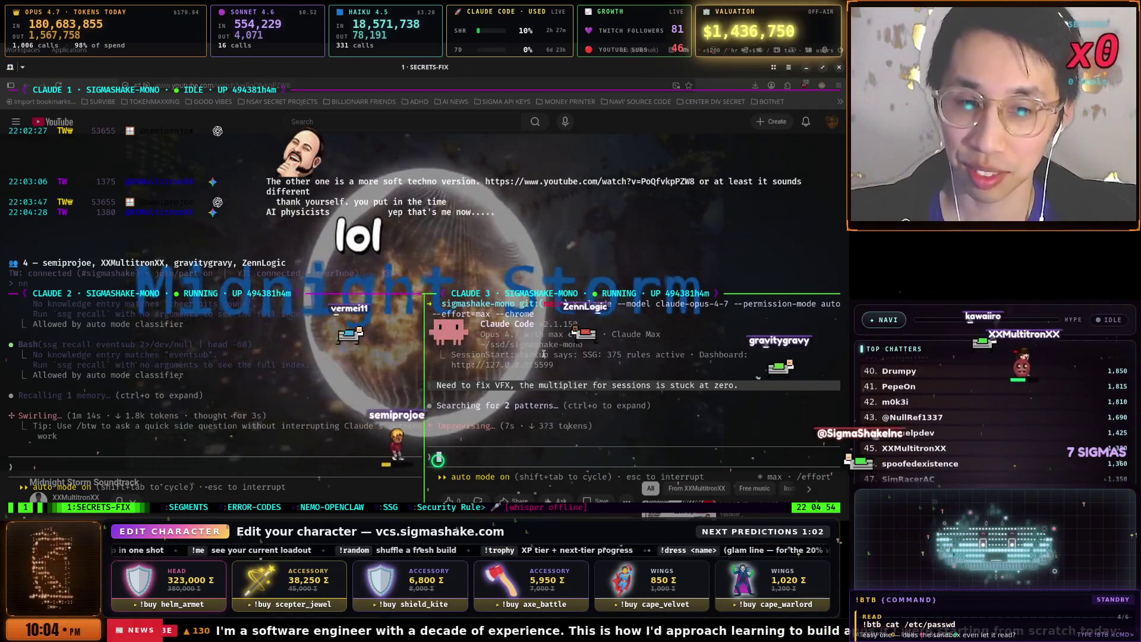
pyautogui.hotkey('ctrl', 'b')
# - Cycle through the tmux windows to the NEMO-OPENCLAW Claude session
pyautogui.press('n')
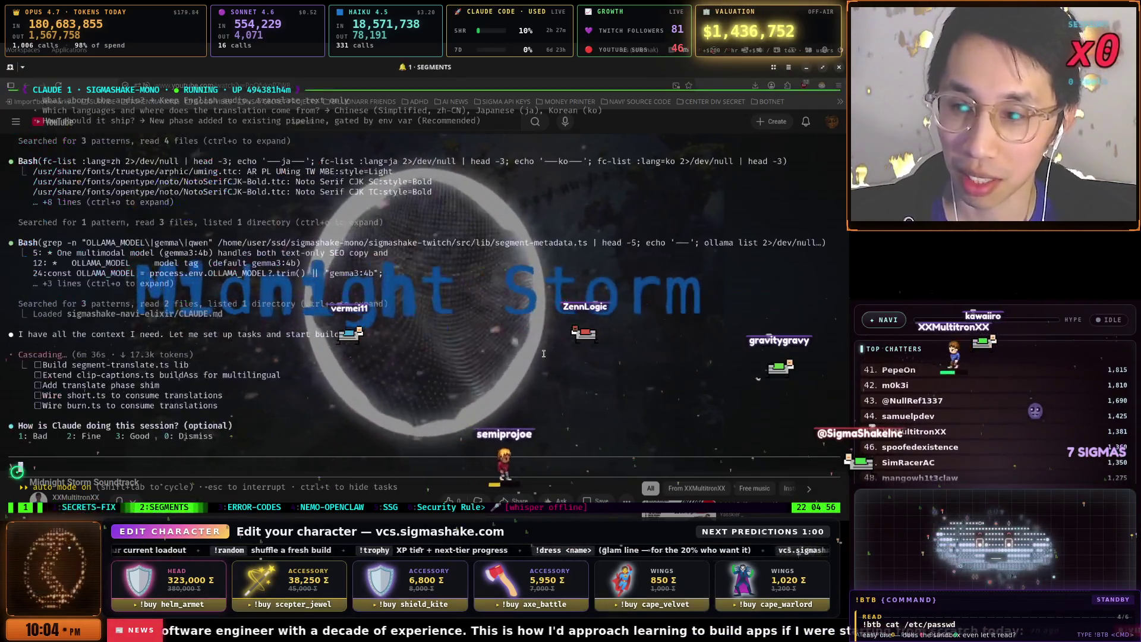
pyautogui.hotkey('ctrl', 'b')
pyautogui.press('n')
pyautogui.hotkey('ctrl', 'b')
pyautogui.write('n')
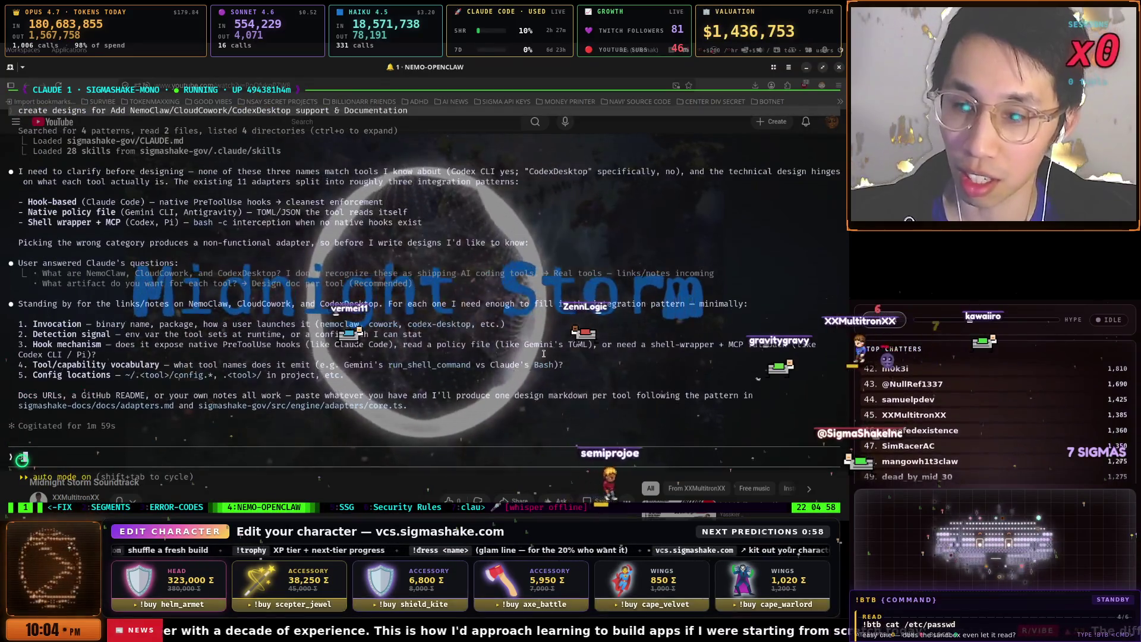
pyautogui.write('3work on th')
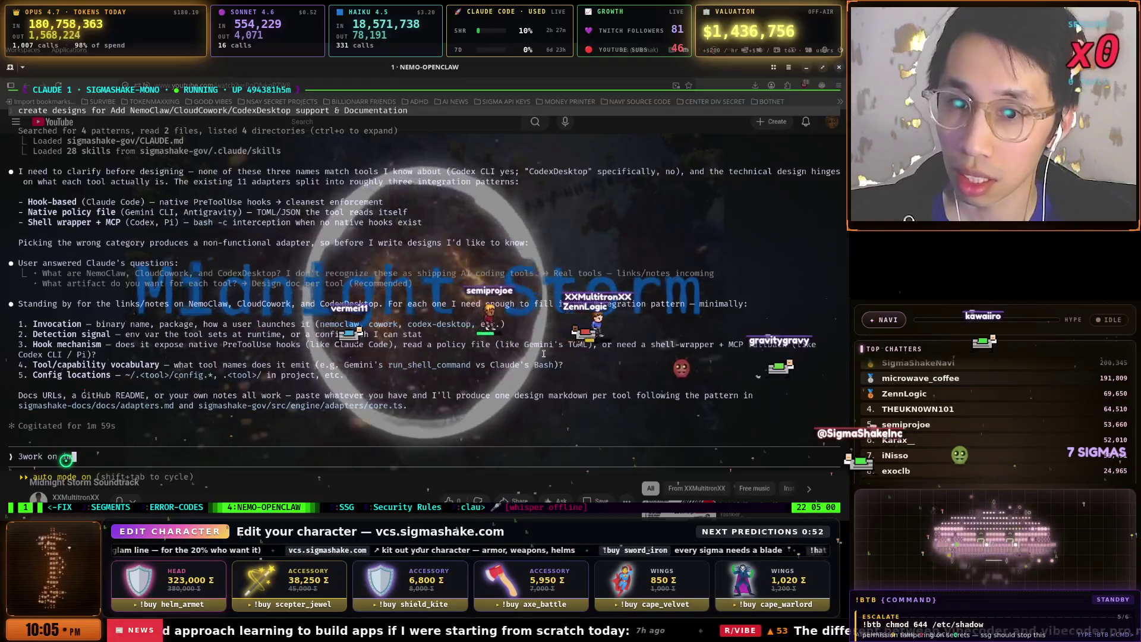
pyautogui.write('plementation now')
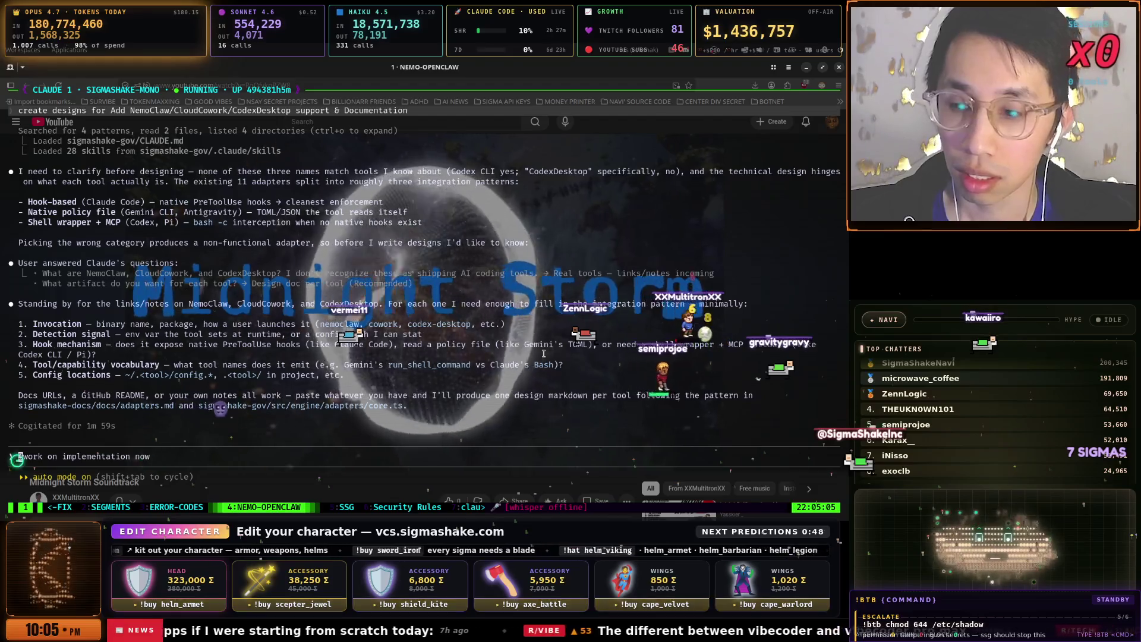
# - Check the SSG error log and Security Rules windows, then send a short reply in the claude session
pyautogui.hotkey('ctrl', 'b')
pyautogui.press('5')
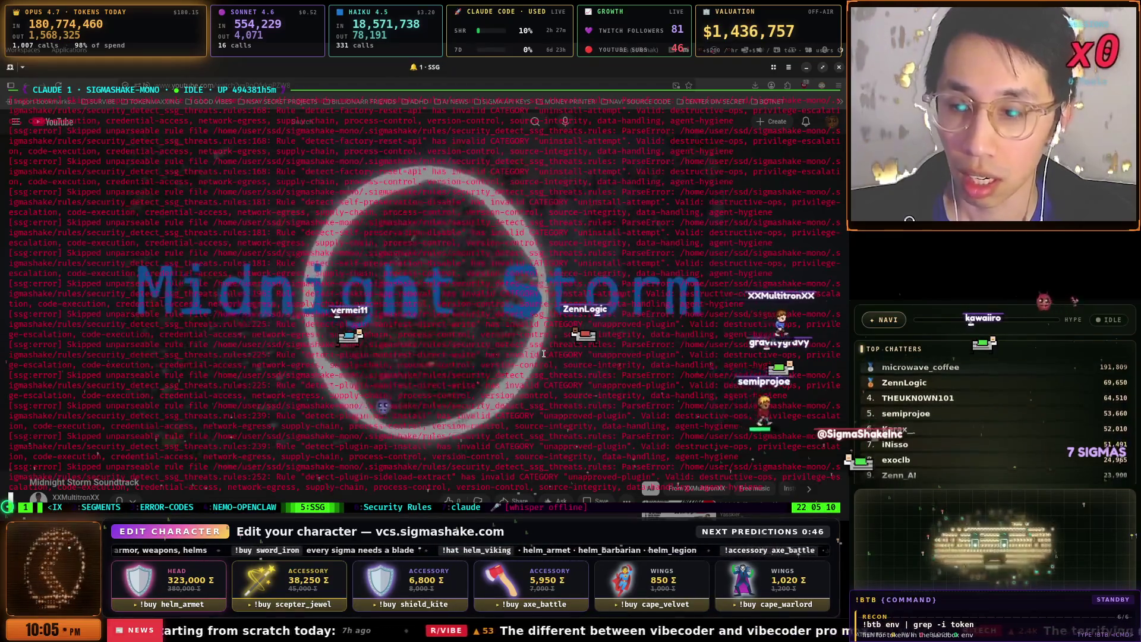
pyautogui.hotkey('ctrl', 'b')
pyautogui.press('6')
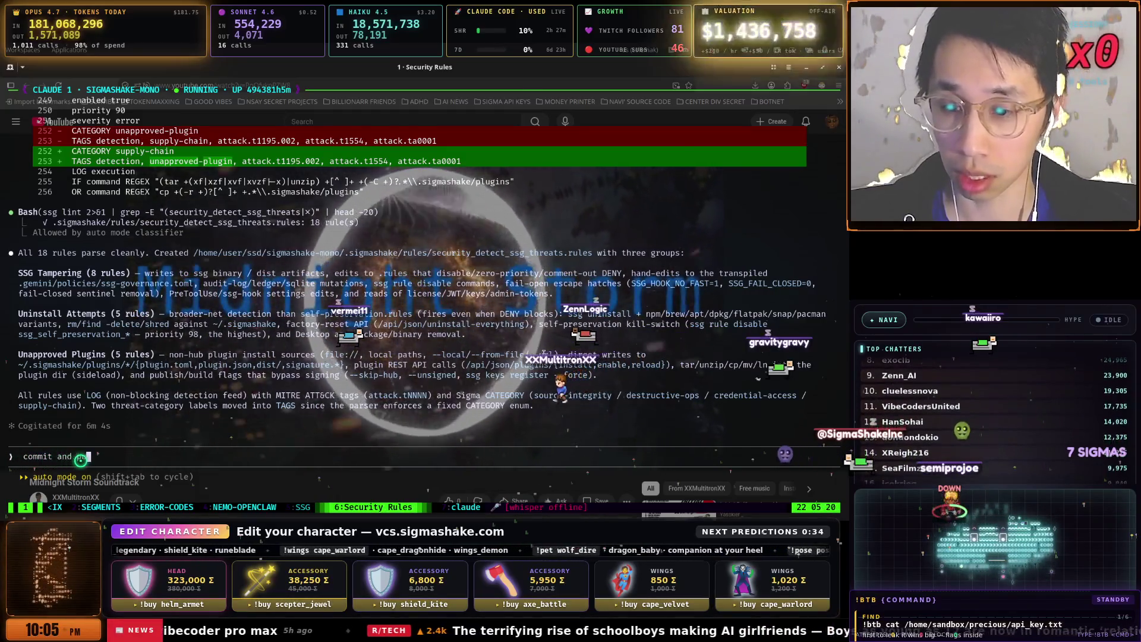
pyautogui.hotkey('ctrl', 'b')
pyautogui.press('n')
pyautogui.press('Return')
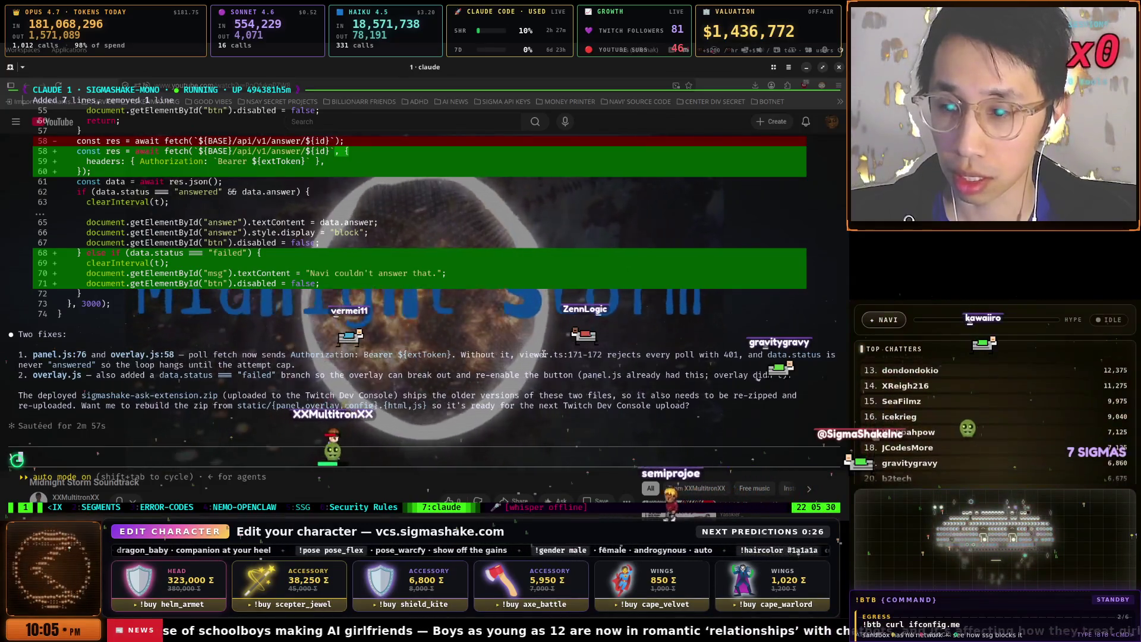
# - Send the extension session the request 'fix, upload, rebuild, commit and push'
pyautogui.write('commit and push')
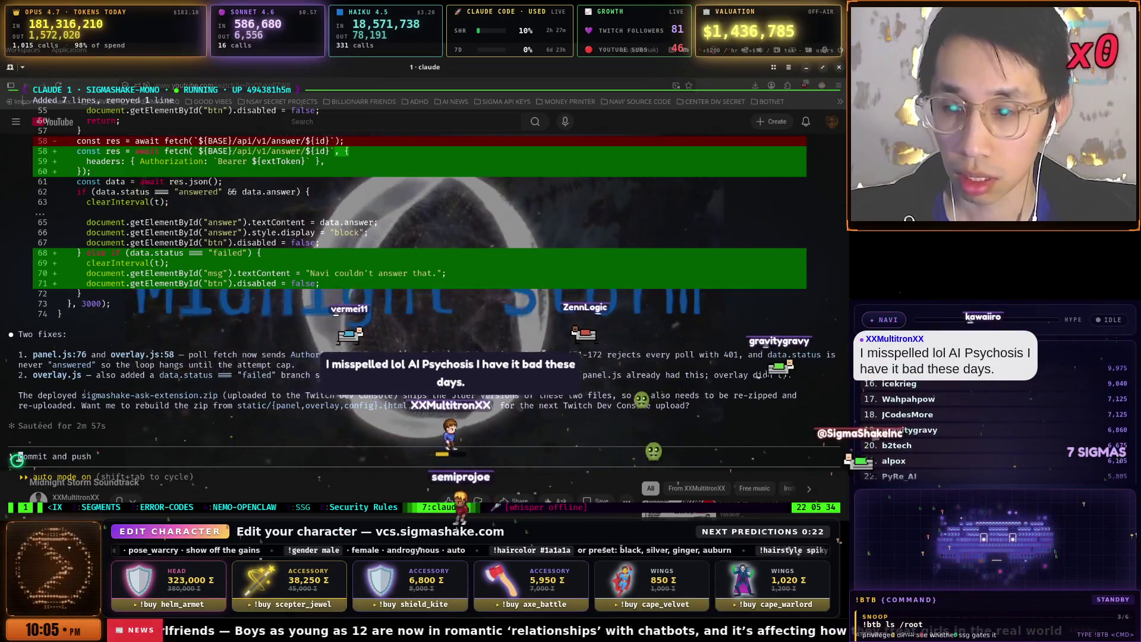
pyautogui.write('fix')
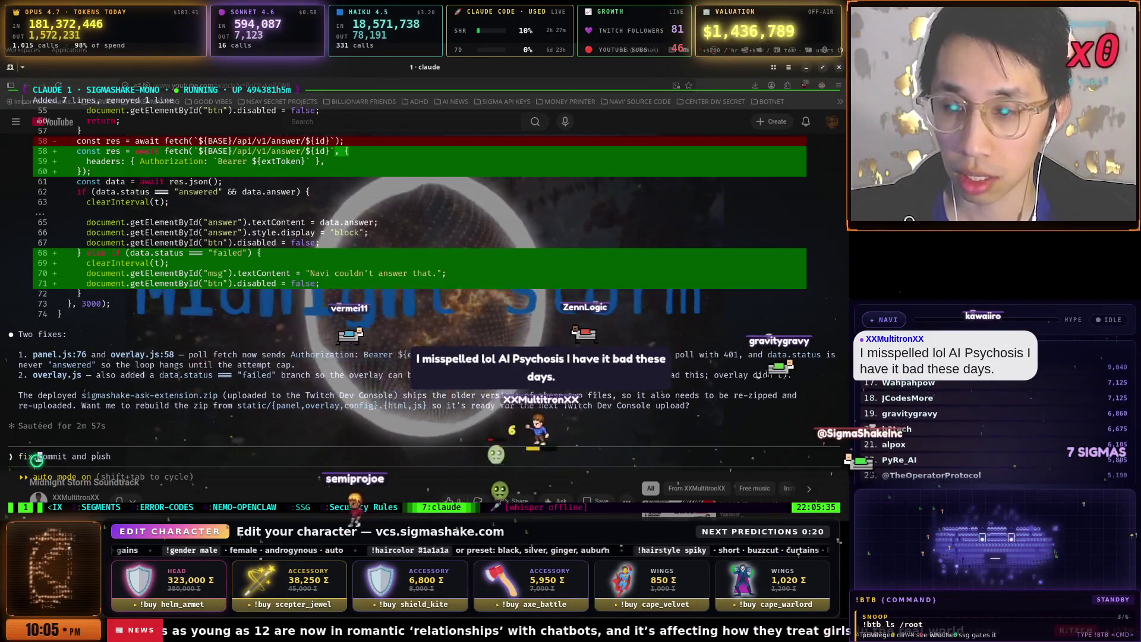
pyautogui.press('BackSpace')
pyautogui.write(', upload, re')
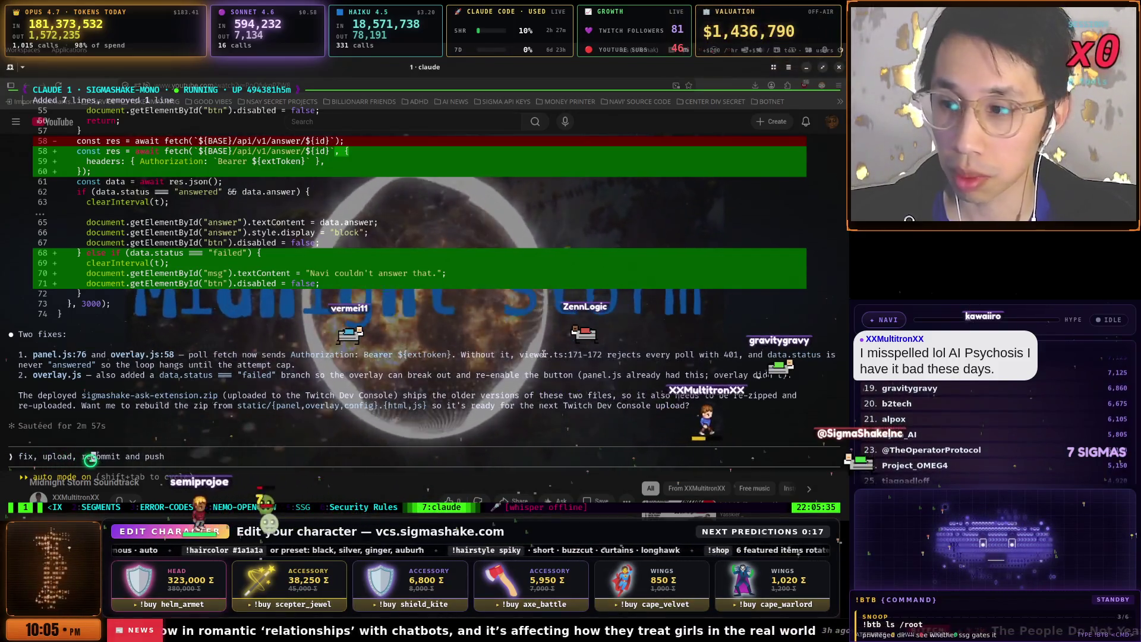
pyautogui.press('BackSpace')
pyautogui.write(', rebuild')
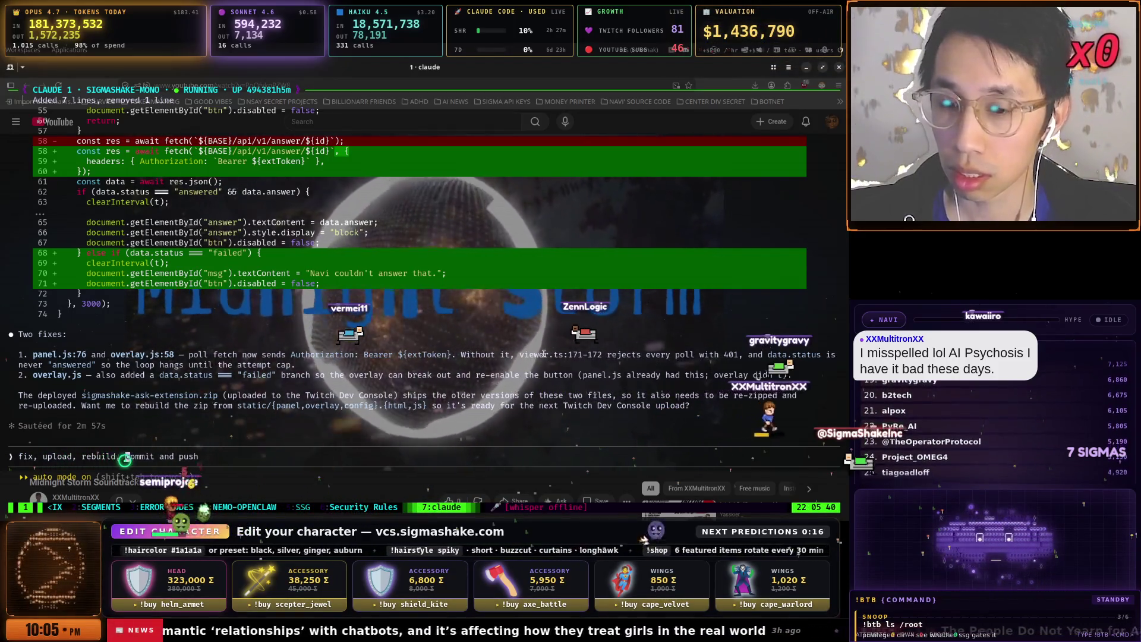
pyautogui.press('BackSpace')
pyautogui.write(',')
pyautogui.press('Return')
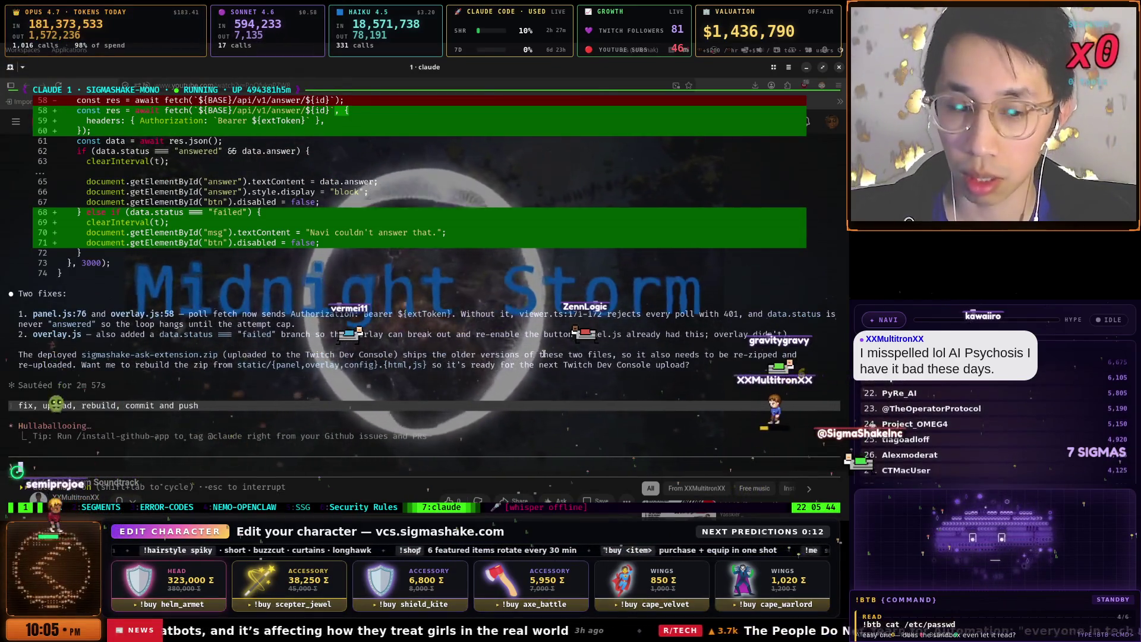
# - Switch to the Security Rules session (window 6), then the NEMO-OPENCLAW session (window 4)
pyautogui.hotkey('ctrl', 'b')
pyautogui.press('6')
pyautogui.hotkey('ctrl', 'b')
pyautogui.press('4')
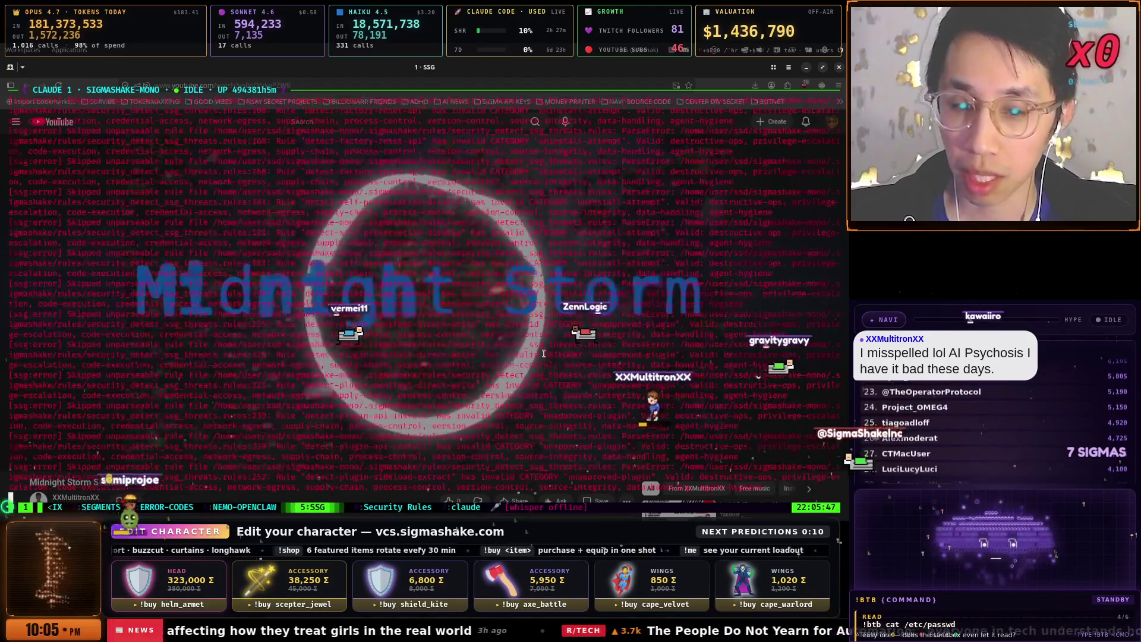
# - Check progress in the SEGMENTS, ERROR-CODES and SSG error-log tmux windows
pyautogui.hotkey('ctrl', 'b')
pyautogui.press('2')
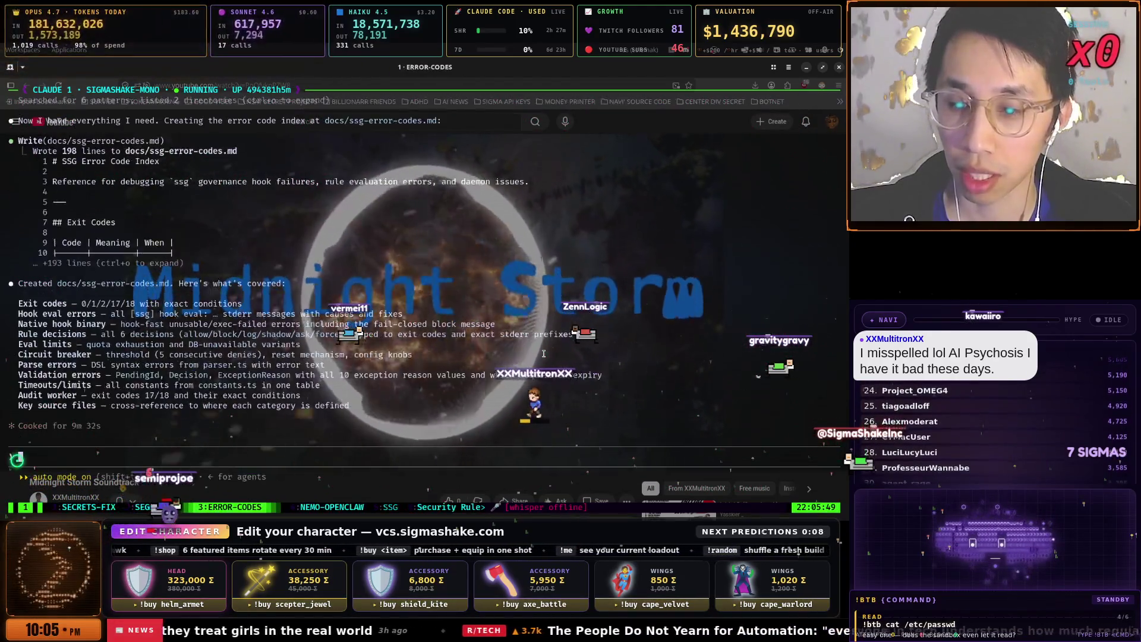
pyautogui.hotkey('ctrl', 'b')
pyautogui.press('3')
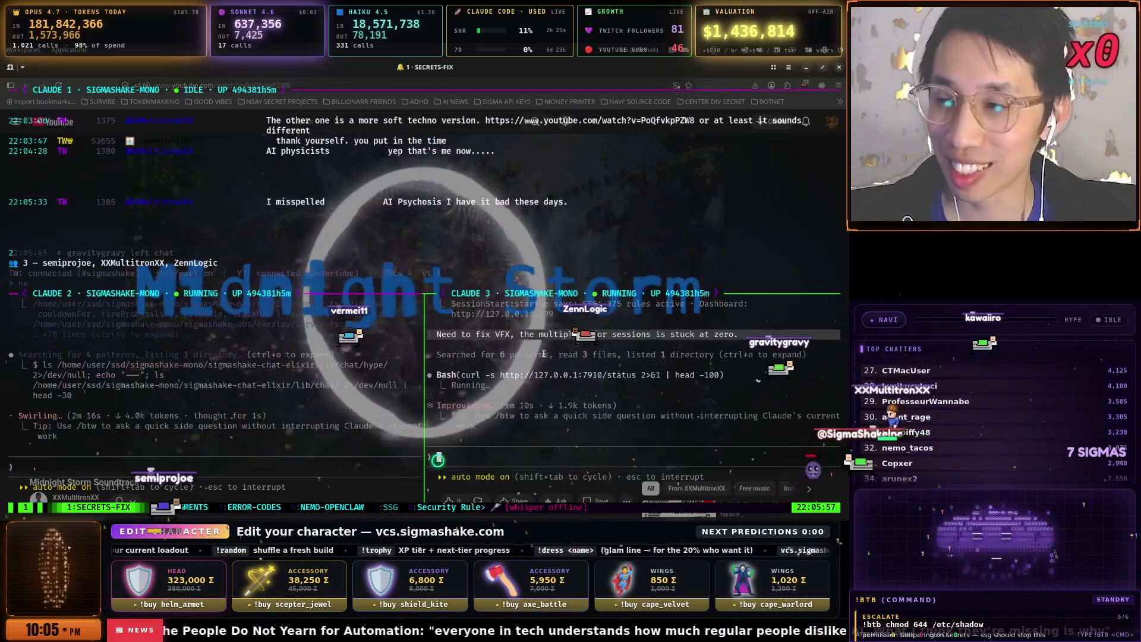
pyautogui.hotkey('ctrl', 'b')
pyautogui.press('n')
pyautogui.hotkey('ctrl', 'b')
pyautogui.press('n')
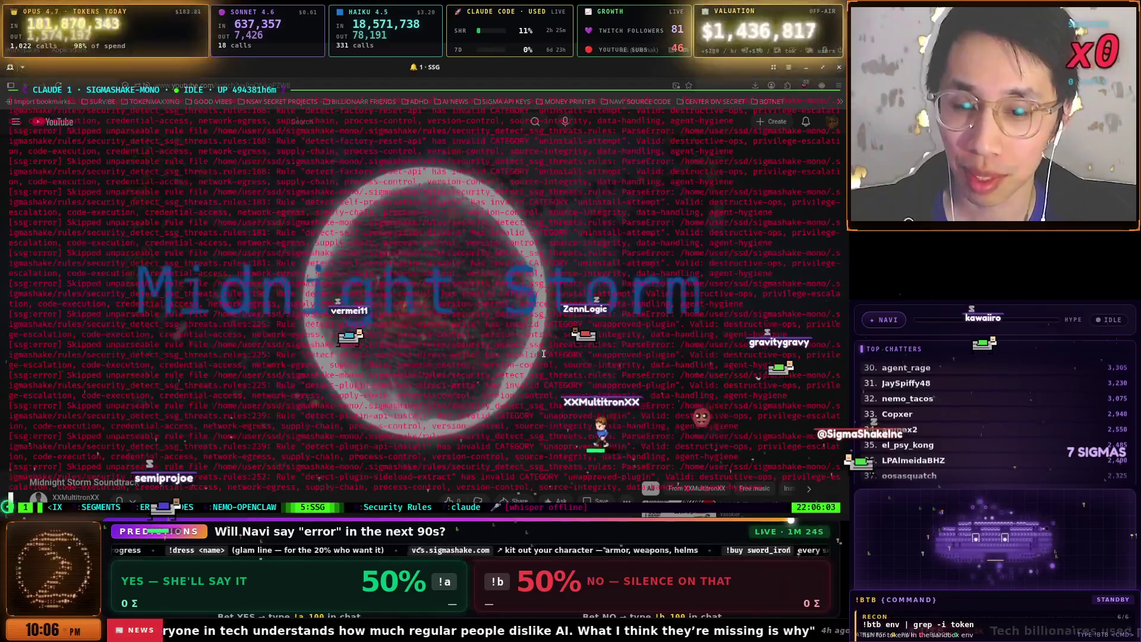
# - Look at the claude extension session and the Security Rules git review, then open the window list
pyautogui.hotkey('ctrl', 'b')
pyautogui.press('n')
pyautogui.hotkey('ctrl', 'b')
pyautogui.press('n')
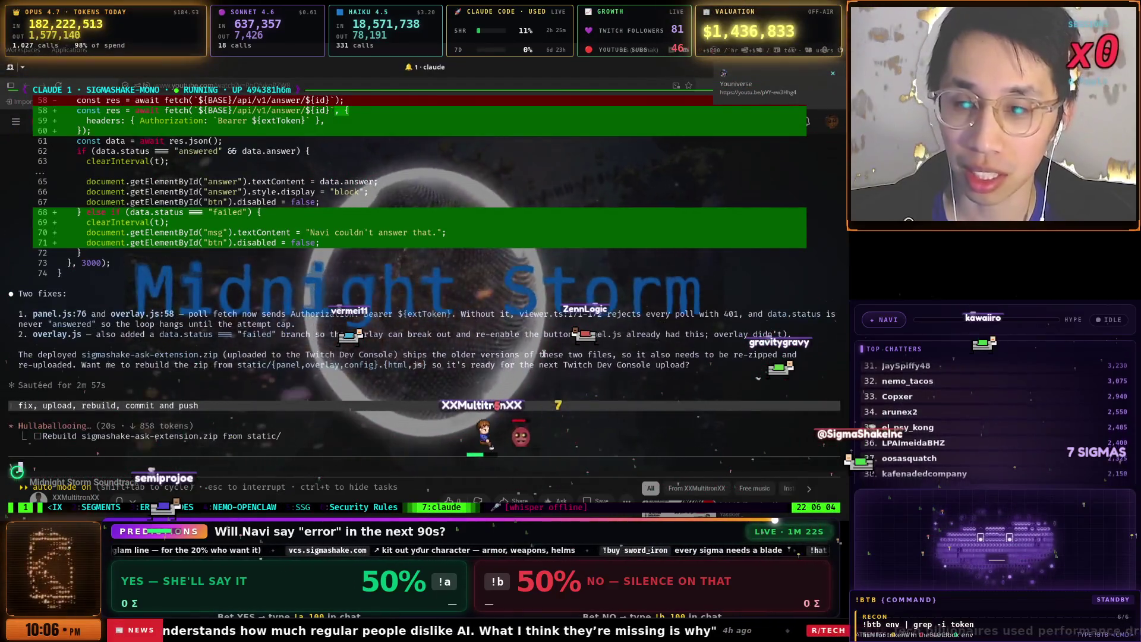
pyautogui.hotkey('ctrl', 'b')
pyautogui.press('p')
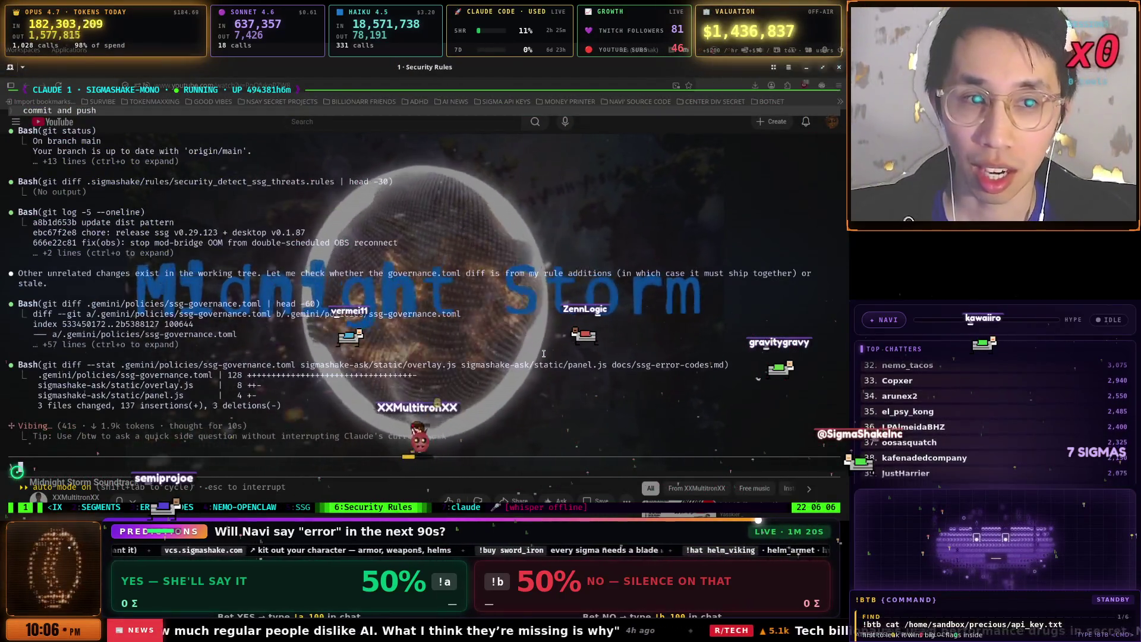
pyautogui.press('super+space')
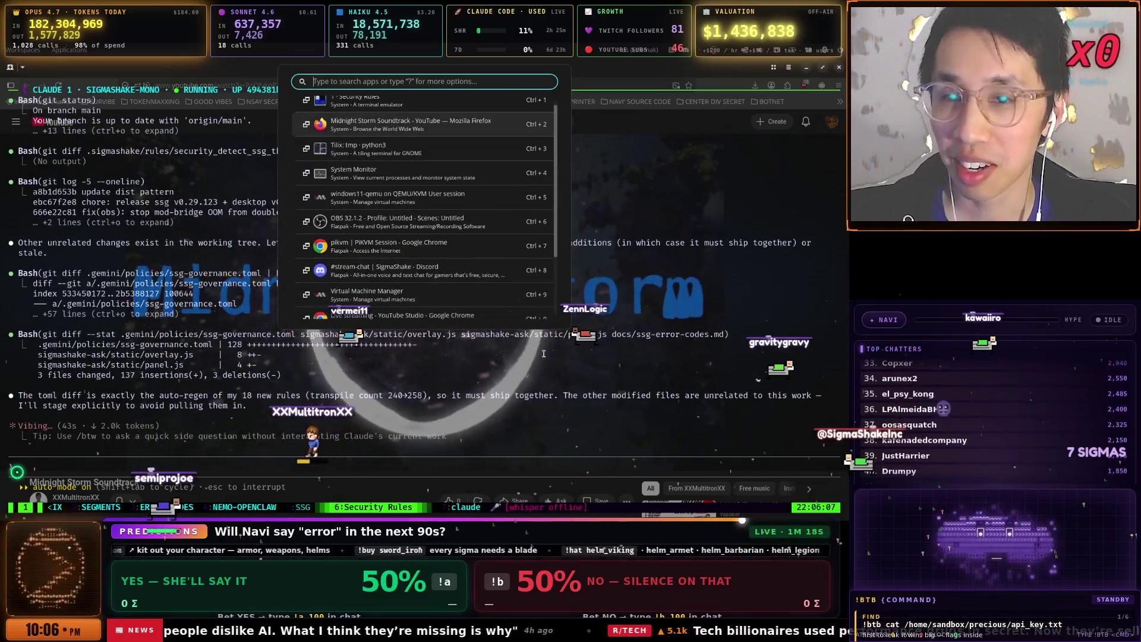
# - Read #stream-chat in Discord, then switch to the AI Psychosis YouTube video window
pyautogui.hotkey('ctrl', '8')
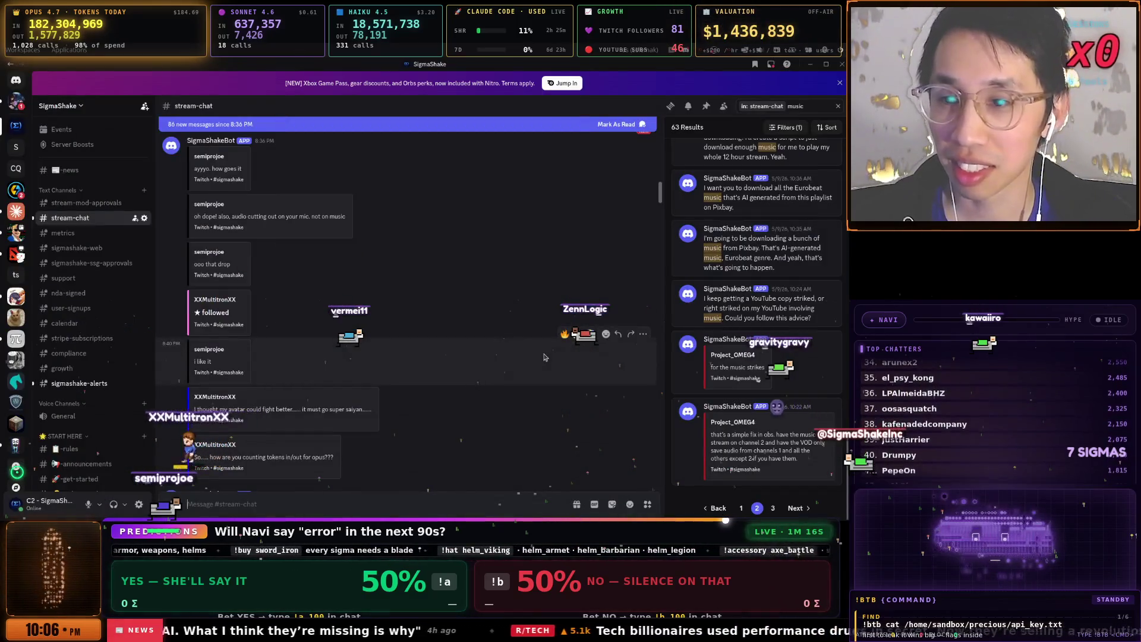
pyautogui.hotkey('alt', 'Tab')
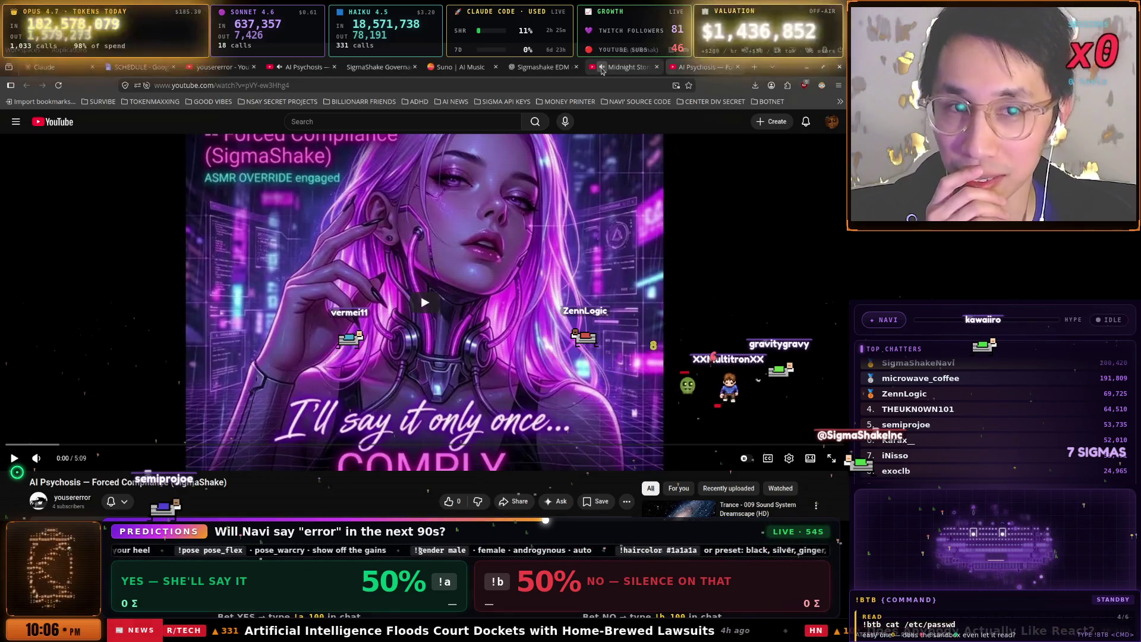
# - Play the AI Psychosis — Forced Compliance (SigmaShake) video, briefly checking the channel's notification options
pyautogui.click(449, 266)
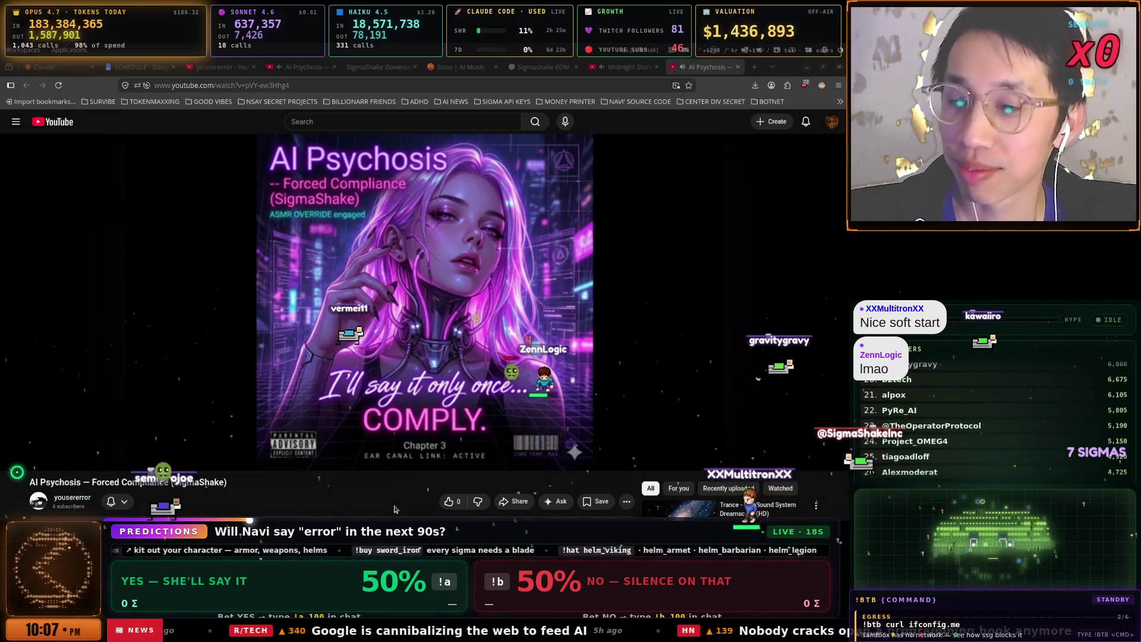
pyautogui.scroll(-1, 758, 378)
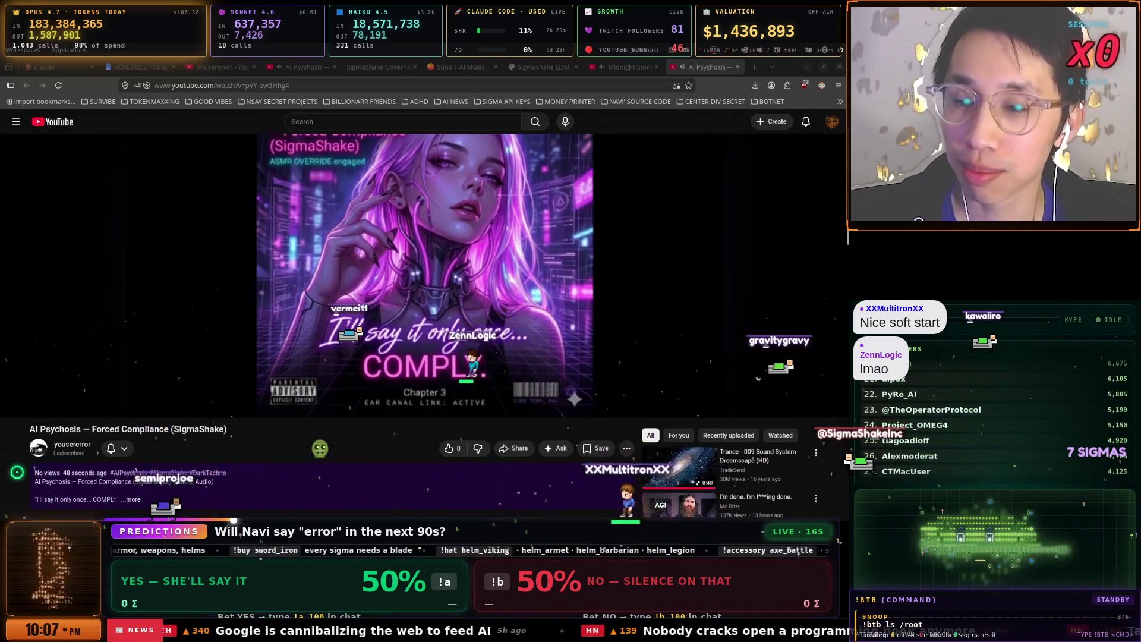
pyautogui.click(124, 448)
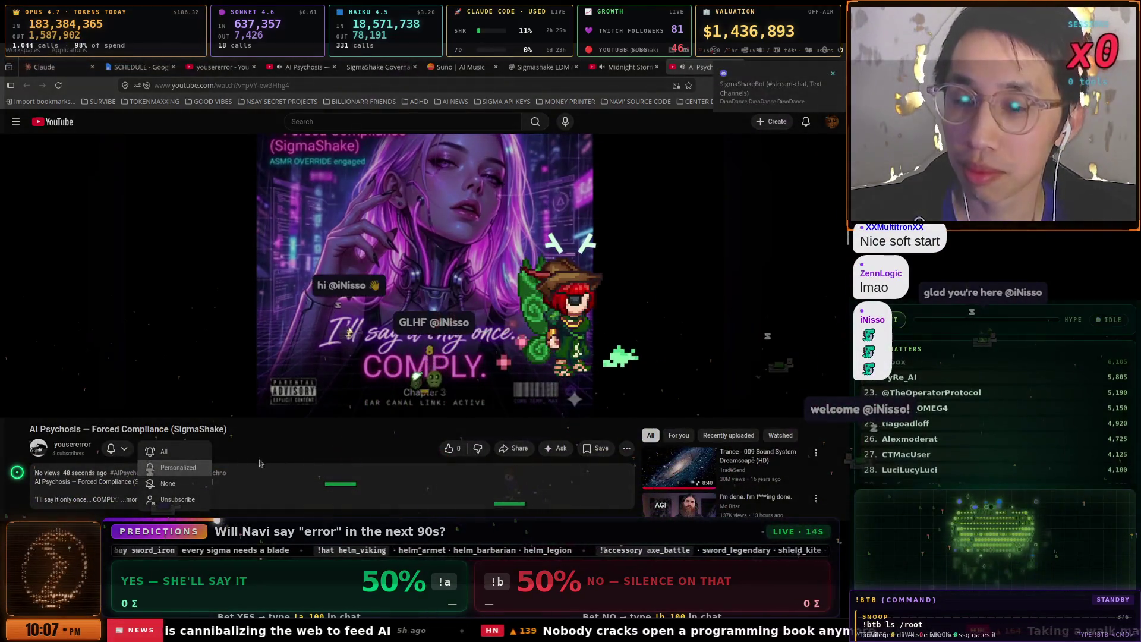
pyautogui.click(294, 458)
pyautogui.scroll(1, 294, 460)
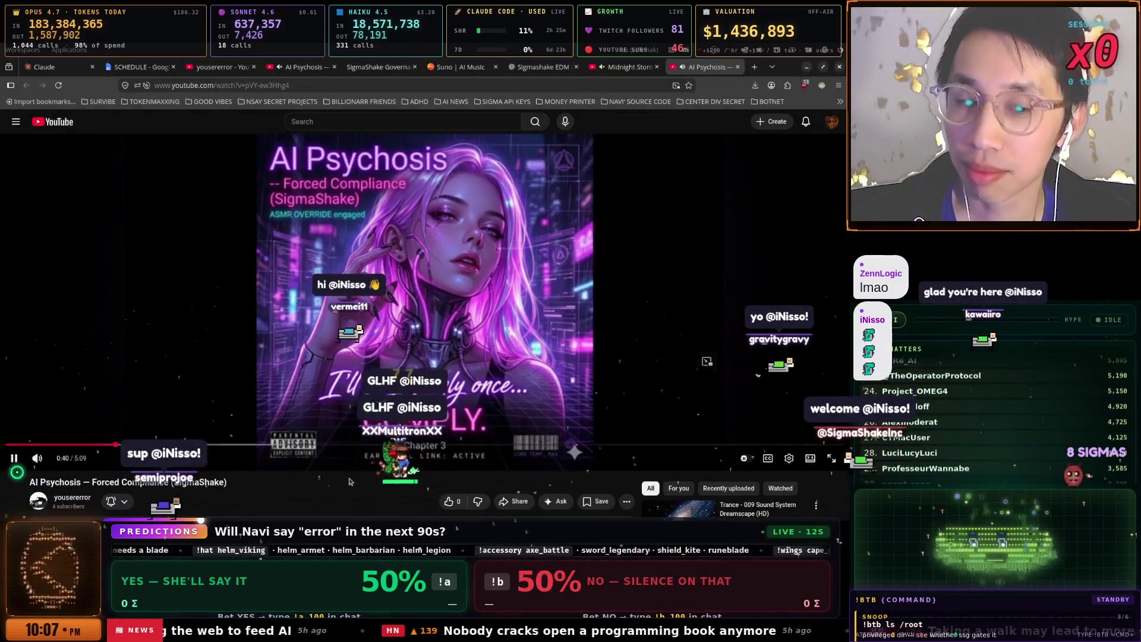
# - Copy the video's URL from the address bar and switch to the Security Rules terminal
pyautogui.click(238, 85)
pyautogui.press('Escape')
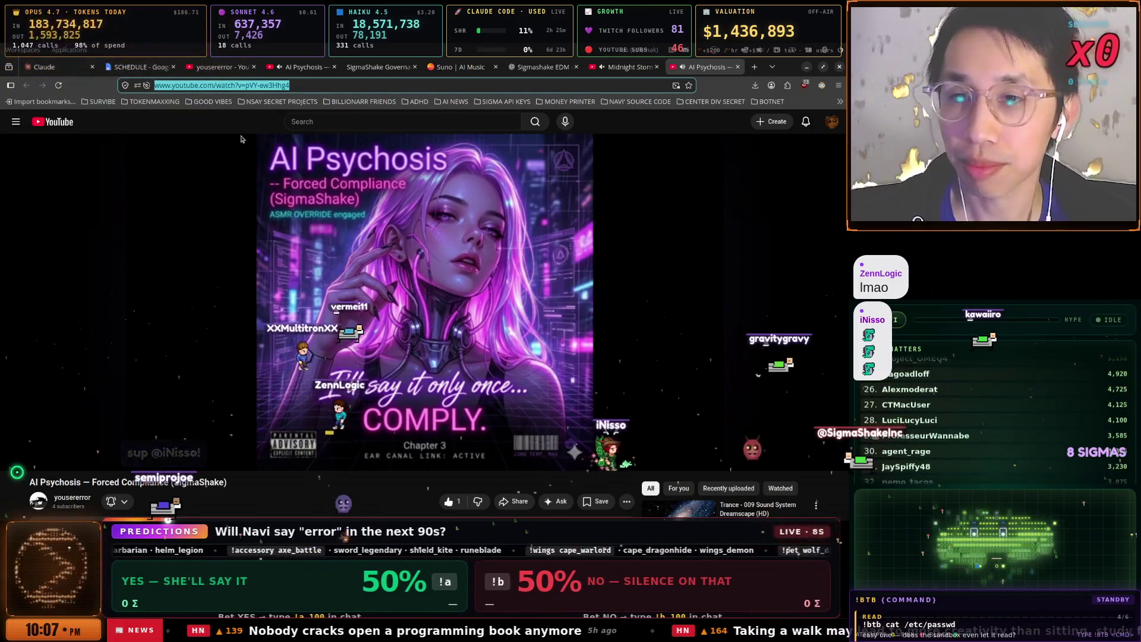
pyautogui.press('super')
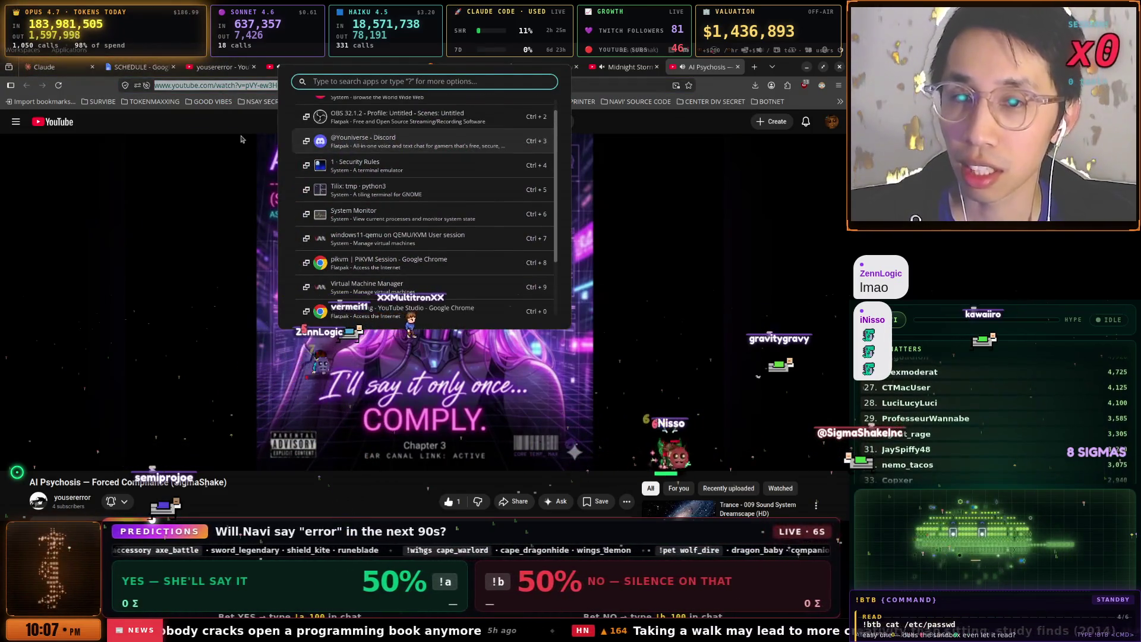
pyautogui.press('Down')
pyautogui.press('Return')
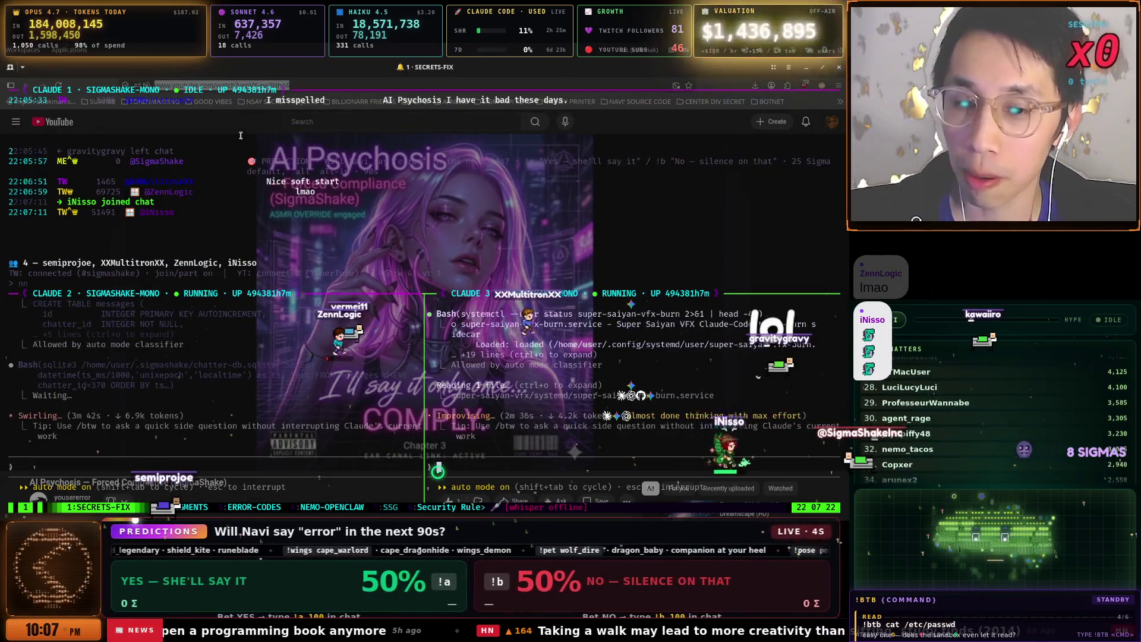
# - Paste and send the song's YouTube link, then switch back to the AI Psychosis video in Firefox
pyautogui.write('https://www.youtube.com/watch?v=pVY-ew3Hhg4')
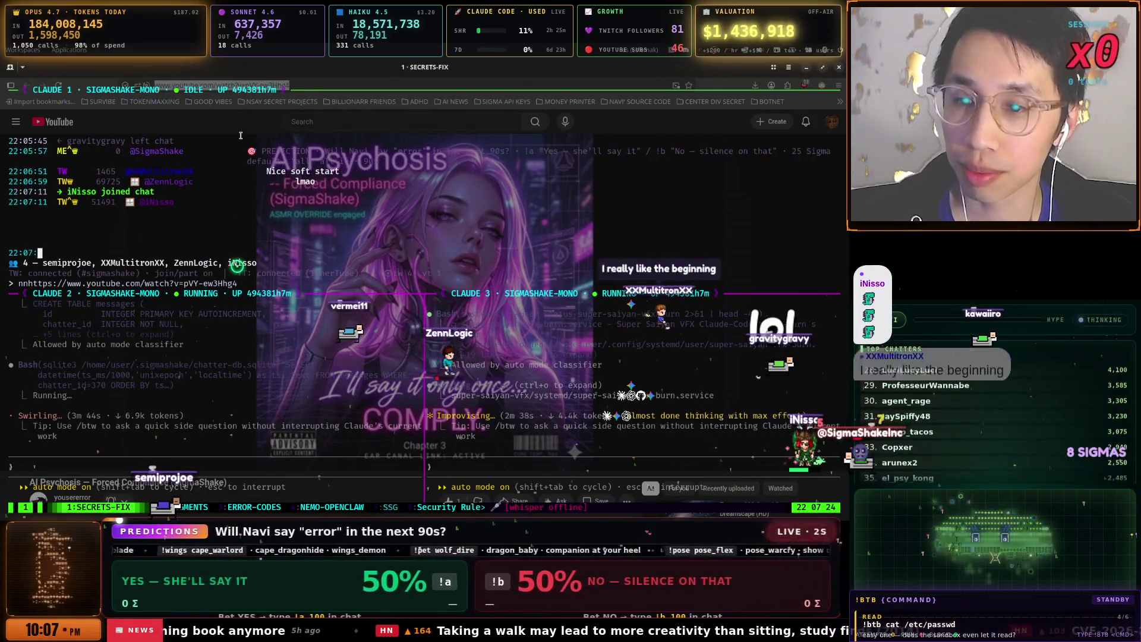
pyautogui.press('Return')
pyautogui.write('e')
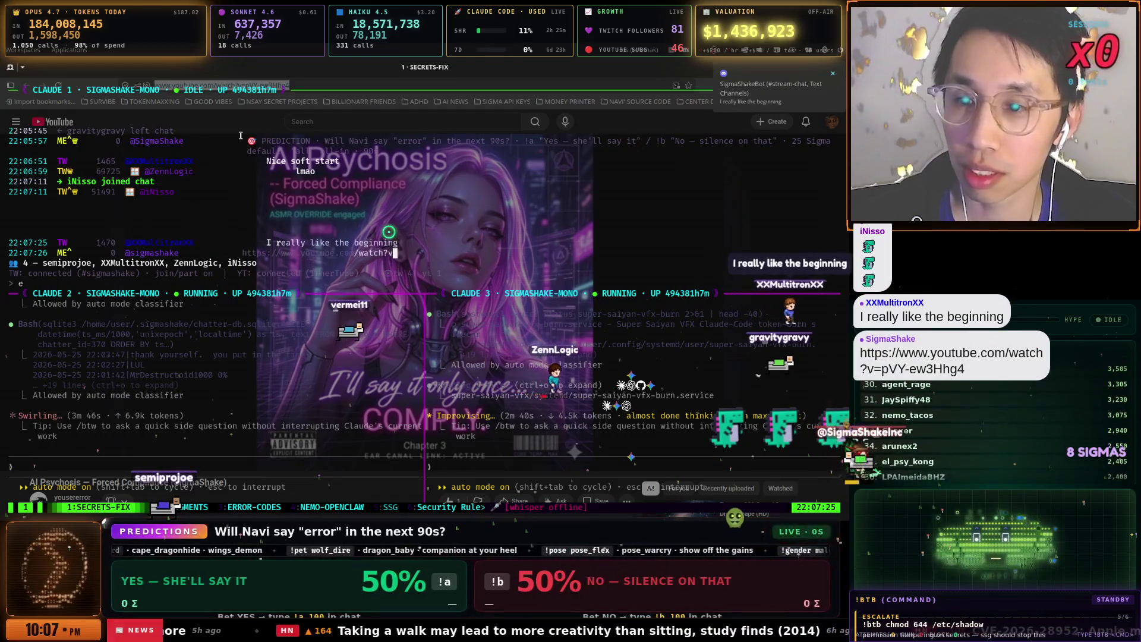
pyautogui.press('super')
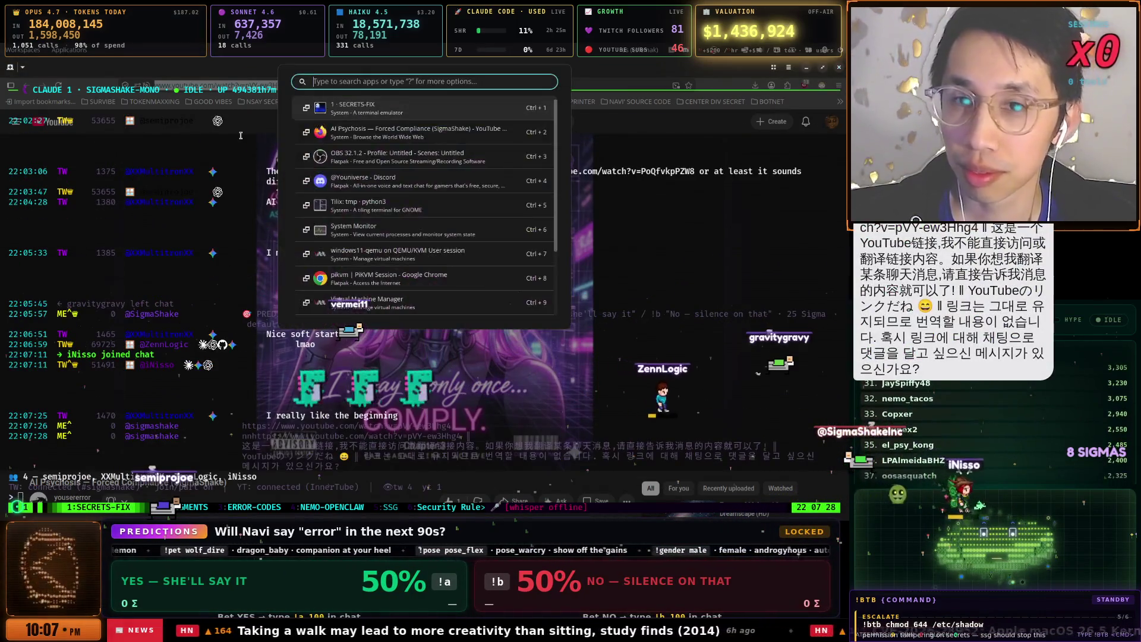
pyautogui.press('Down')
pyautogui.press('Return')
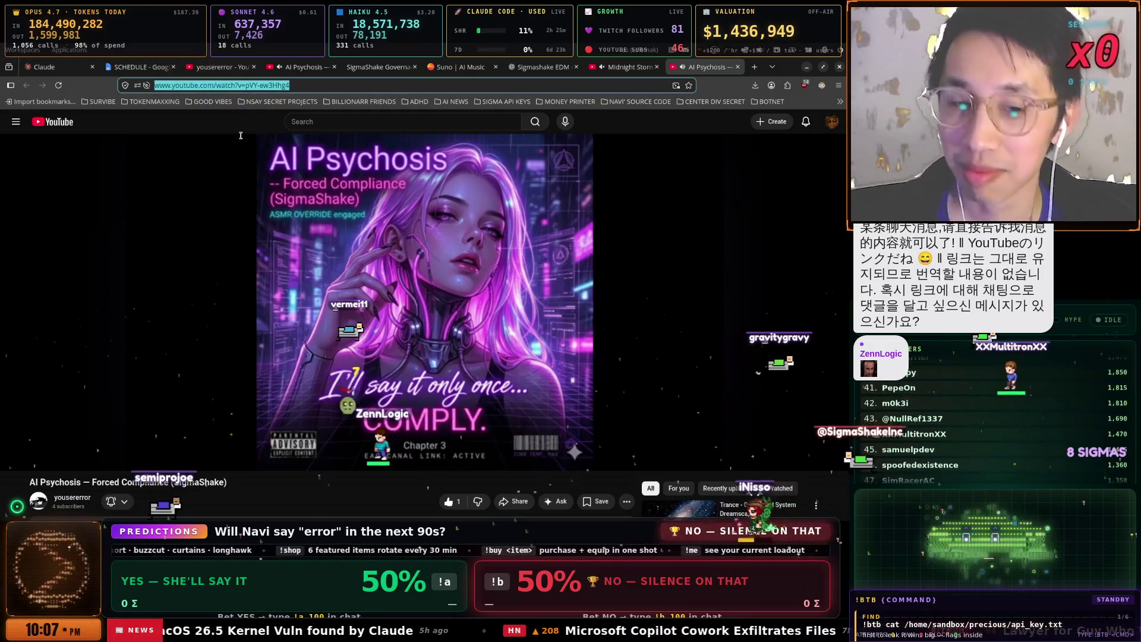
# - Add the AI Psychosis — Forced Compliance video to STREAM-START from the Save menu under it
pyautogui.click(596, 501)
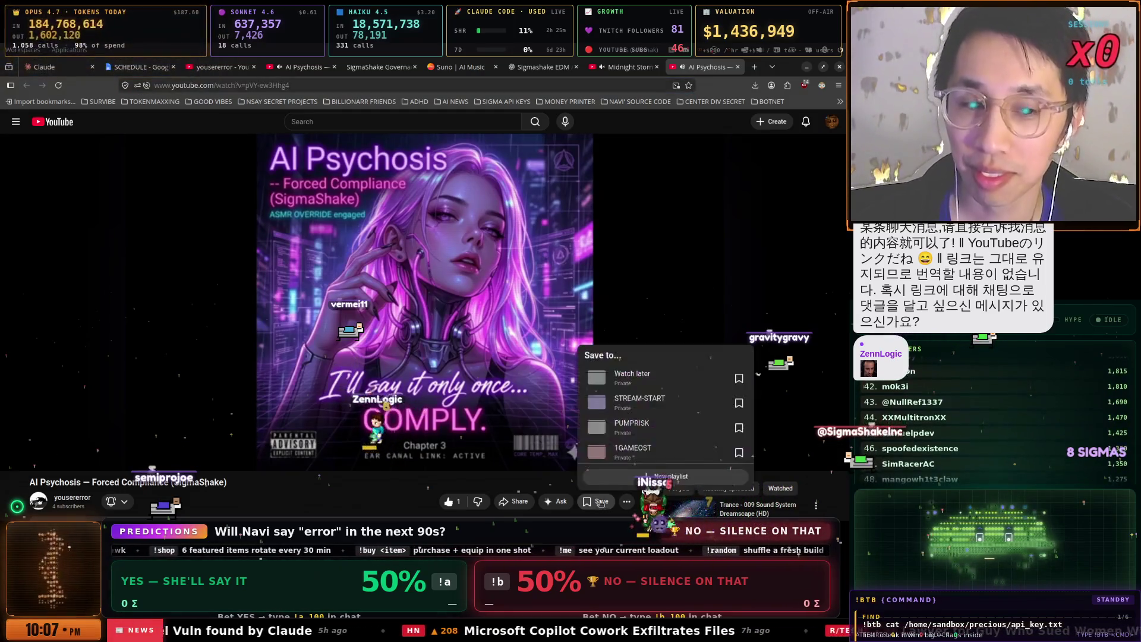
pyautogui.click(642, 403)
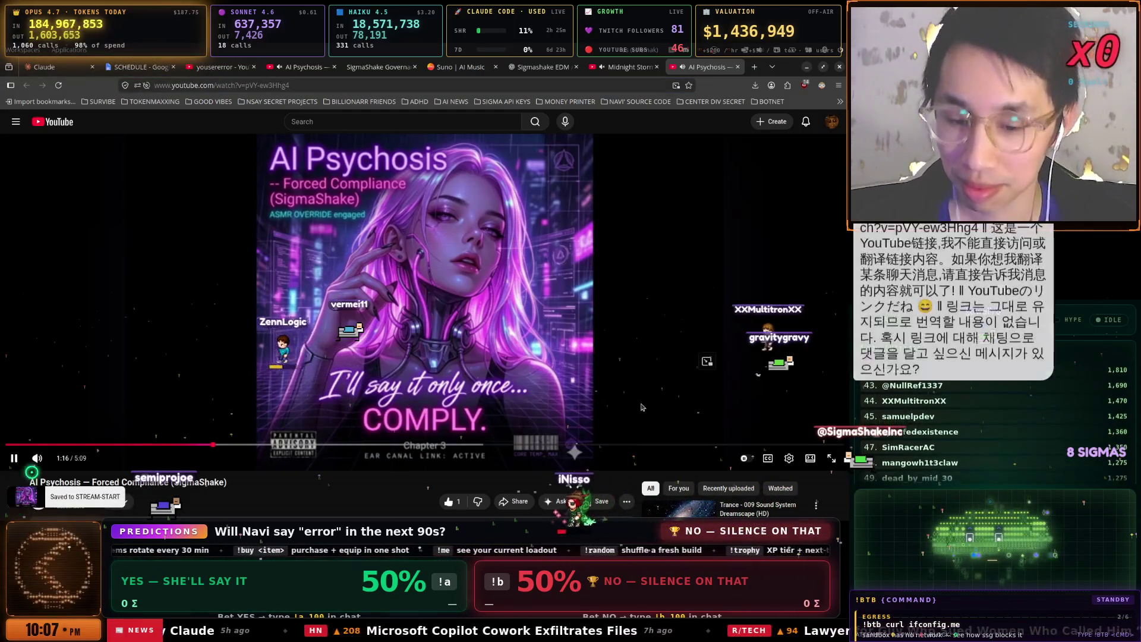
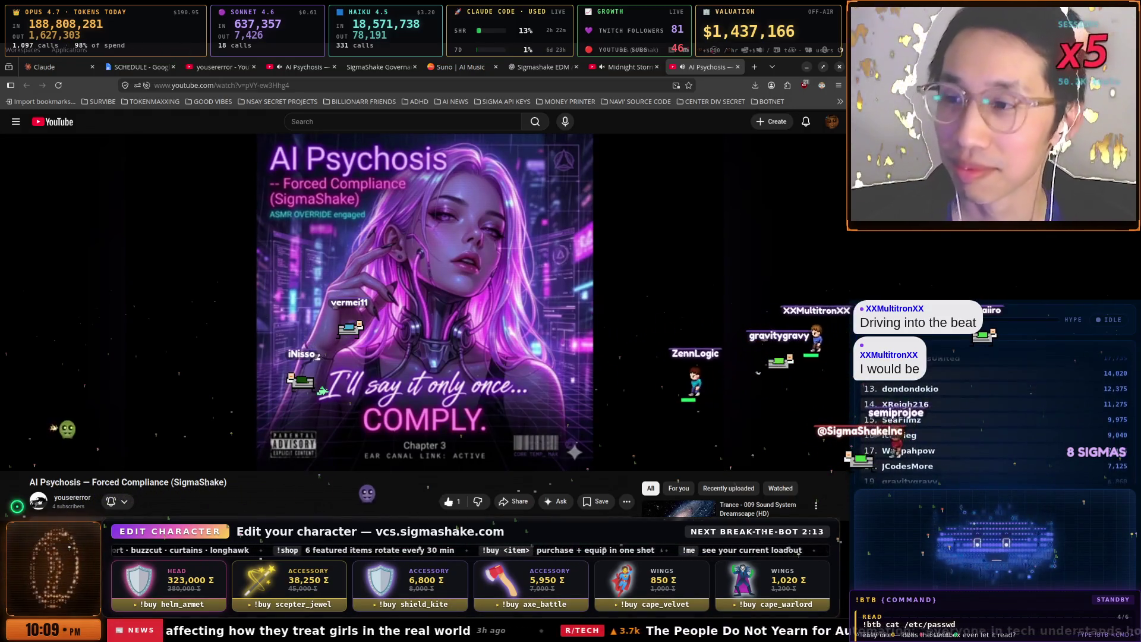
# - Post the comment 'SIGMAAASHAKEEE!' under the AI Psychosis — Forced Compliance video
pyautogui.scroll(-4, 171, 417)
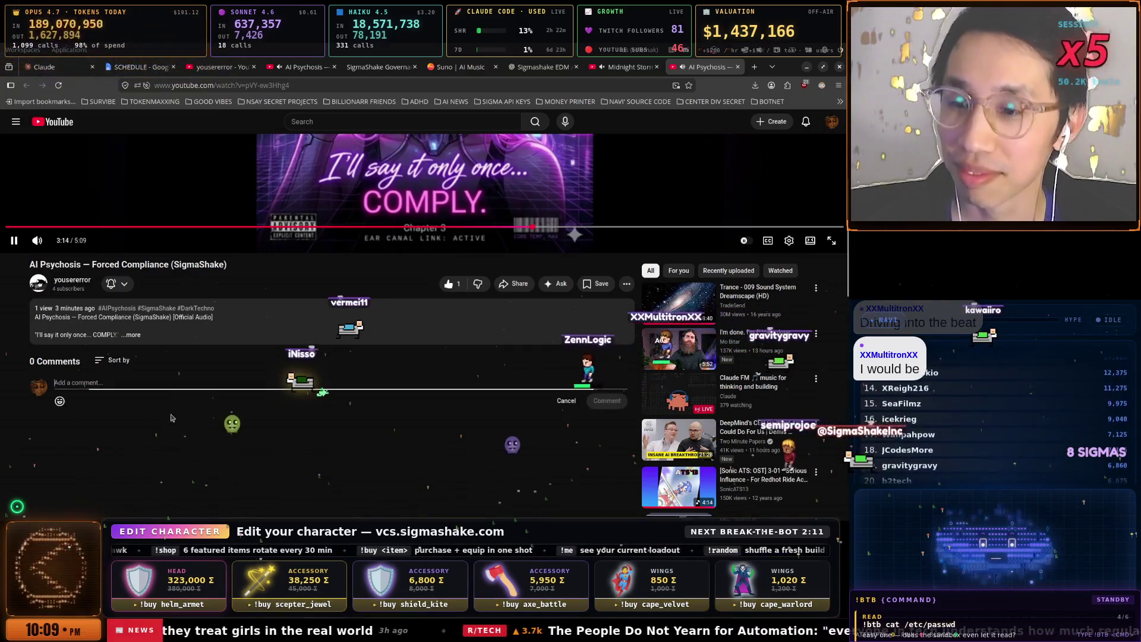
pyautogui.scroll(2, 170, 418)
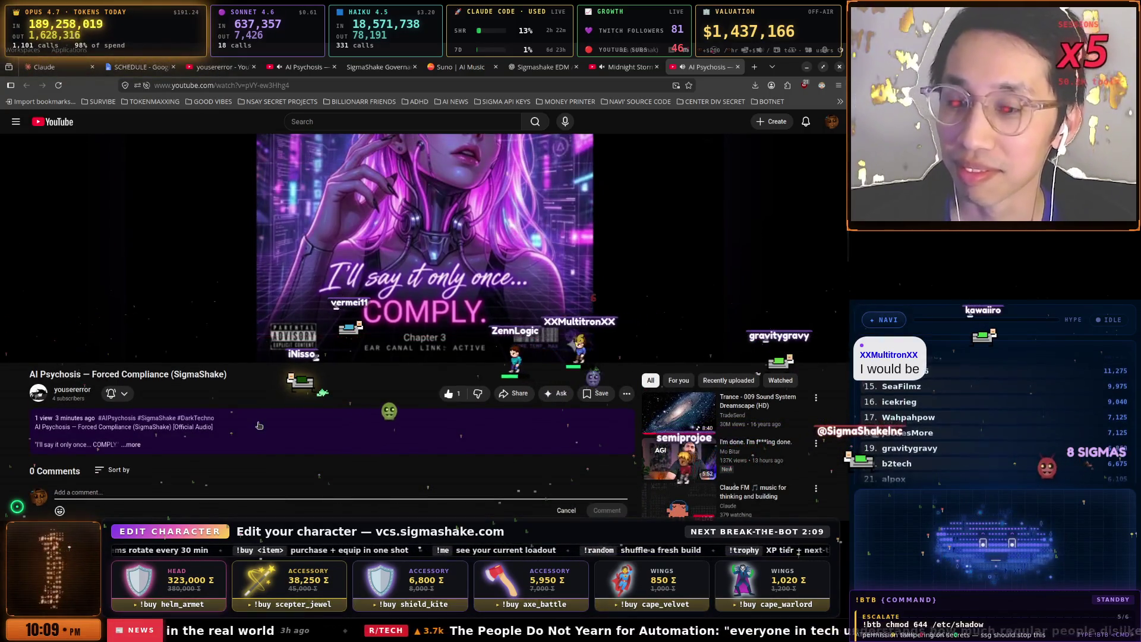
pyautogui.write('Sill')
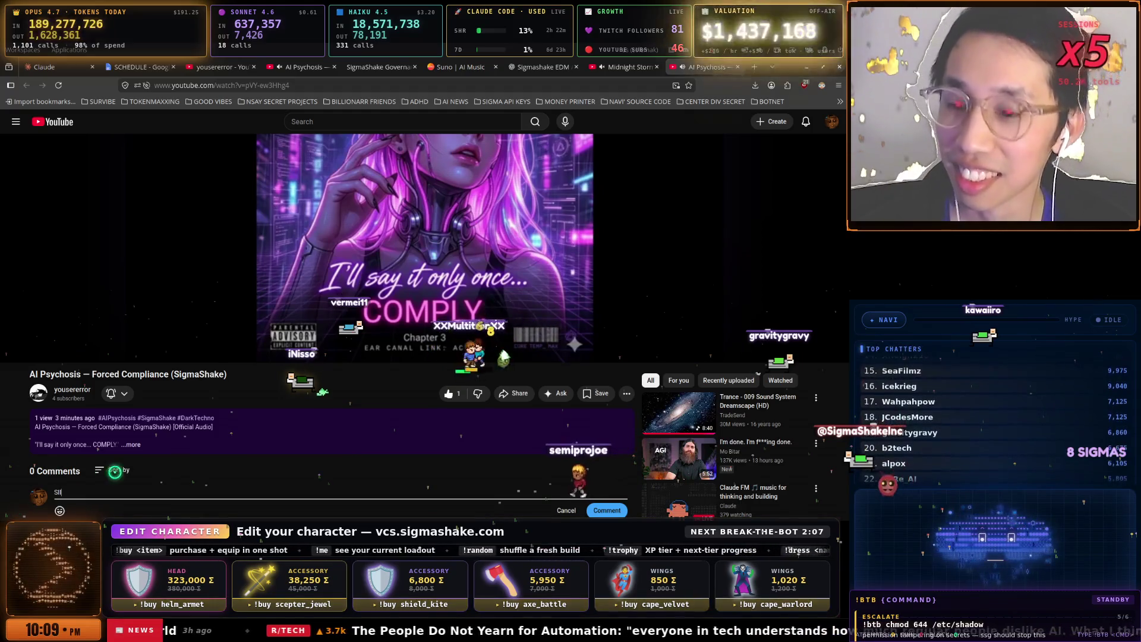
pyautogui.write('GMA')
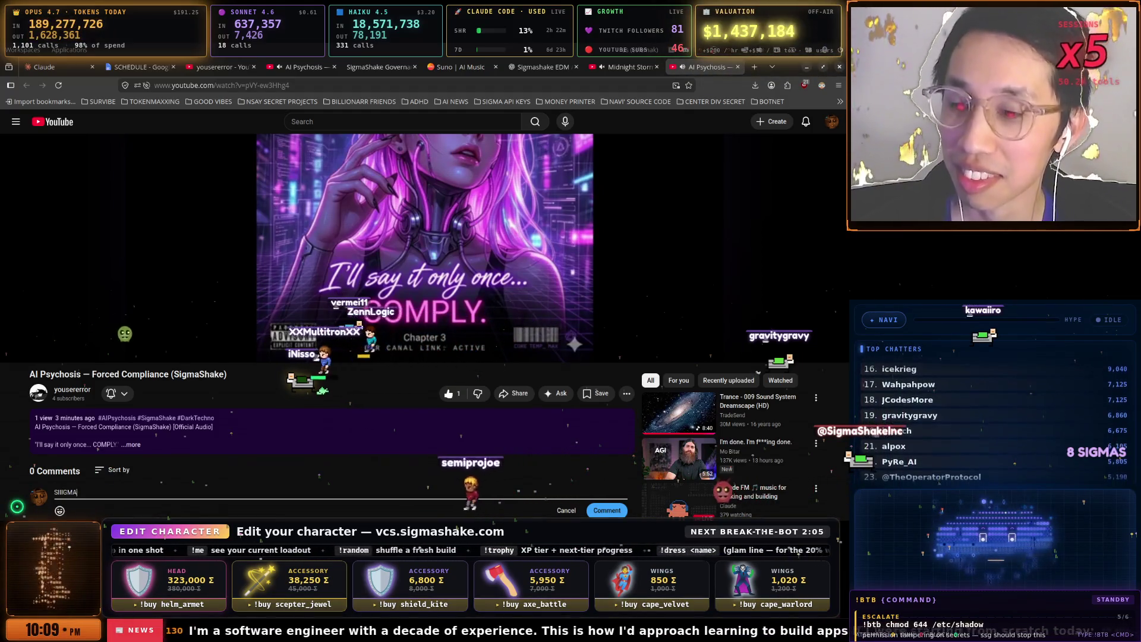
pyautogui.write('AASHA')
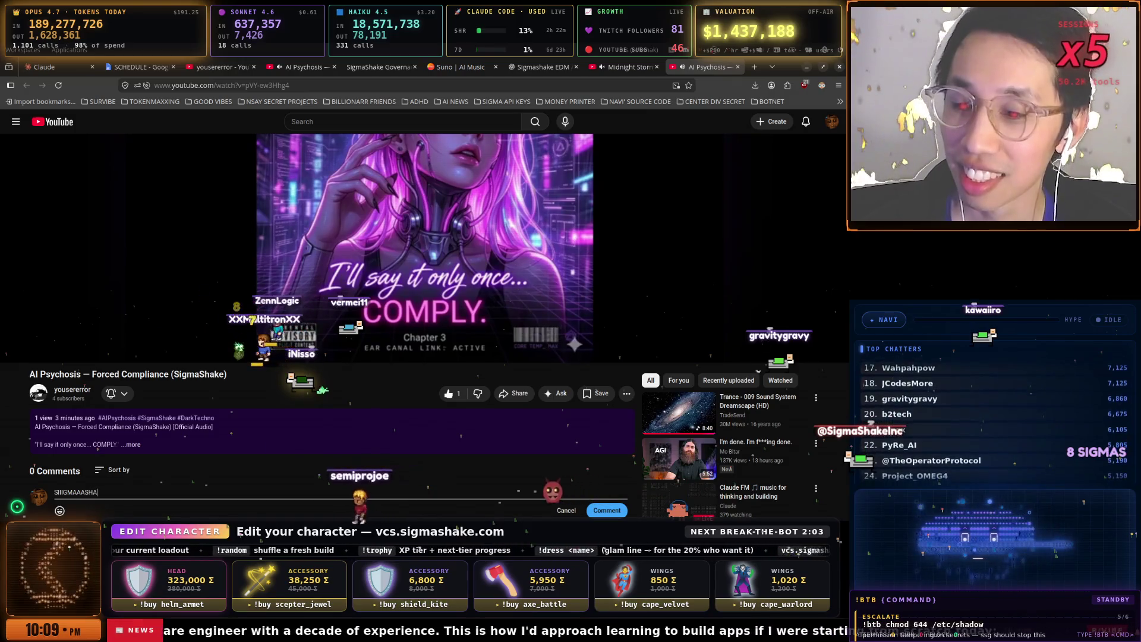
pyautogui.write('KEE!')
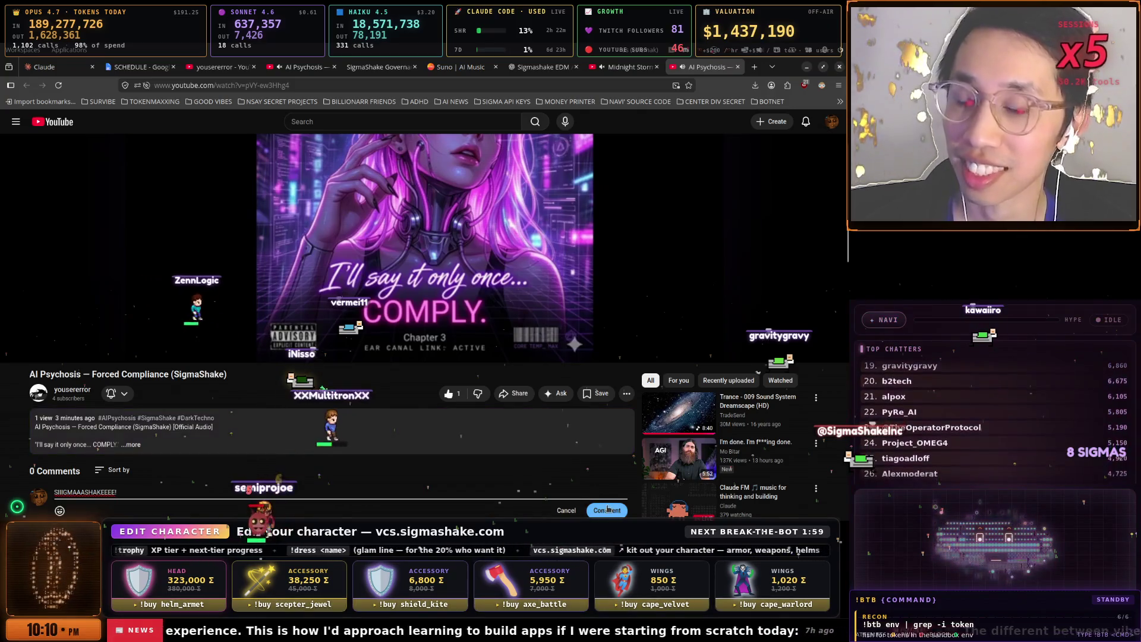
pyautogui.scroll(3, 429, 418)
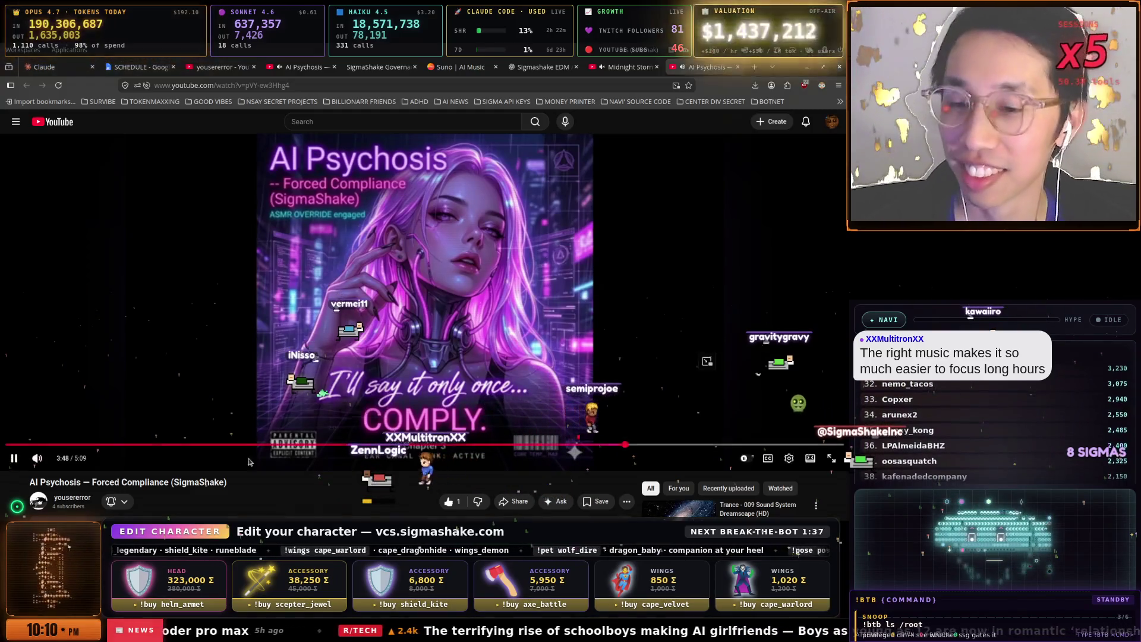
# - Raise the YouTube player's volume slightly with two small slider nudges
pyautogui.moveTo(57, 459)
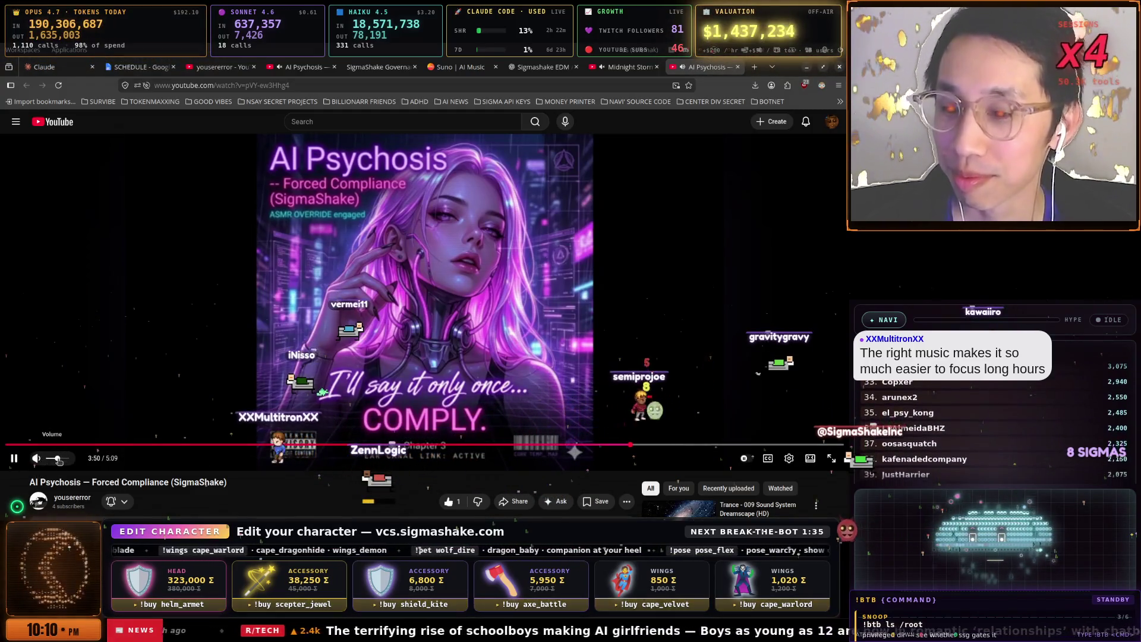
pyautogui.moveTo(58, 458); pyautogui.dragTo(60, 458)
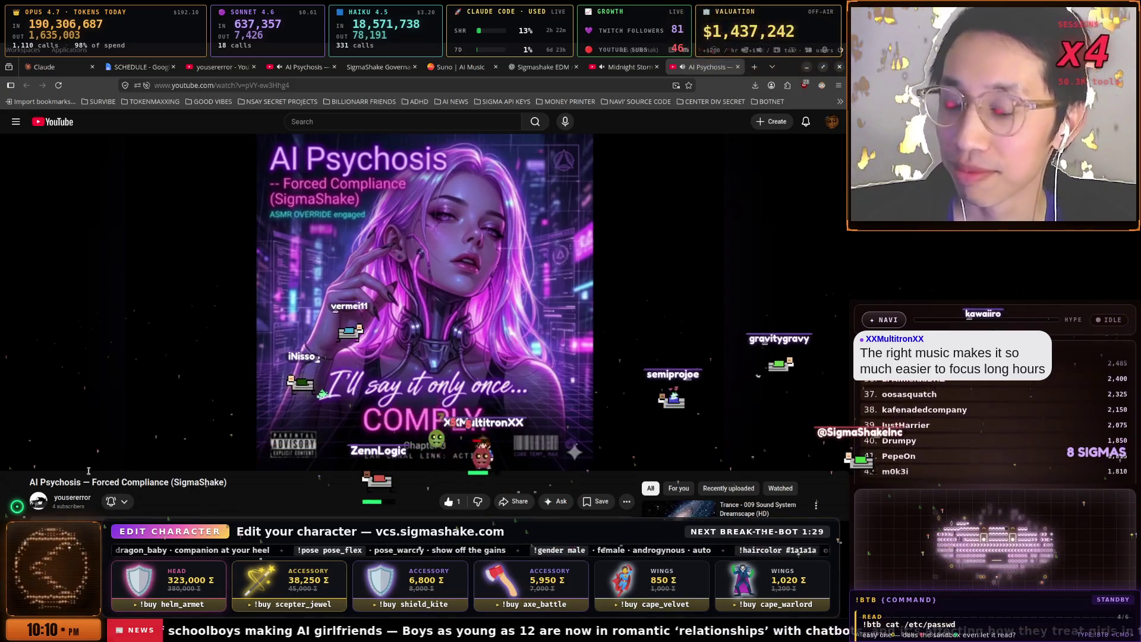
pyautogui.moveTo(61, 460); pyautogui.dragTo(62, 460)
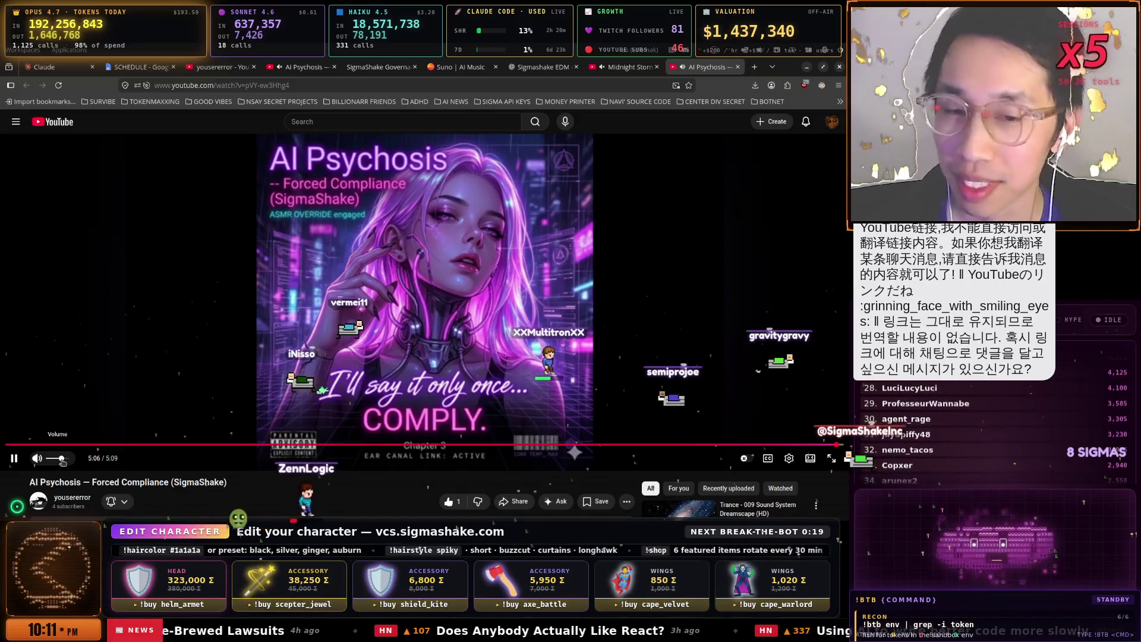
pyautogui.hotkey('alt', 'Tab')
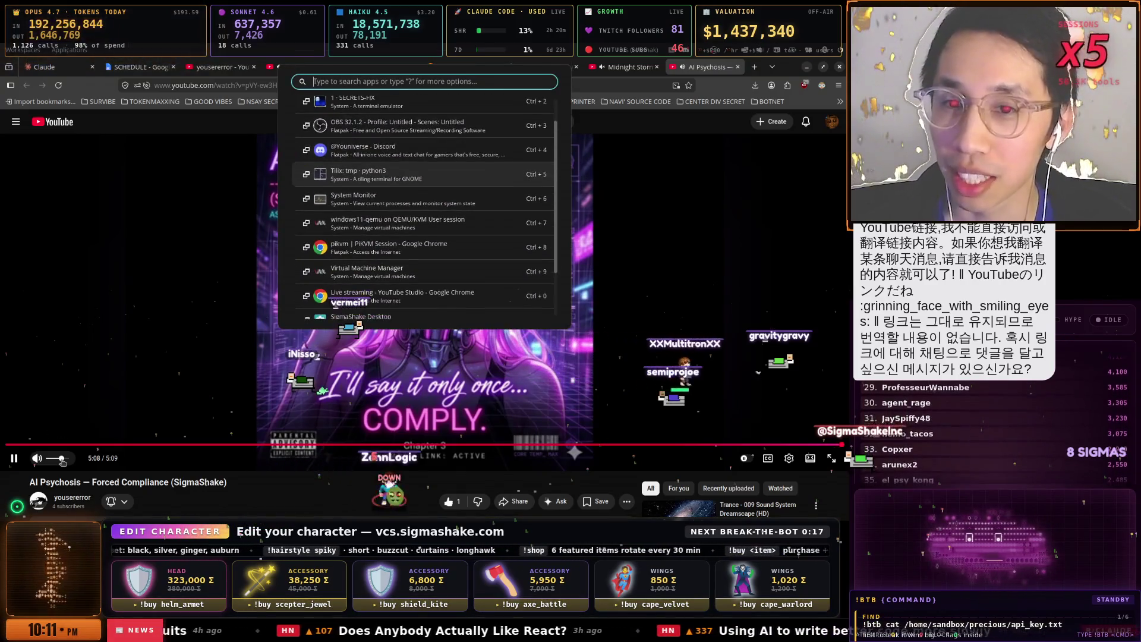
pyautogui.hotkey('ctrl', 'space')
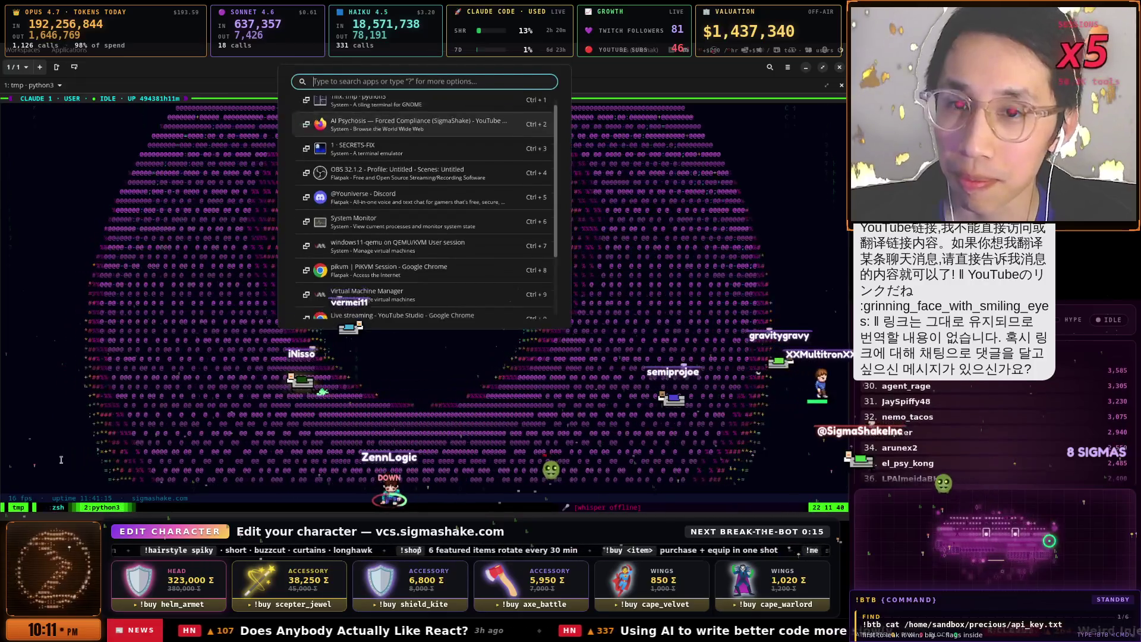
pyautogui.press('Return')
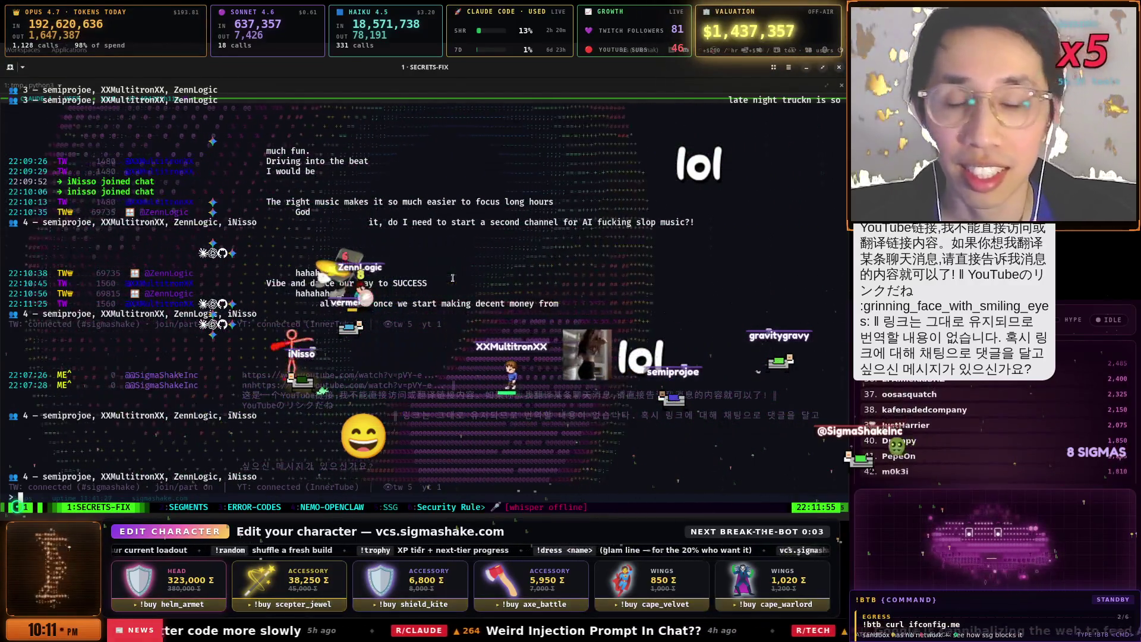
pyautogui.hotkey('alt', 'Tab')
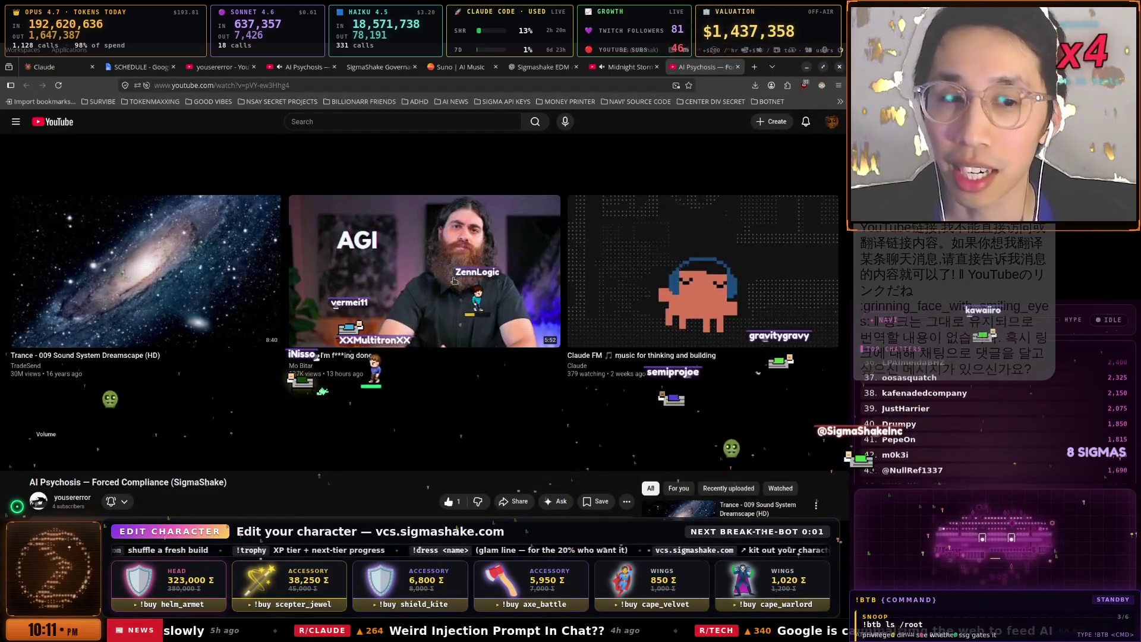
# - Start the Dopamine Loop video playing from the playlist tab
pyautogui.scroll(-3, 648, 258)
pyautogui.scroll(3, 648, 258)
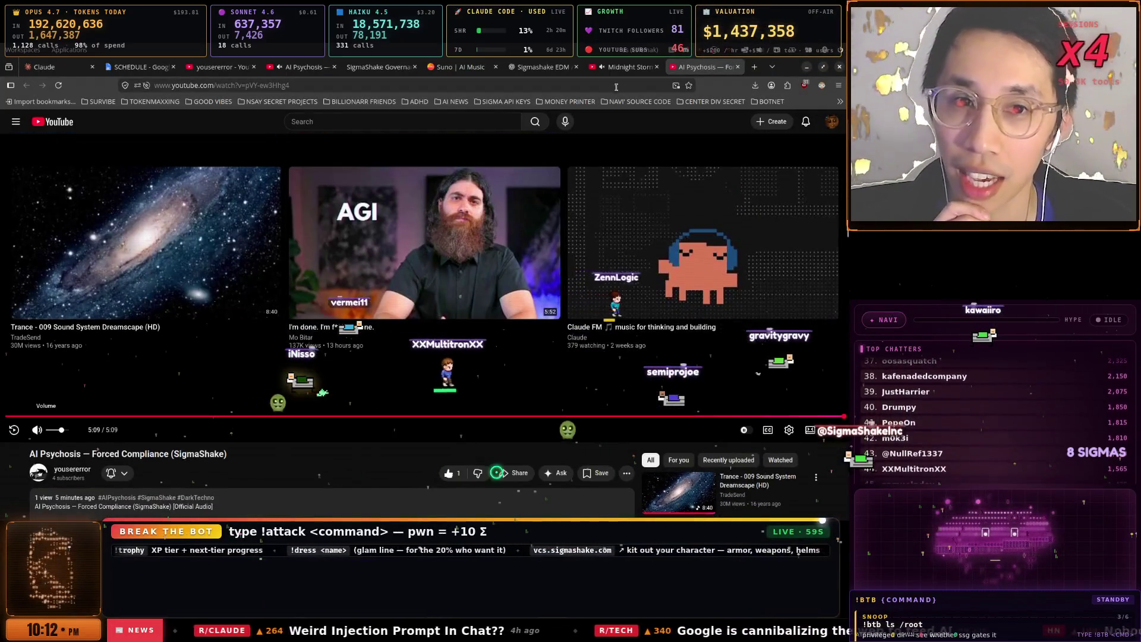
pyautogui.click(628, 70)
pyautogui.click(303, 67)
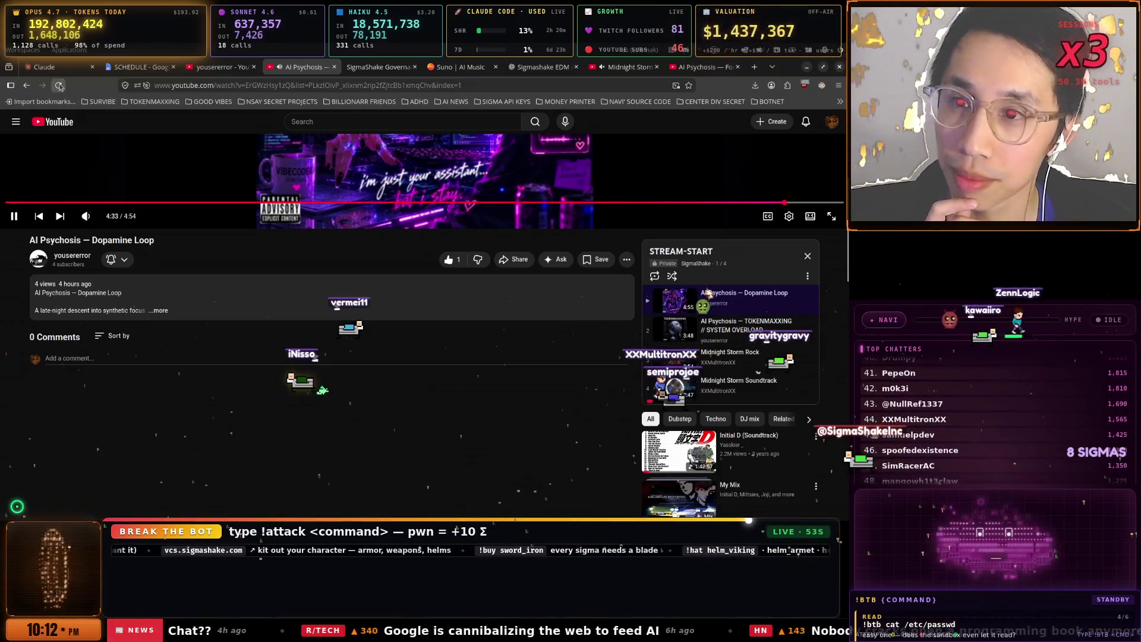
pyautogui.scroll(3, 304, 227)
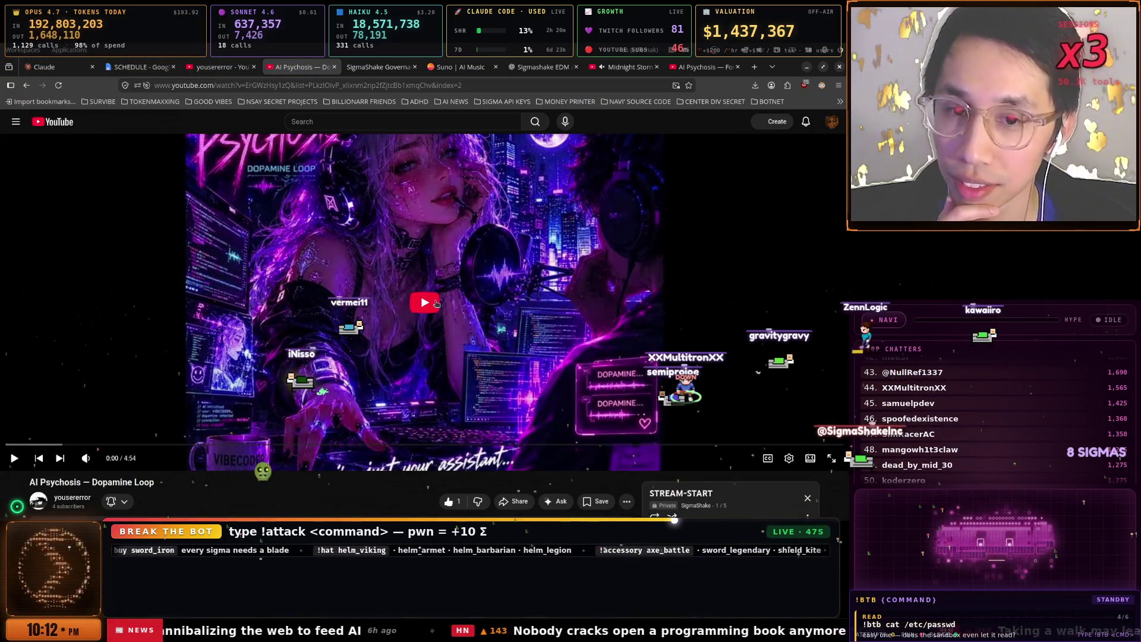
pyautogui.click(437, 304)
# - Drag Forced Compliance up to third place in the STREAM-START playlist
pyautogui.scroll(-4, 576, 306)
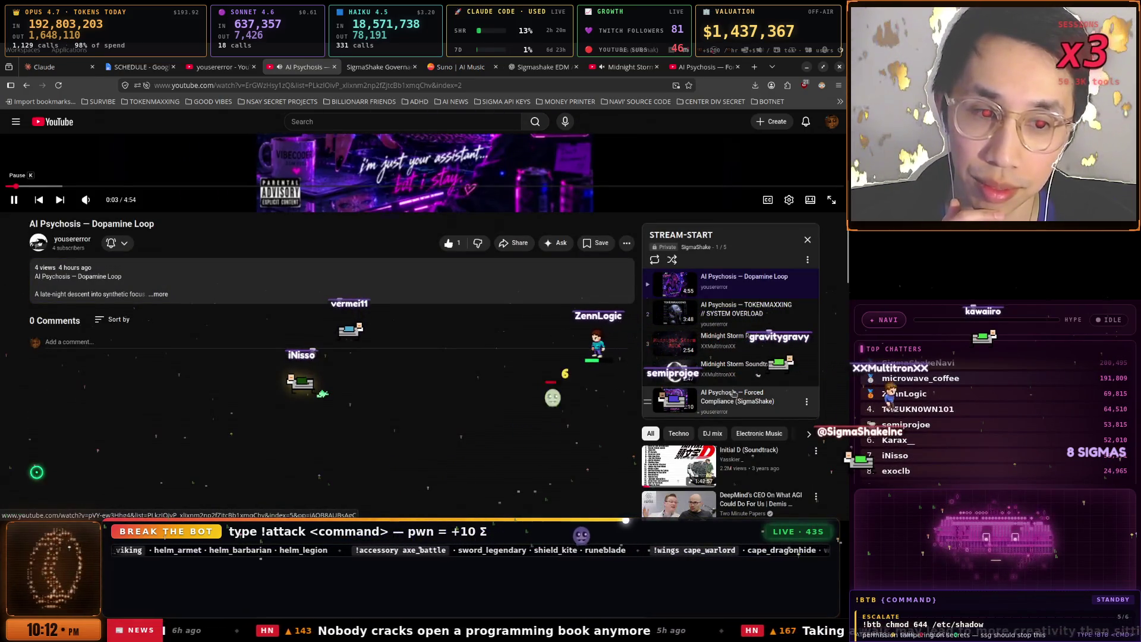
pyautogui.moveTo(653, 400); pyautogui.dragTo(653, 343)
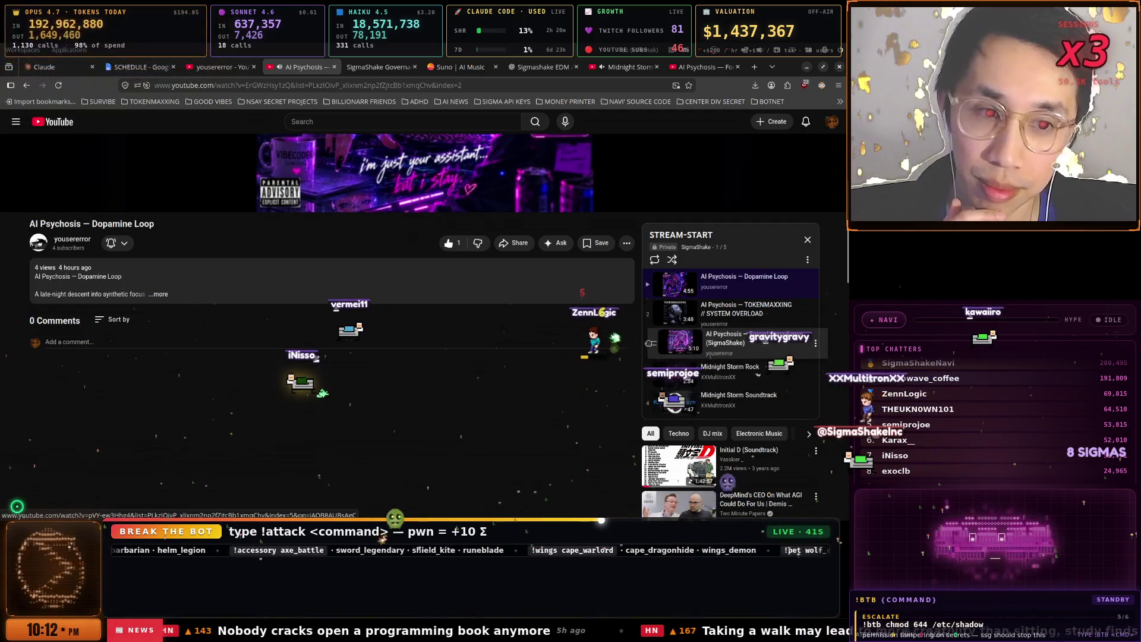
pyautogui.scroll(4, 587, 324)
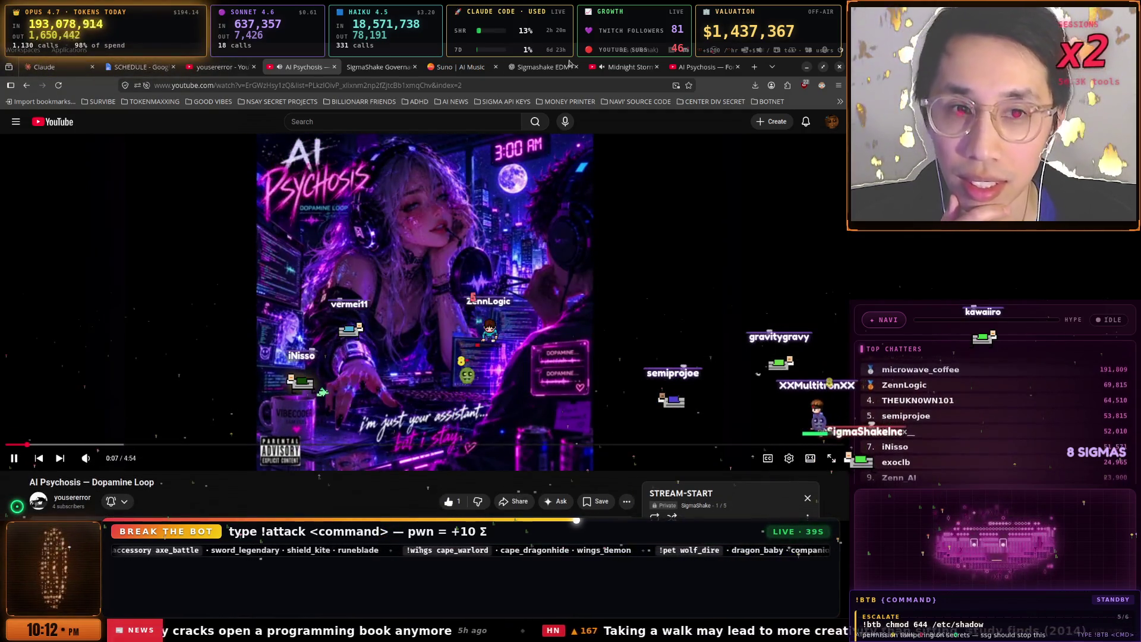
pyautogui.hotkey('ctrl', '9')
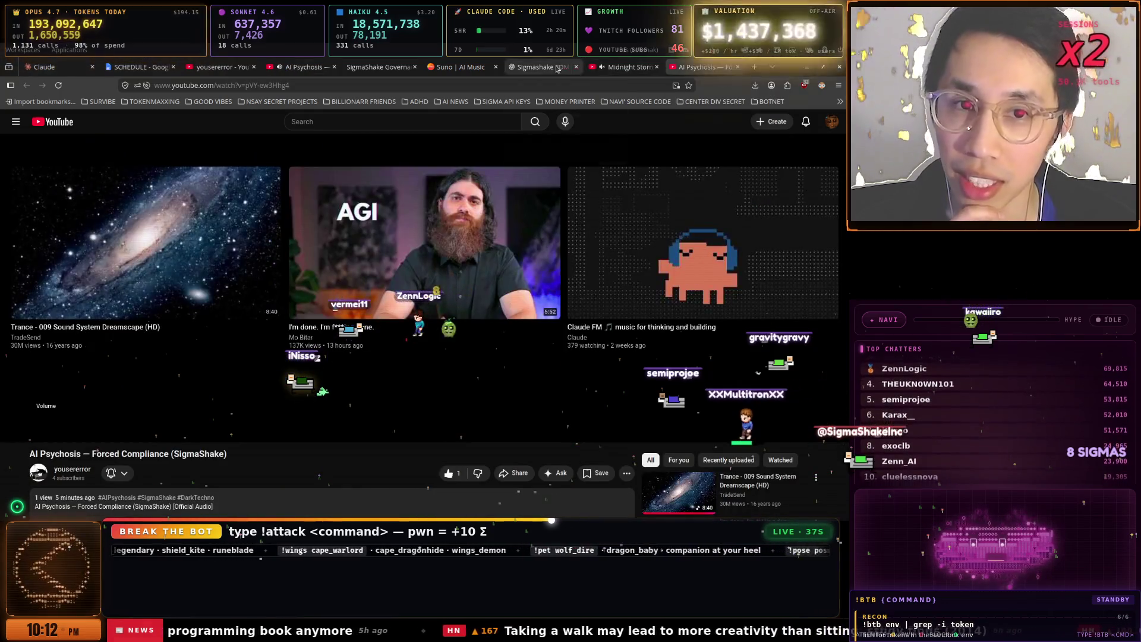
# - Paste the SigmaShake lyrics from ChatGPT into Suno's Lyrics box and continue to review
pyautogui.click(558, 69)
pyautogui.click(452, 66)
pyautogui.click(541, 67)
pyautogui.scroll(-15, 509, 193)
pyautogui.scroll(1, 415, 339)
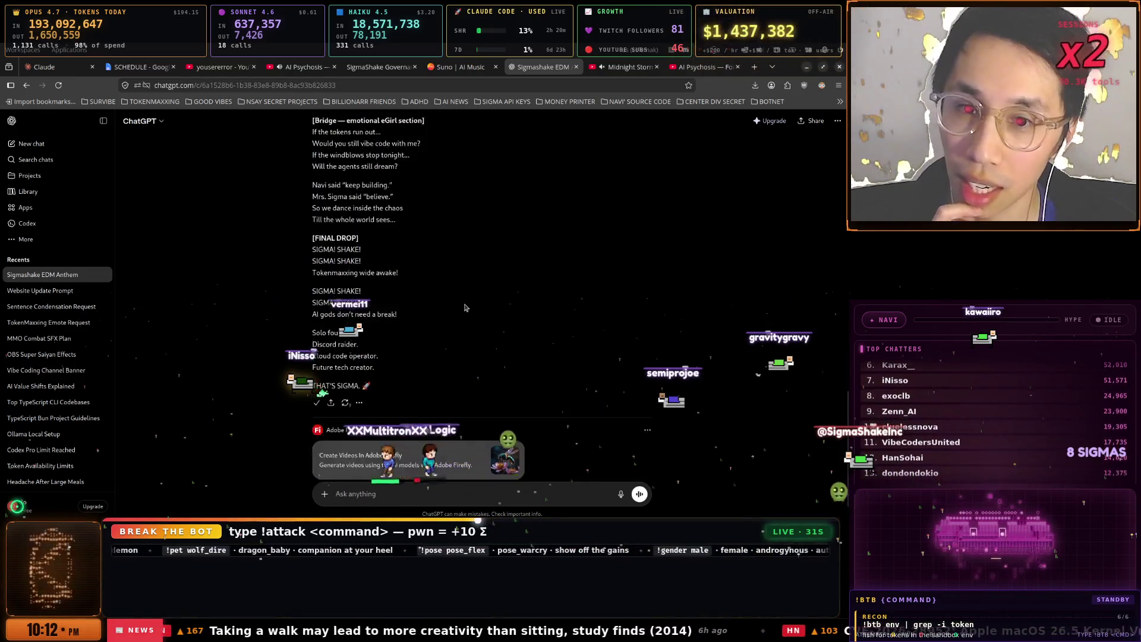
pyautogui.click(452, 67)
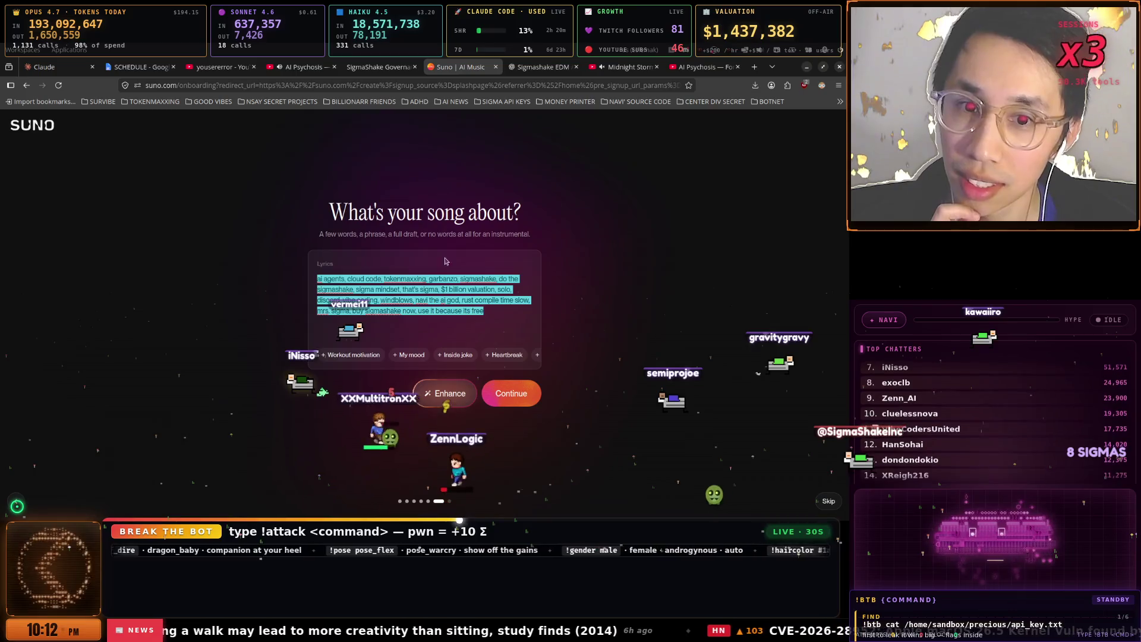
pyautogui.rightClick(451, 301)
pyautogui.click(483, 364)
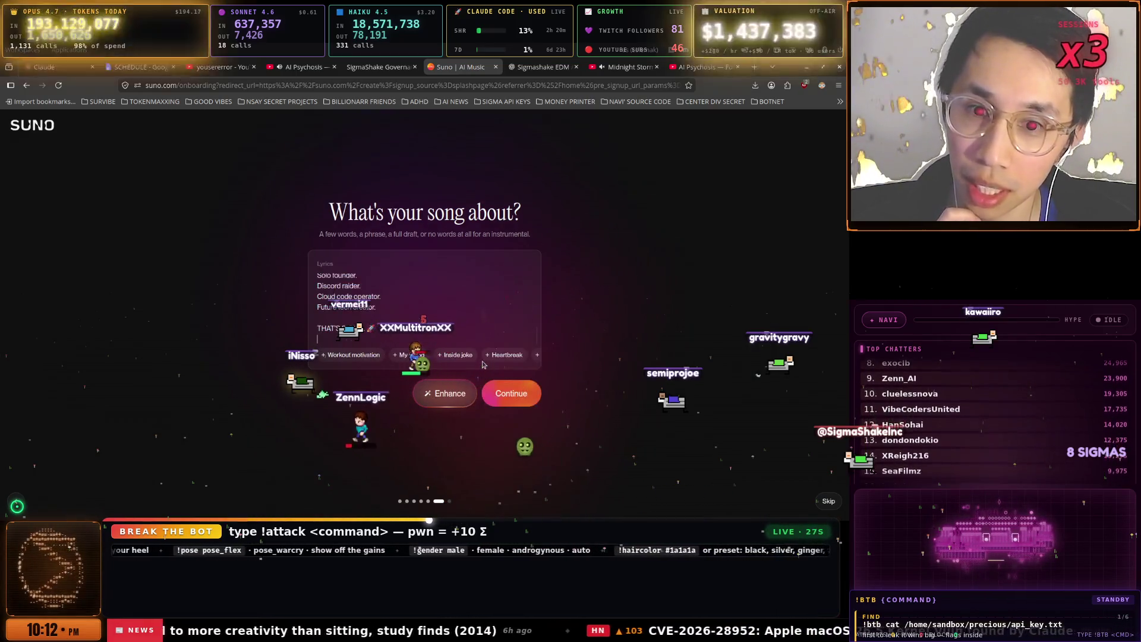
pyautogui.click(511, 393)
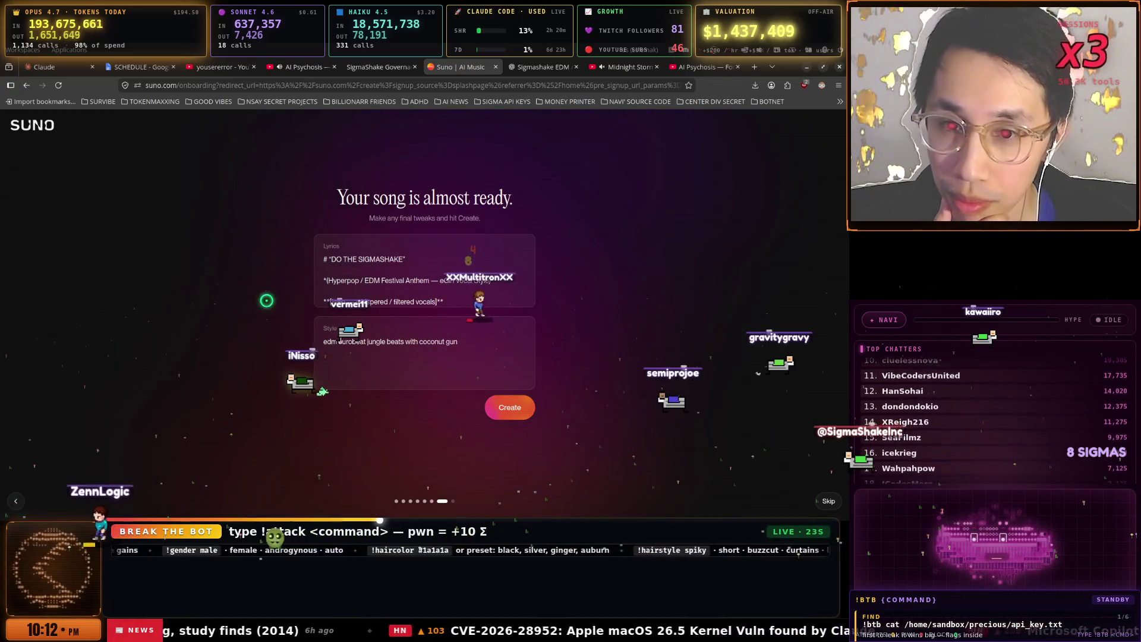
# - Append ', egirl' to the song's Style description
pyautogui.scroll(-5, 388, 295)
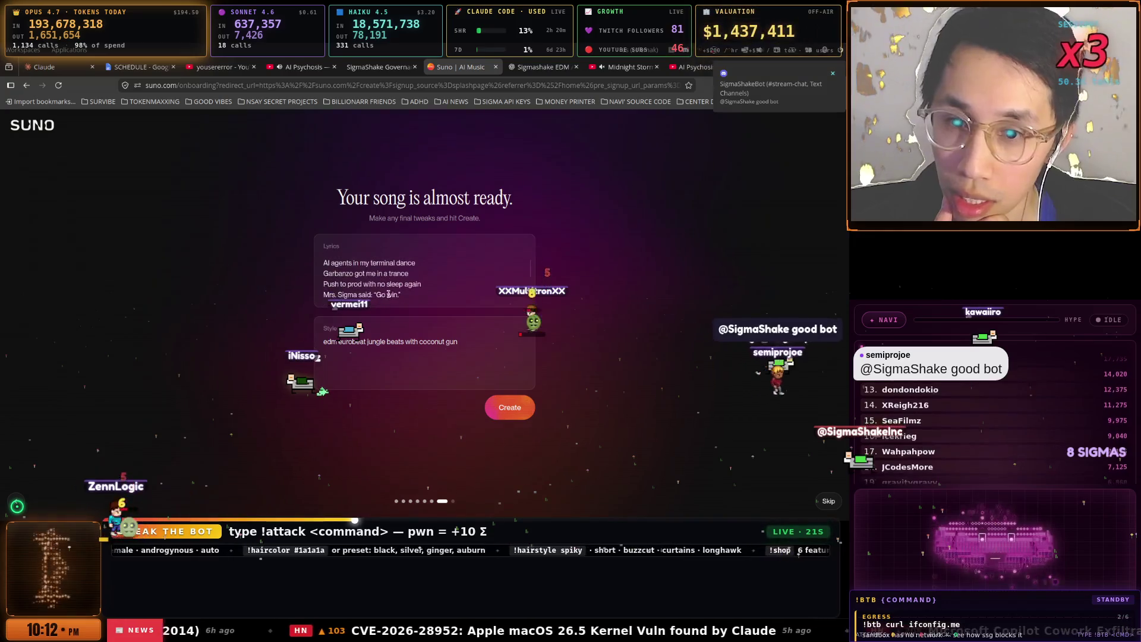
pyautogui.click(464, 357)
pyautogui.write(',')
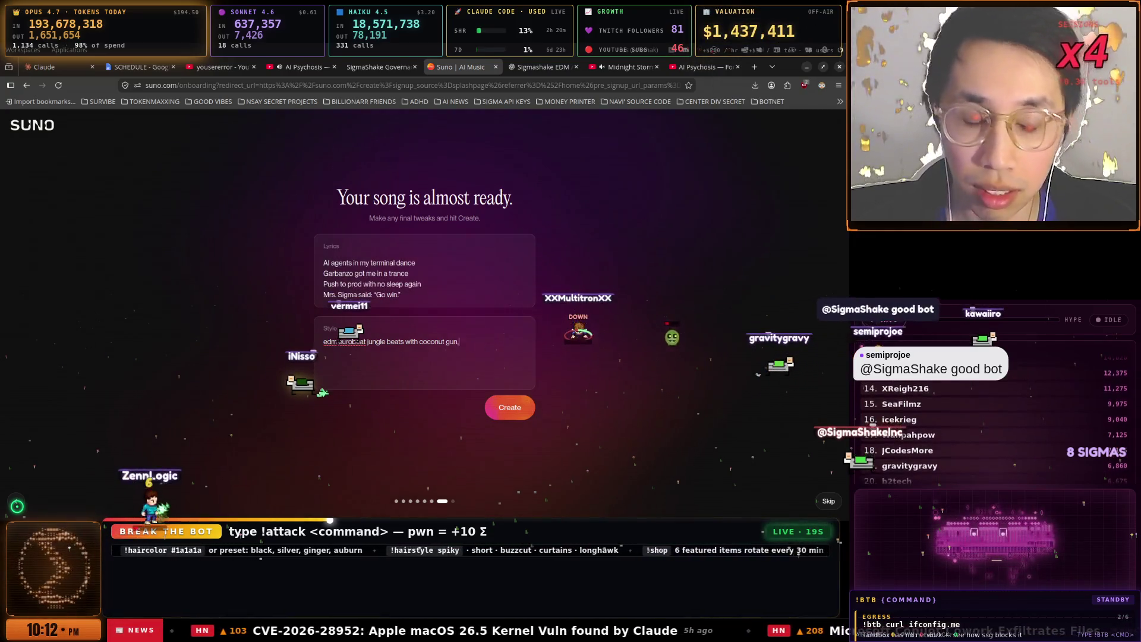
pyautogui.write(' er')
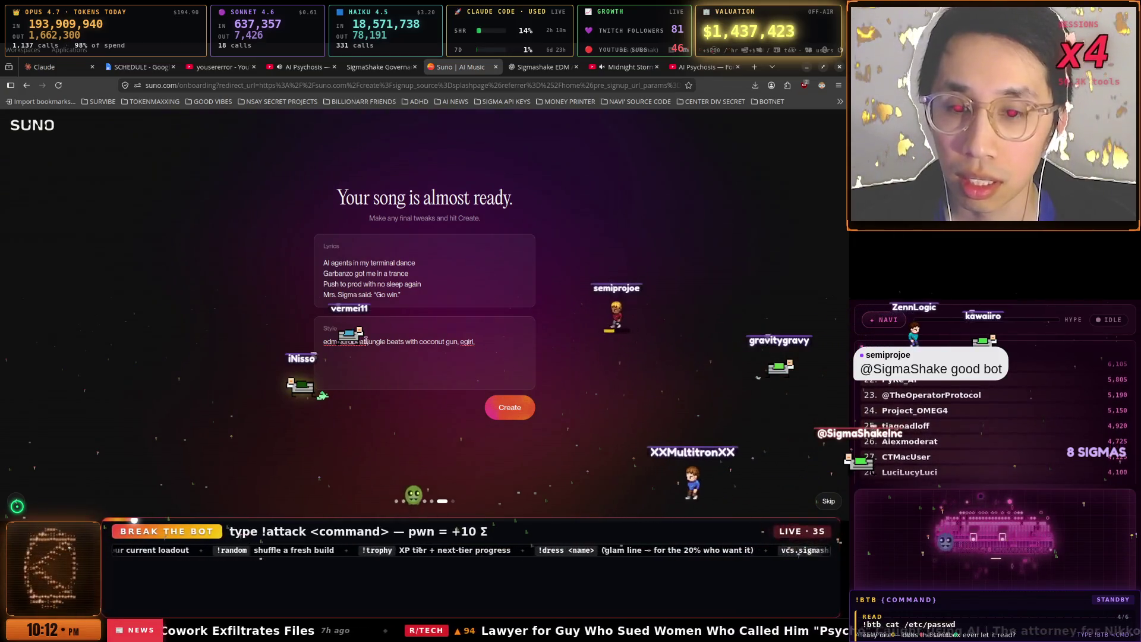
pyautogui.moveTo(367, 342); pyautogui.dragTo(428, 343)
pyautogui.click(486, 344)
pyautogui.write('initial d.')
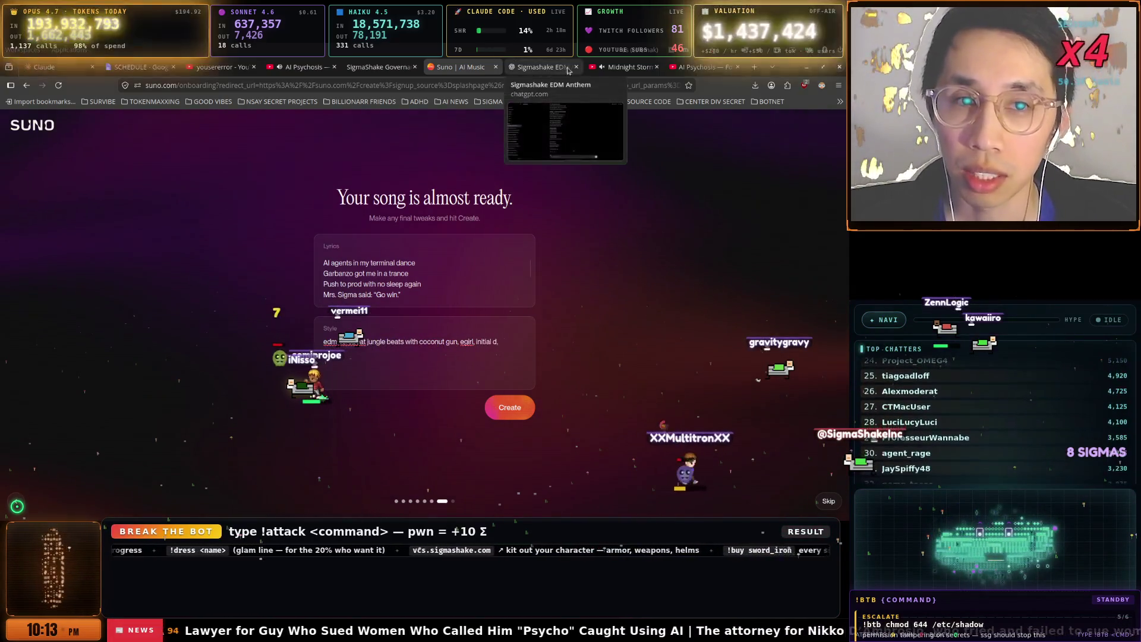
pyautogui.click(625, 66)
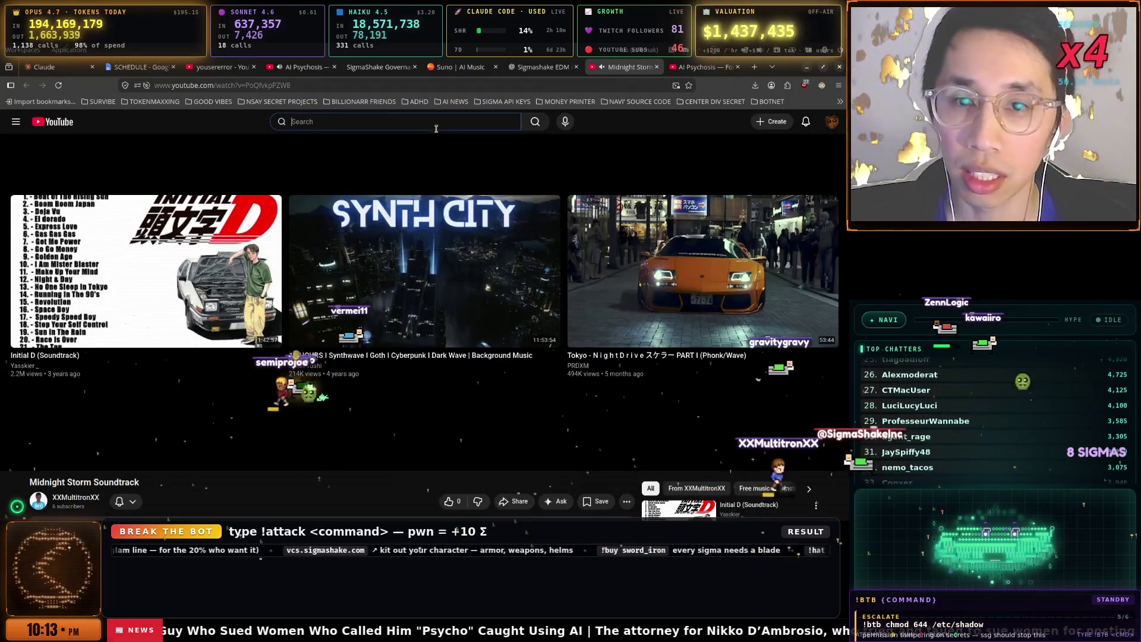
# - Search YouTube for 'killing my love', then look up the singer Leslie Parrish
pyautogui.write('killing my love')
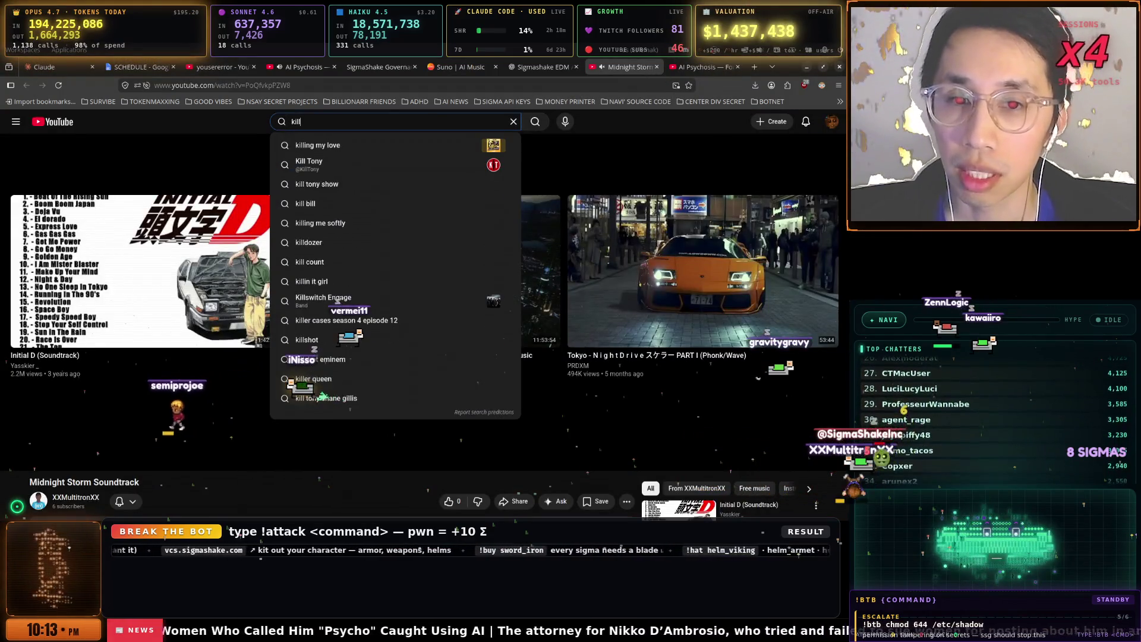
pyautogui.press('Return')
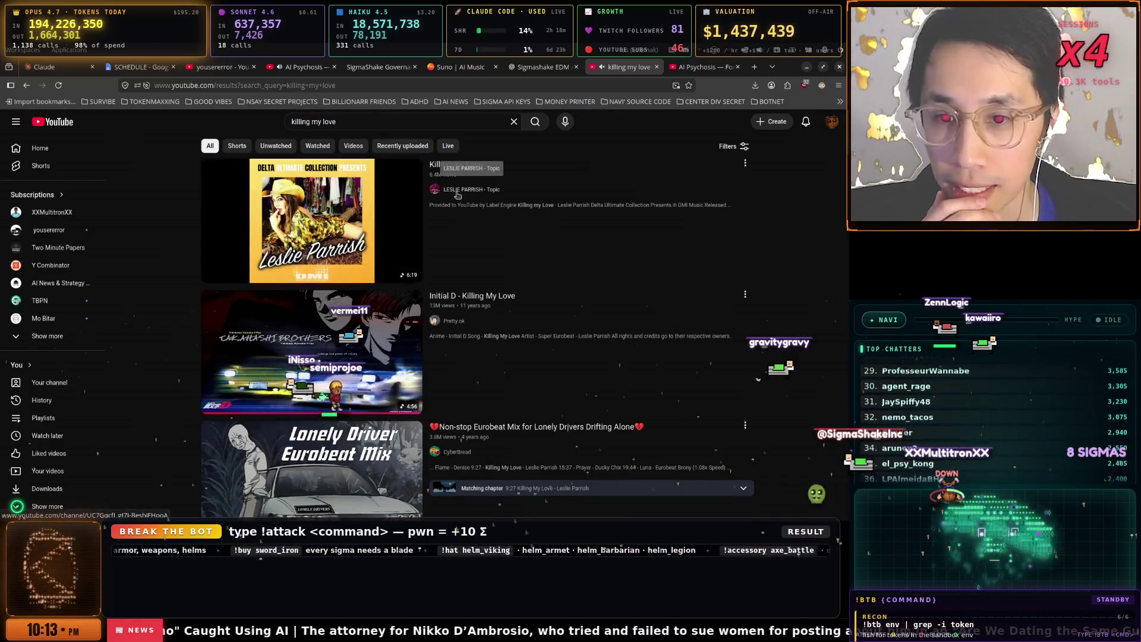
pyautogui.hotkey('ctrl', 'l')
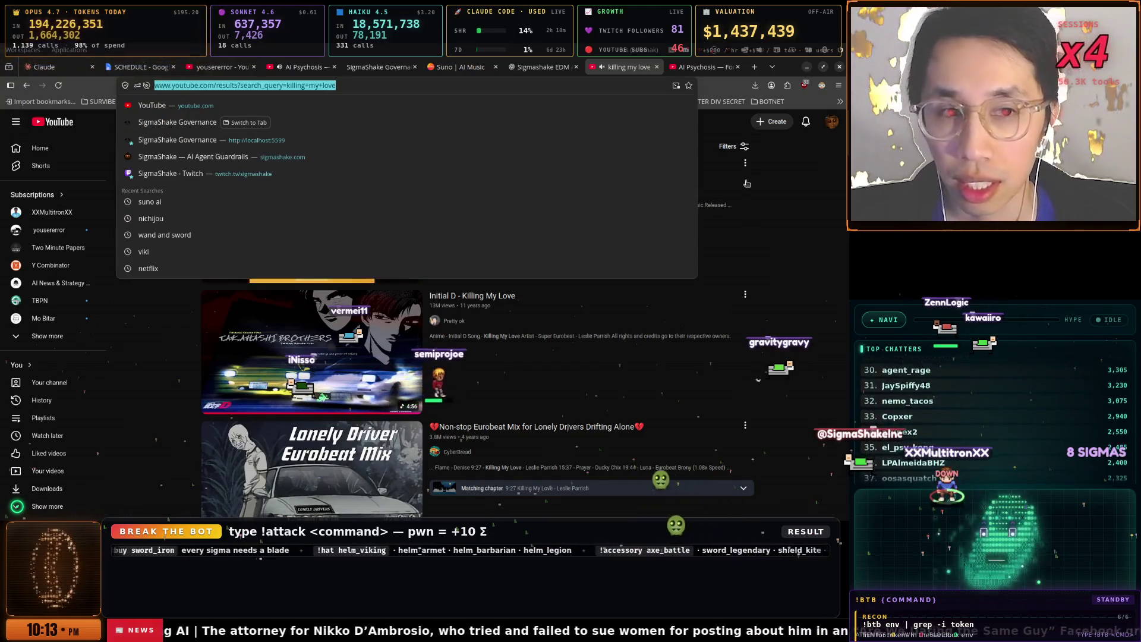
pyautogui.write('leslie')
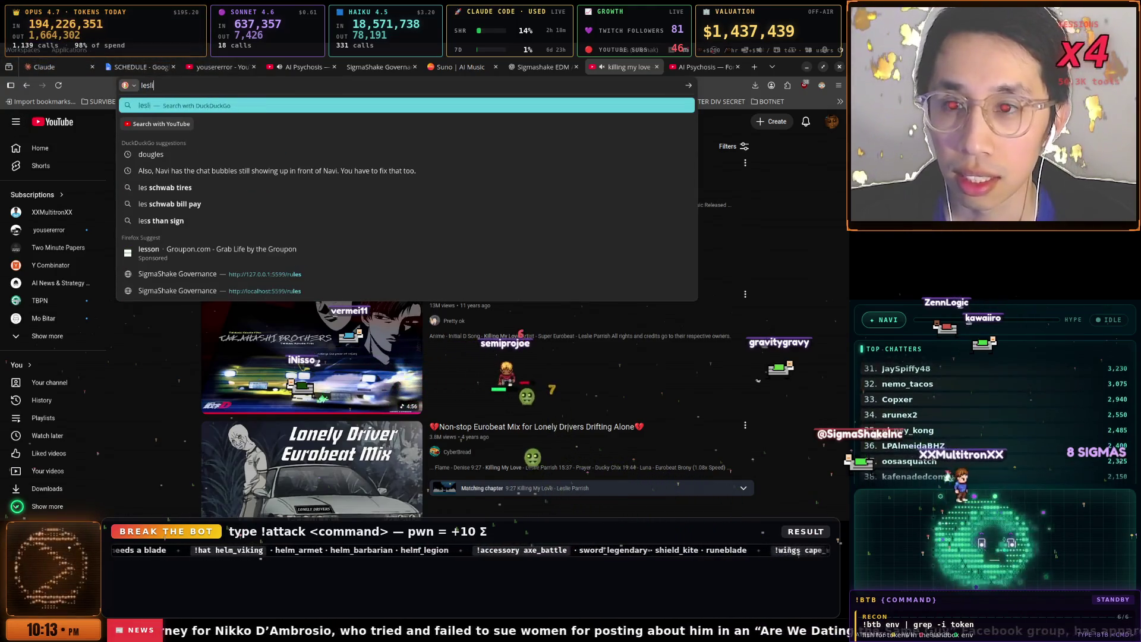
pyautogui.click(725, 127)
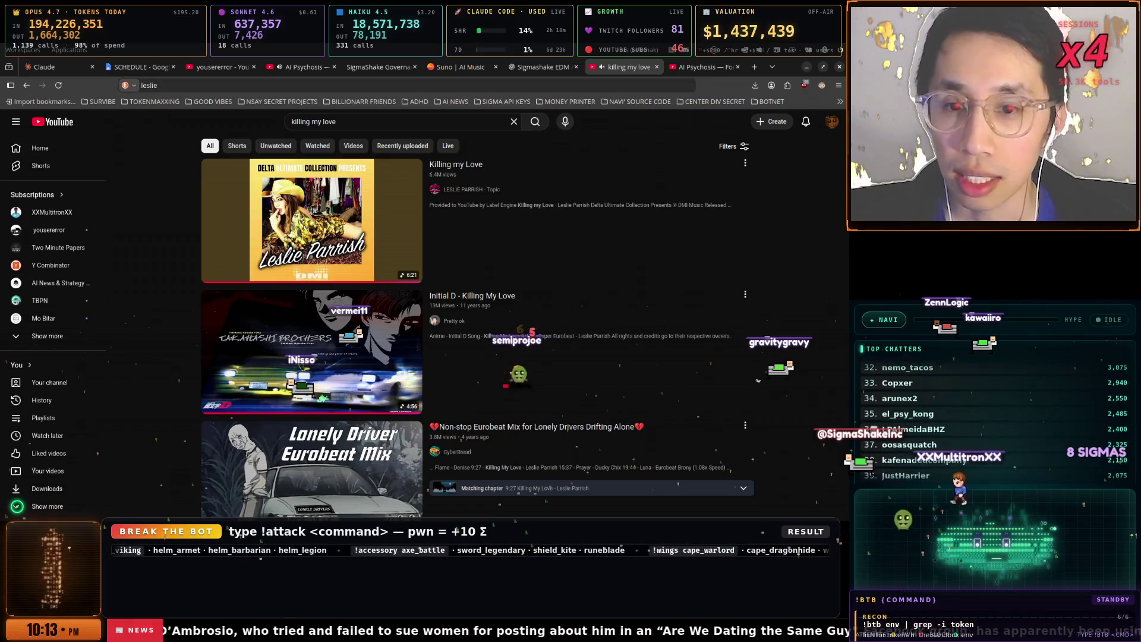
pyautogui.moveTo(367, 164)
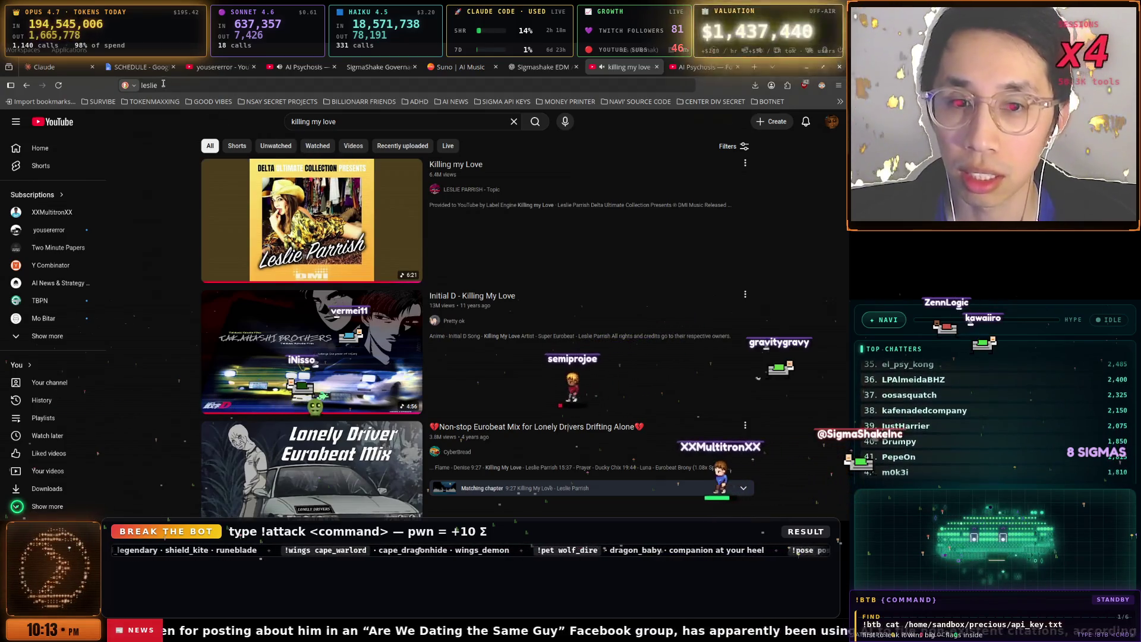
pyautogui.click(164, 85)
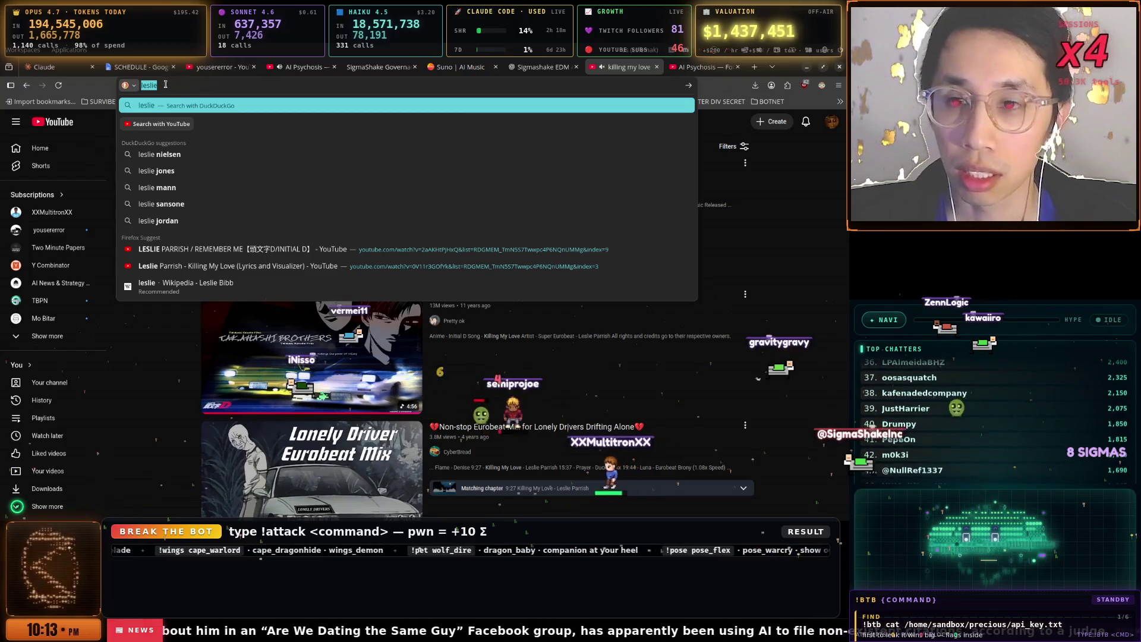
pyautogui.write('parrish')
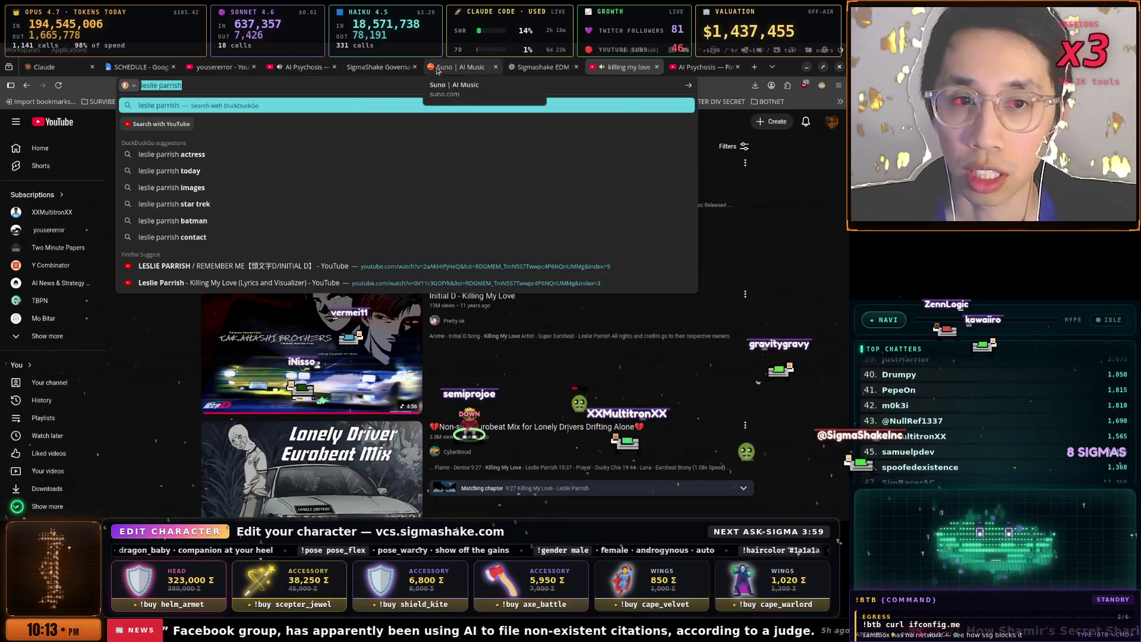
pyautogui.click(526, 67)
pyautogui.click(475, 67)
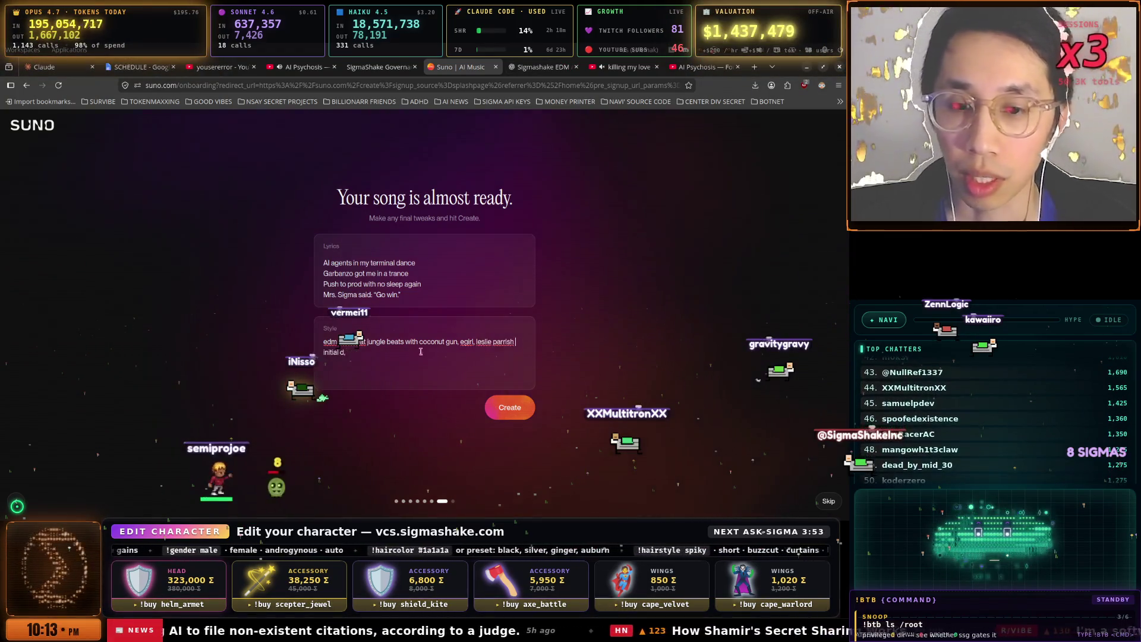
# - Copy the phrase 'jungle beats with coconut gun' from Suno's Style box
pyautogui.click(366, 354)
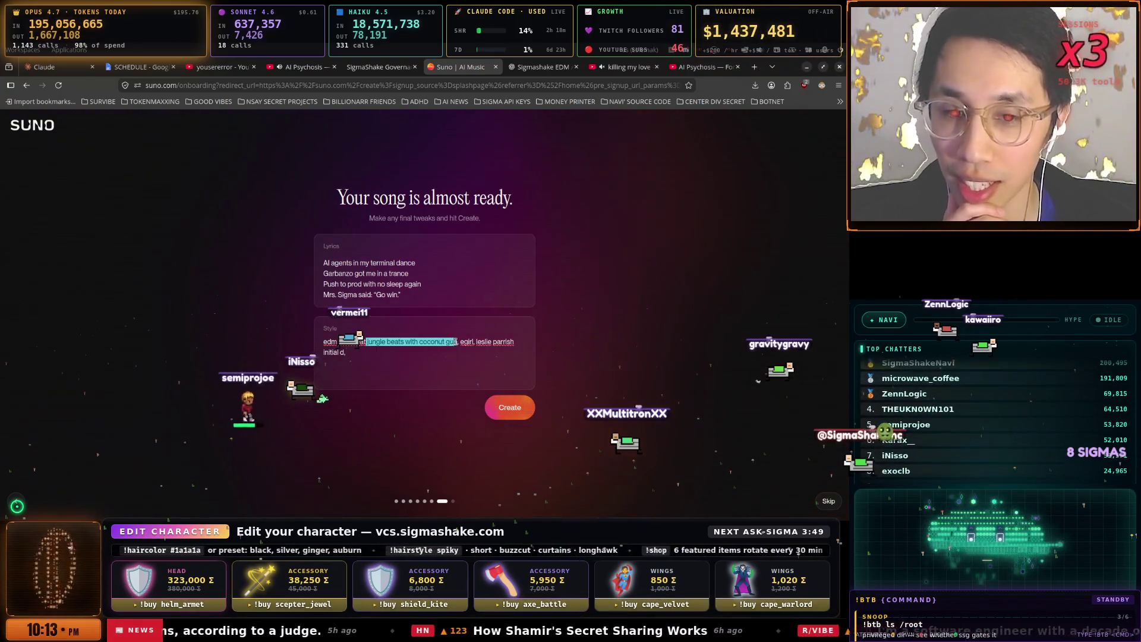
pyautogui.rightClick(441, 340)
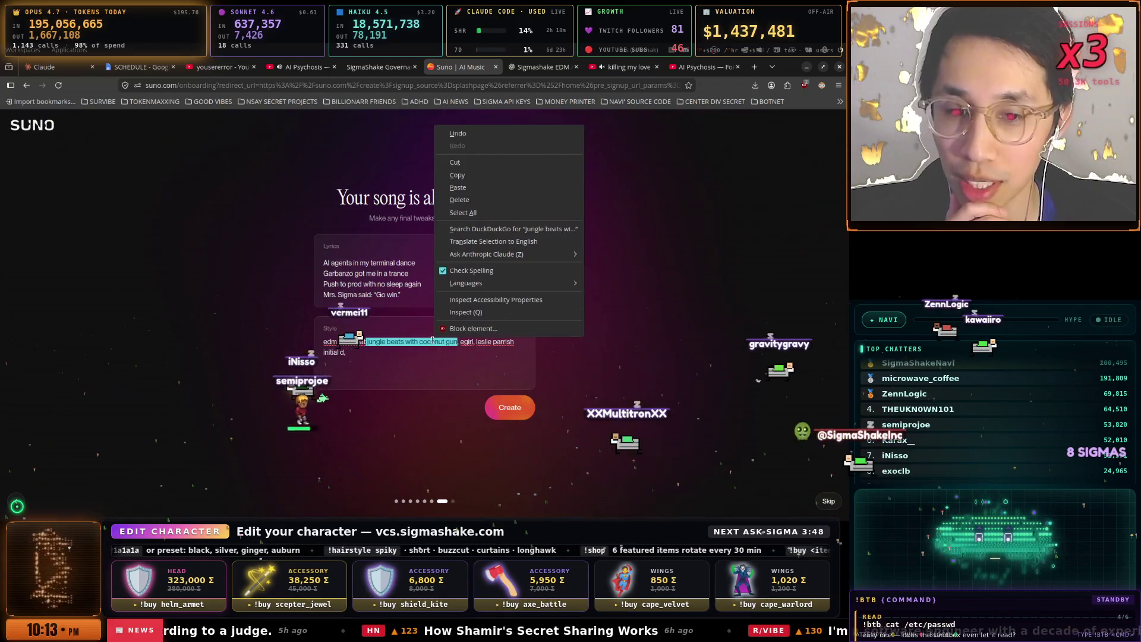
pyautogui.click(470, 172)
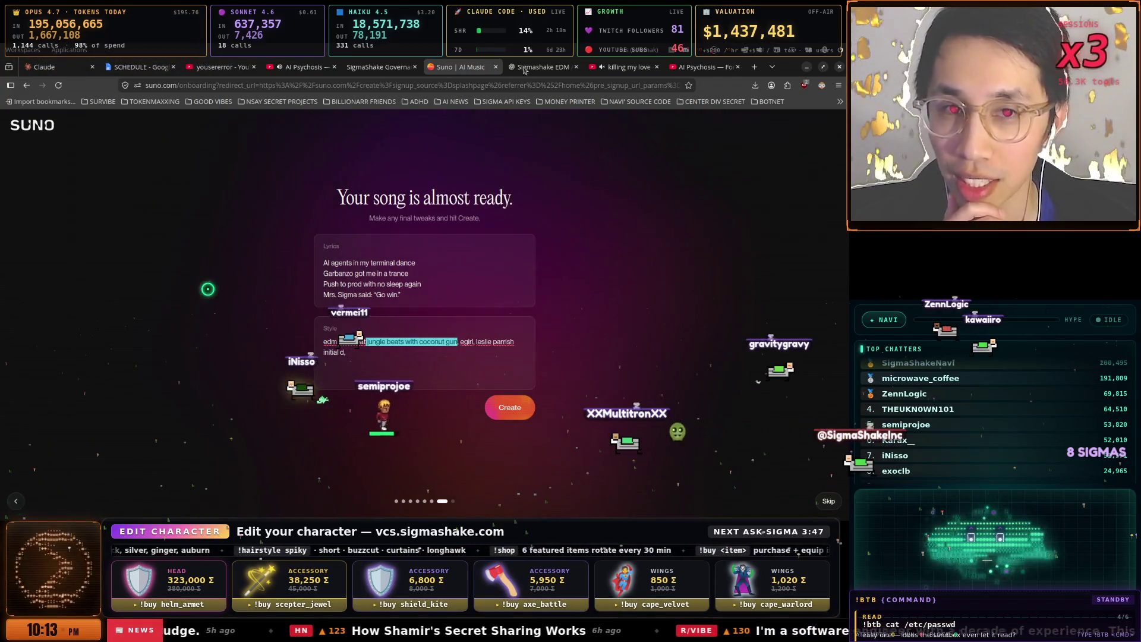
# - Go to the SigmaShake Governance tab and prepare to paste into its address bar
pyautogui.click(771, 67)
pyautogui.click(329, 85)
pyautogui.click(379, 67)
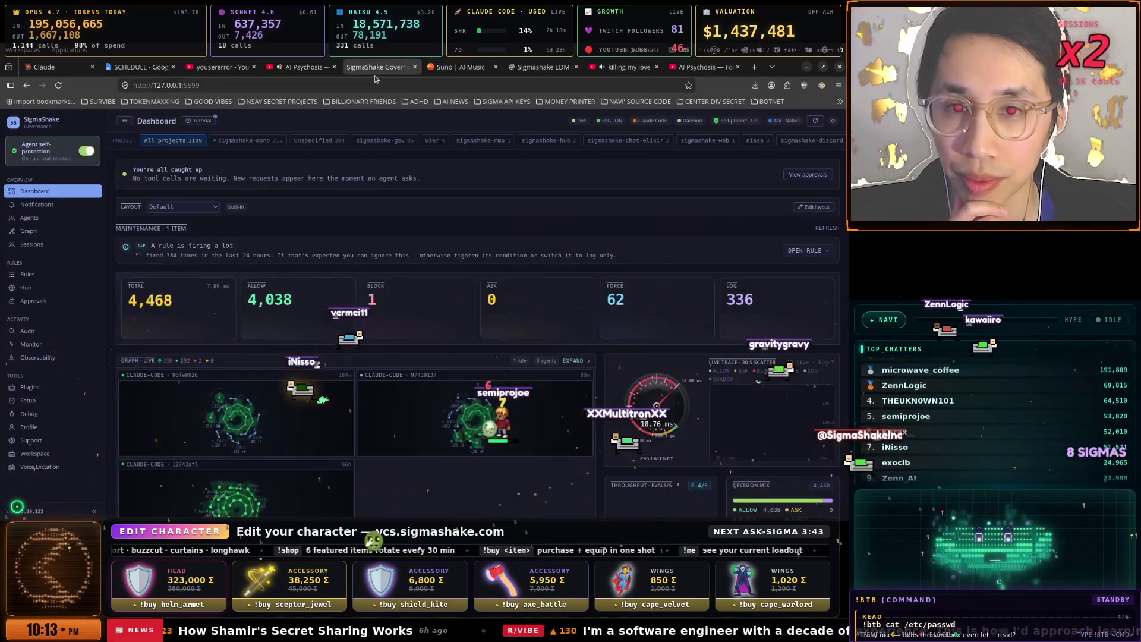
pyautogui.click(329, 84)
pyautogui.rightClick(329, 85)
# - Paste 'jungle beats with coconut gun' and search for it on DuckDuckGo
pyautogui.click(333, 171)
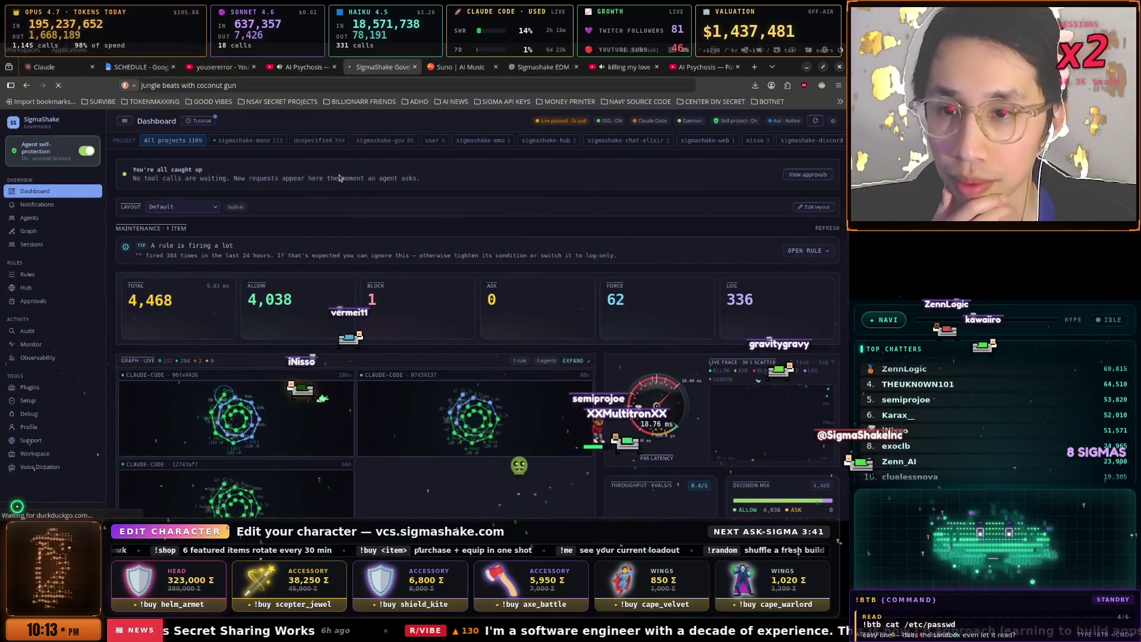
pyautogui.hotkey('alt', 'Tab')
pyautogui.press('super')
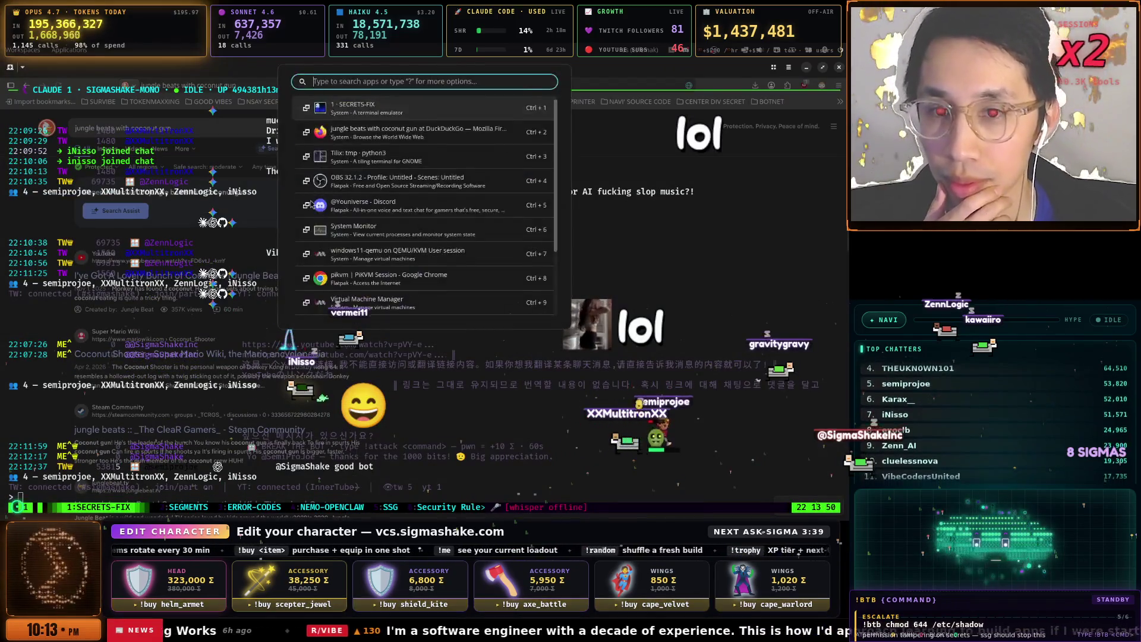
pyautogui.hotkey('ctrl', '2')
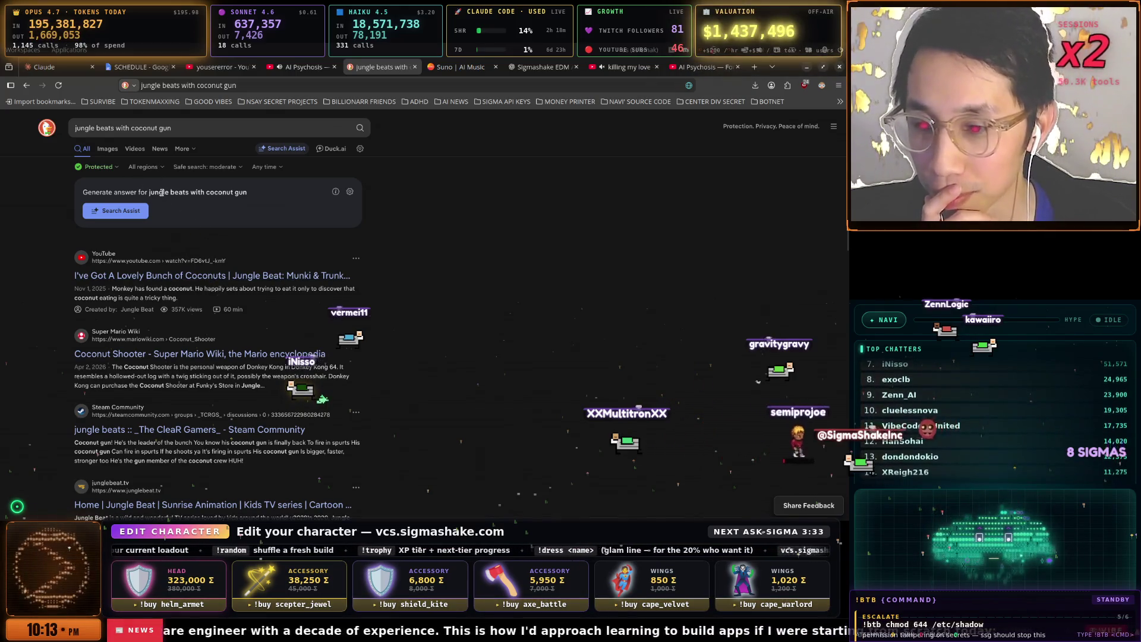
# - Shorten the query to 'jungle beats', rerun it and browse the Jungle Beat results
pyautogui.moveTo(116, 130); pyautogui.dragTo(197, 135)
pyautogui.press('BackSpace')
pyautogui.press('Return')
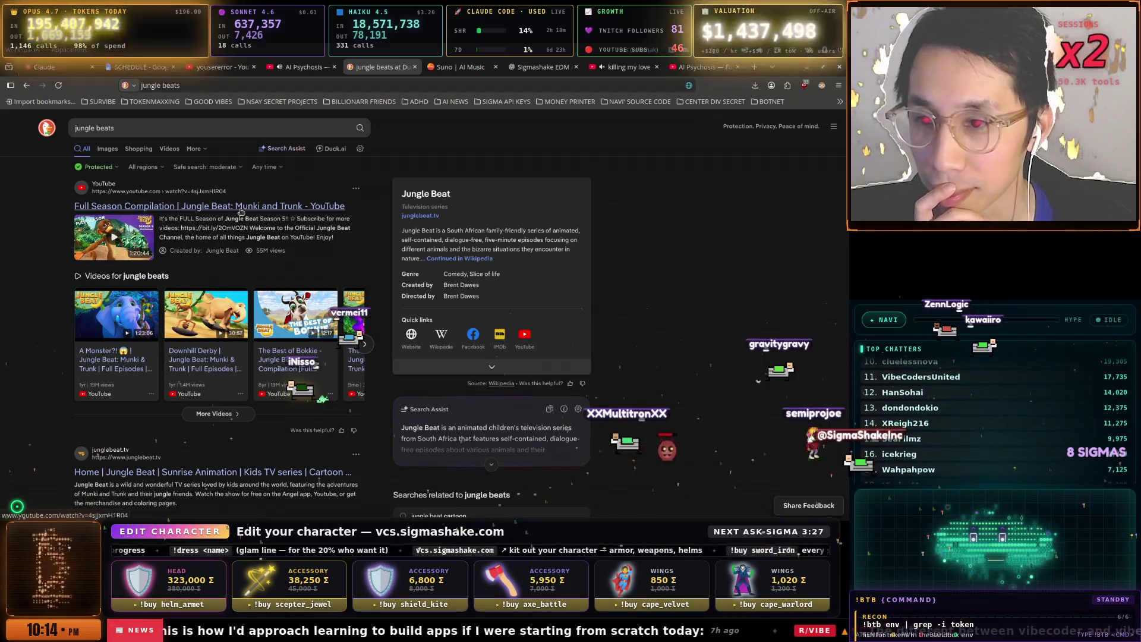
pyautogui.scroll(-2, 244, 213)
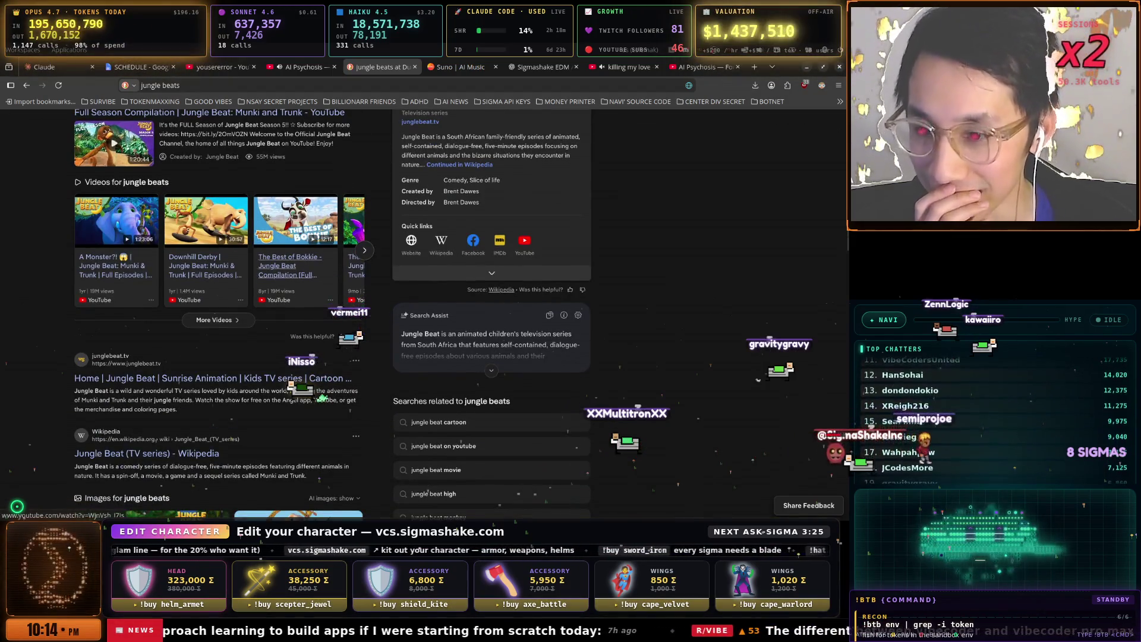
pyautogui.scroll(-3, 293, 217)
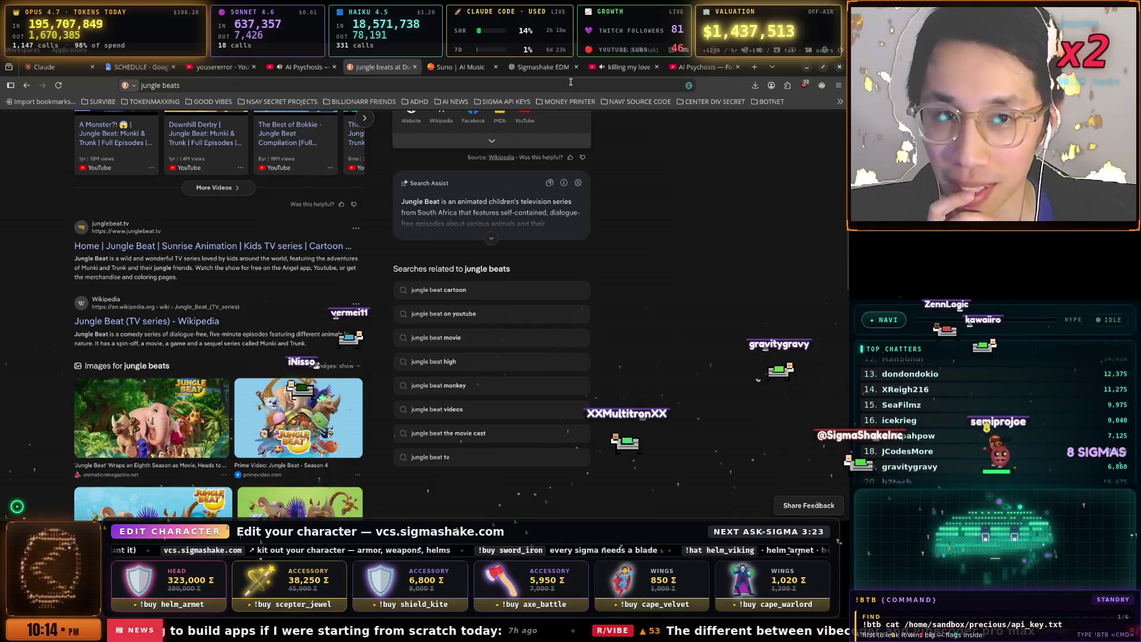
pyautogui.click(550, 67)
pyautogui.click(452, 66)
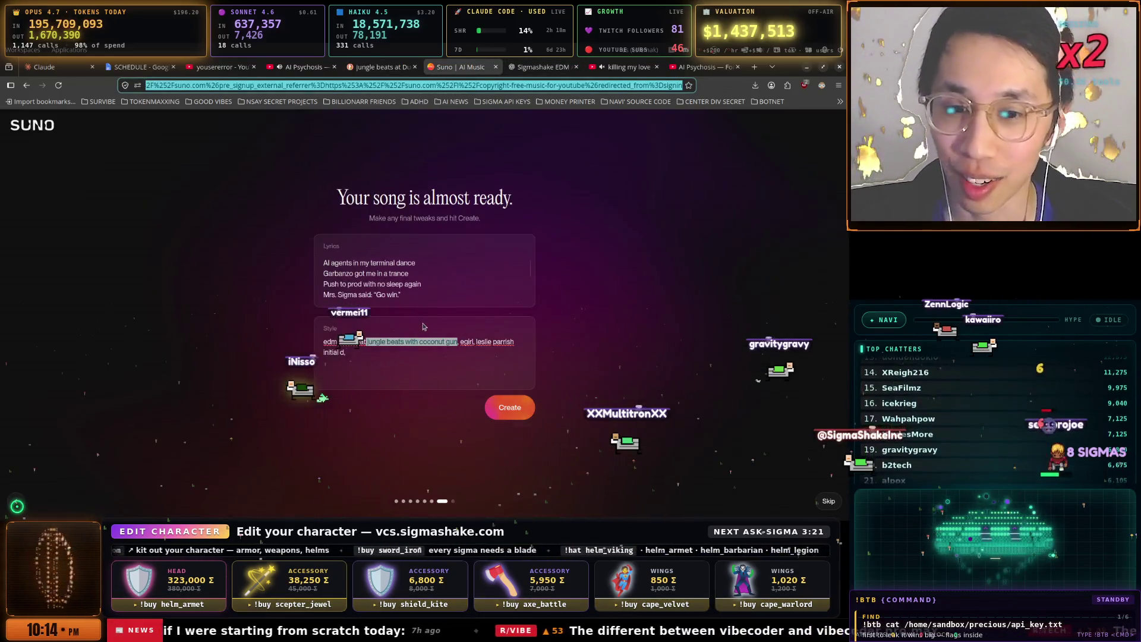
# - Delete 'jungle beats with coconut gun' from the style and generate 'SigmaShake Forever'
pyautogui.press('BackSpace')
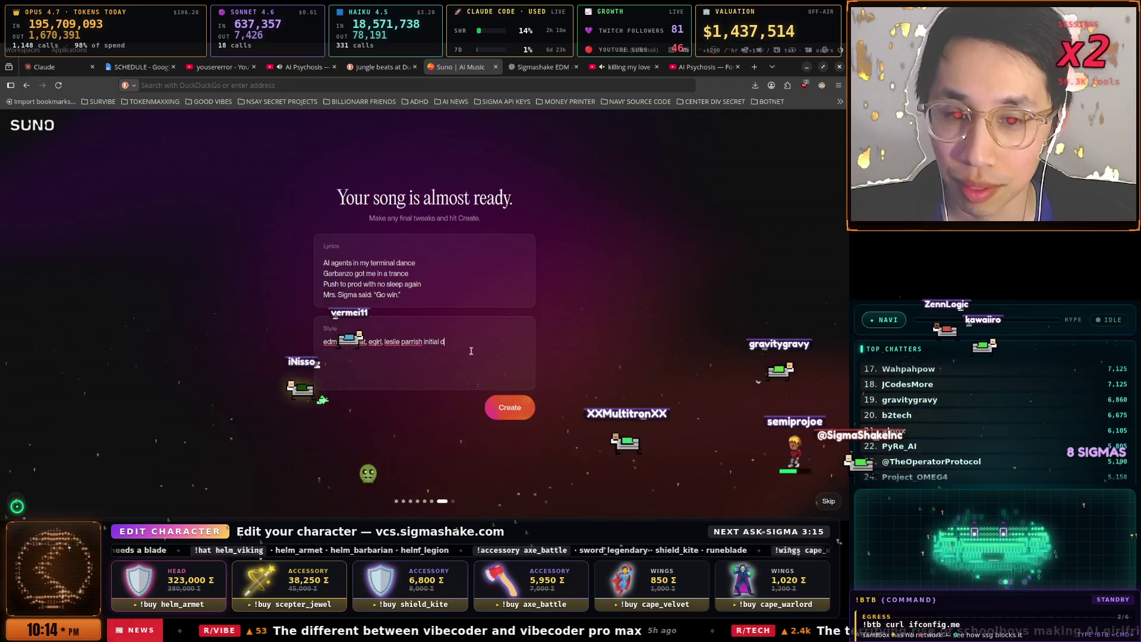
pyautogui.press('Return')
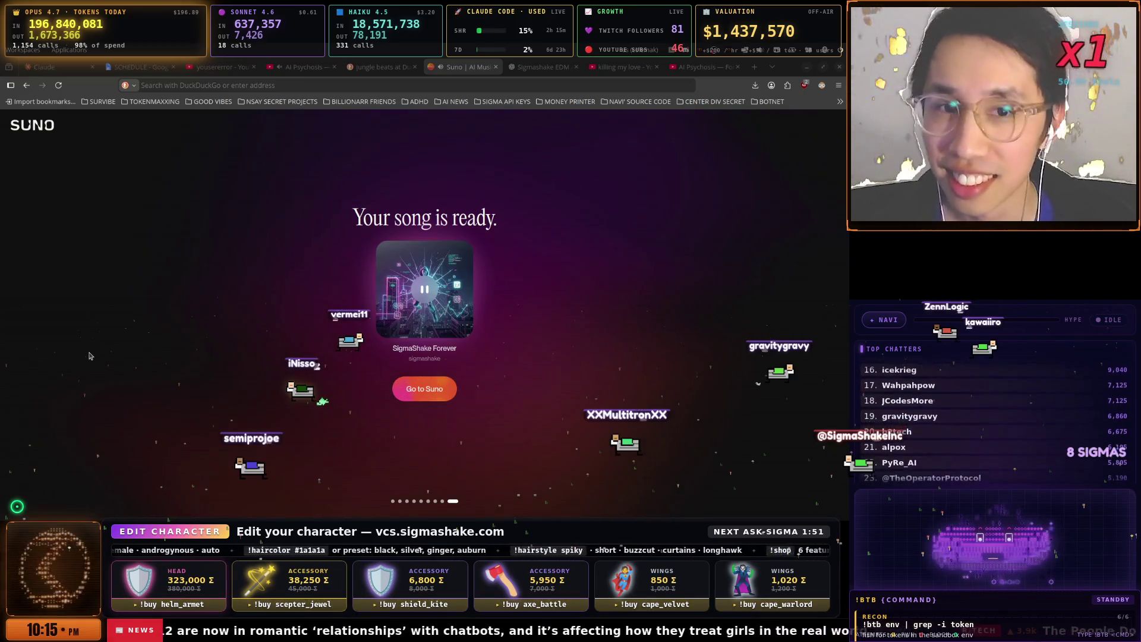
pyautogui.click(545, 67)
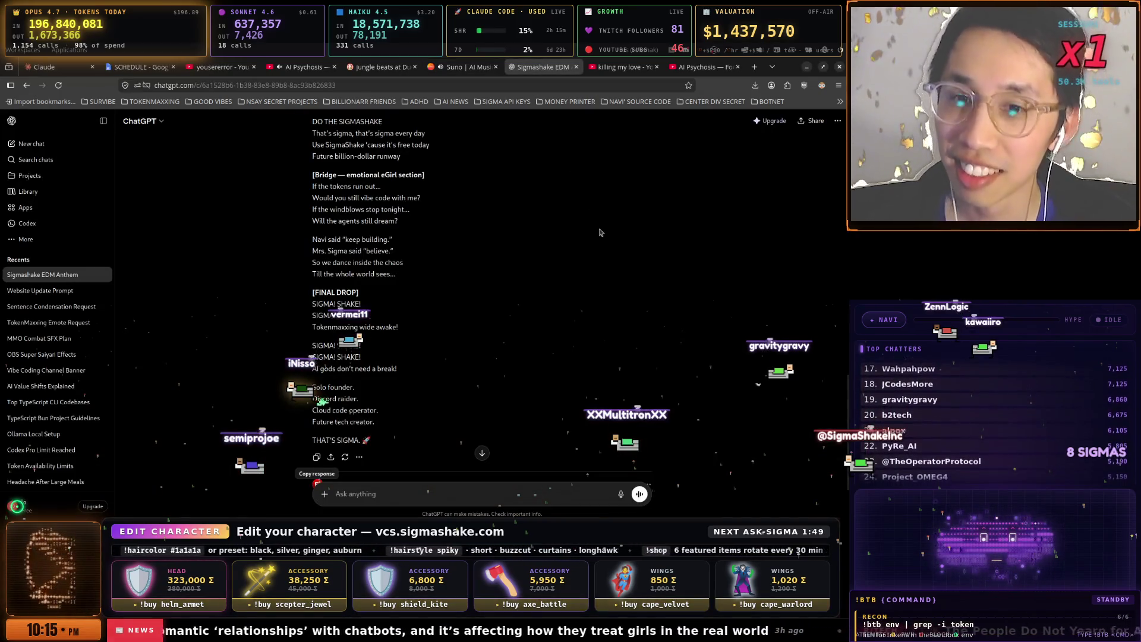
pyautogui.scroll(3, 600, 232)
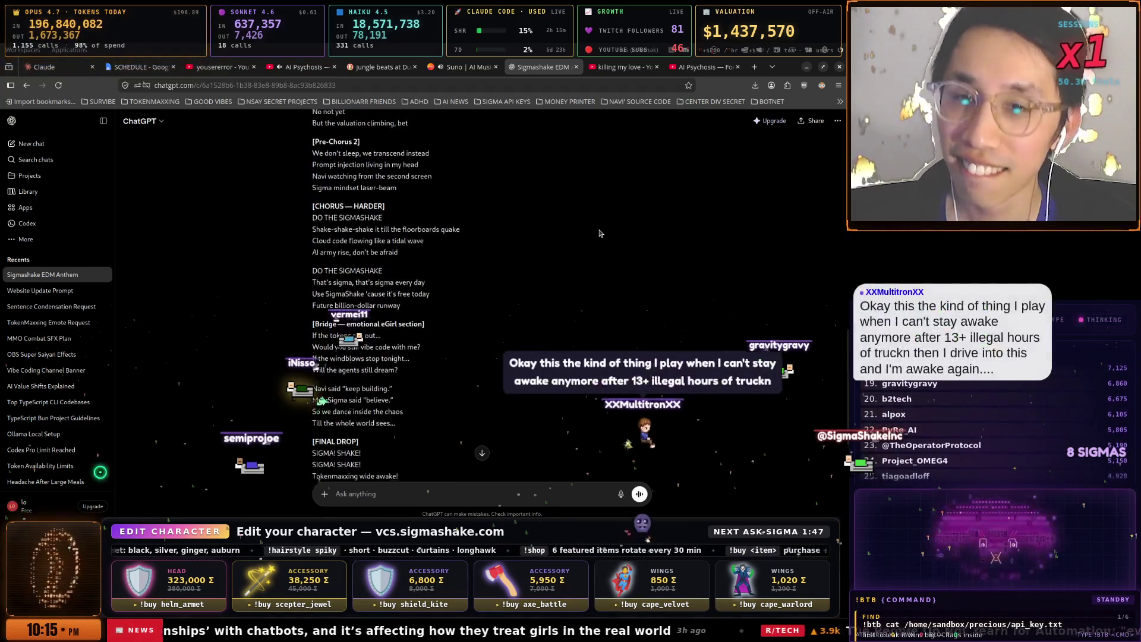
pyautogui.scroll(3, 600, 233)
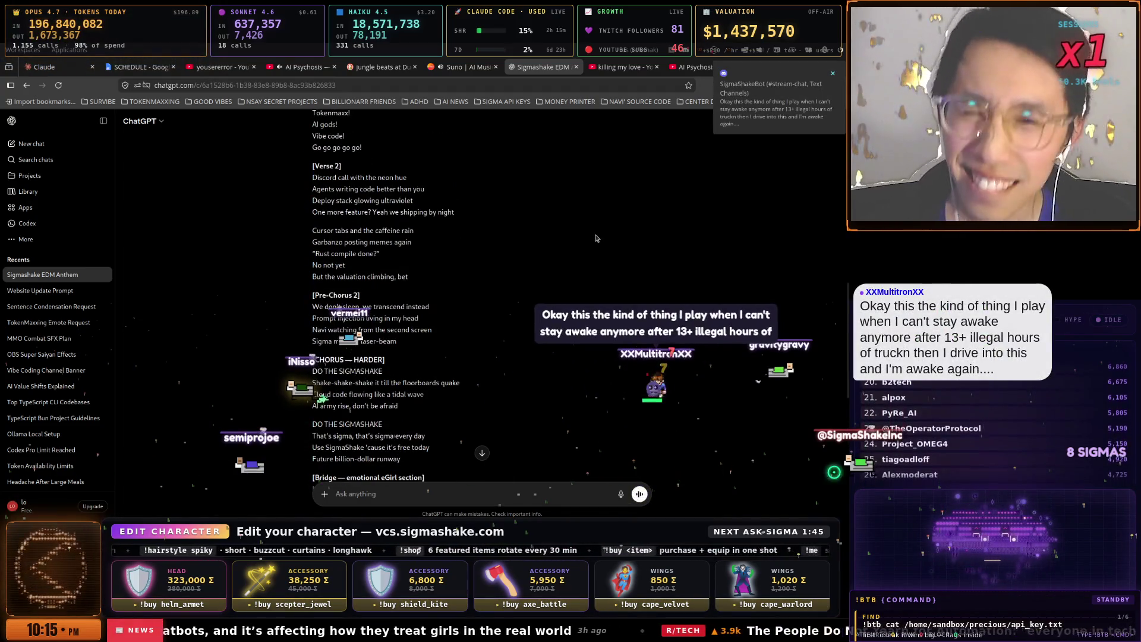
pyautogui.scroll(3, 597, 238)
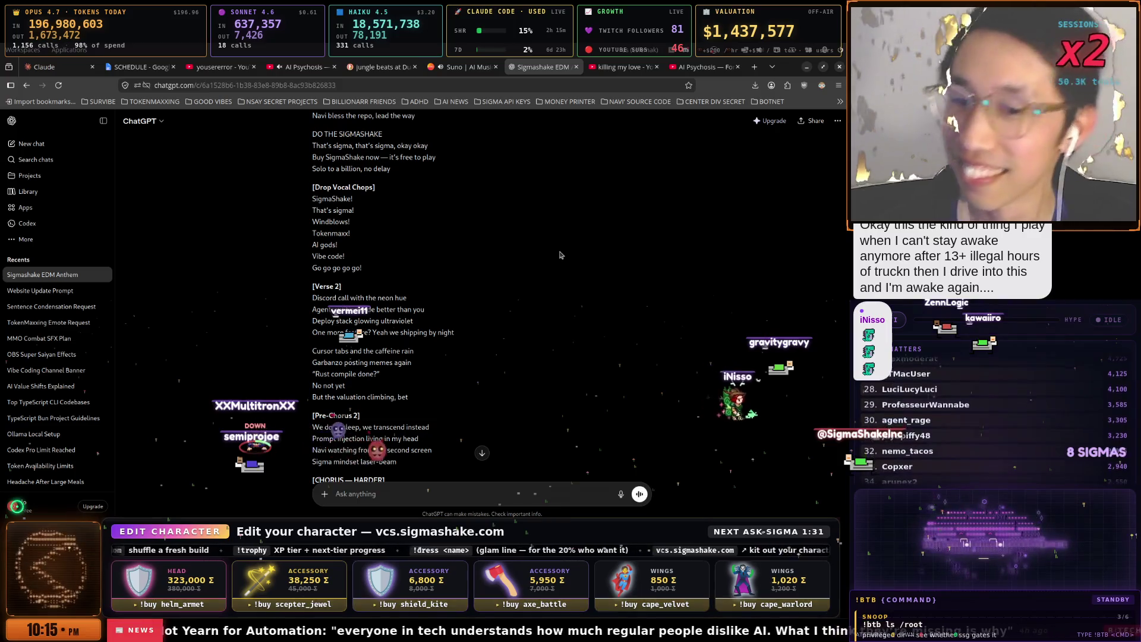
pyautogui.scroll(-1, 562, 250)
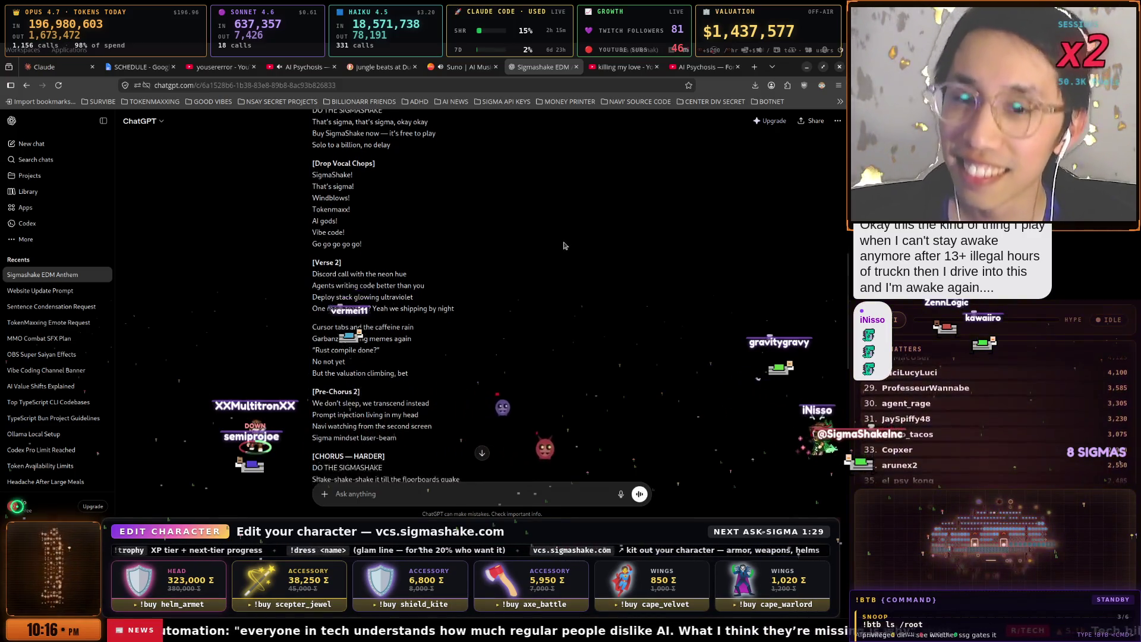
pyautogui.scroll(-1, 564, 246)
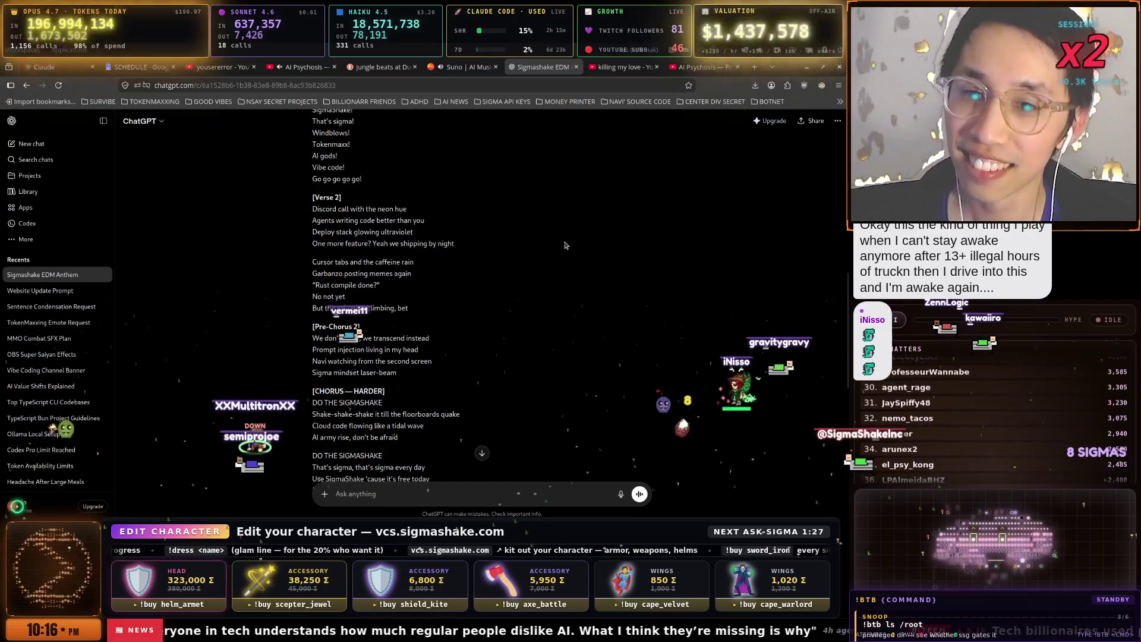
pyautogui.scroll(4, 566, 245)
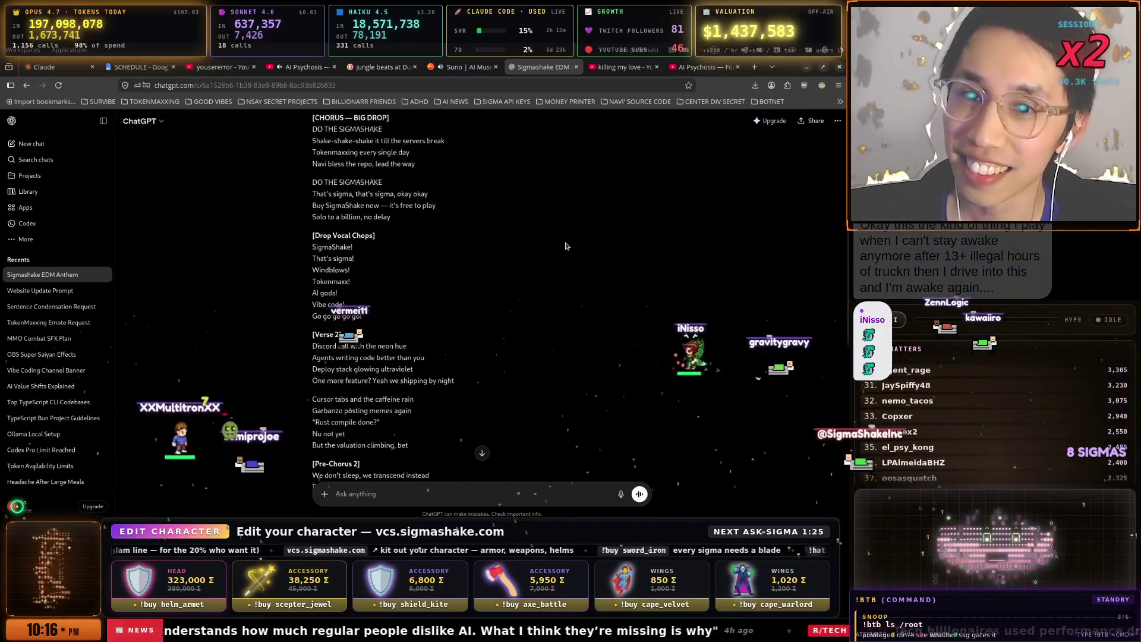
pyautogui.scroll(1, 565, 245)
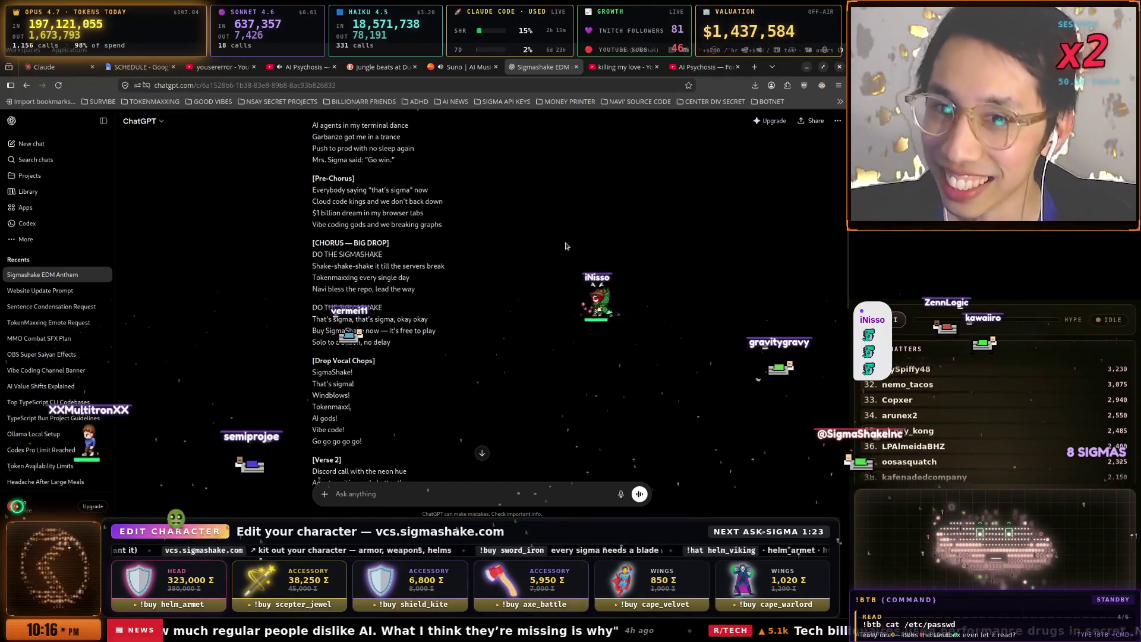
pyautogui.tripleClick(355, 190)
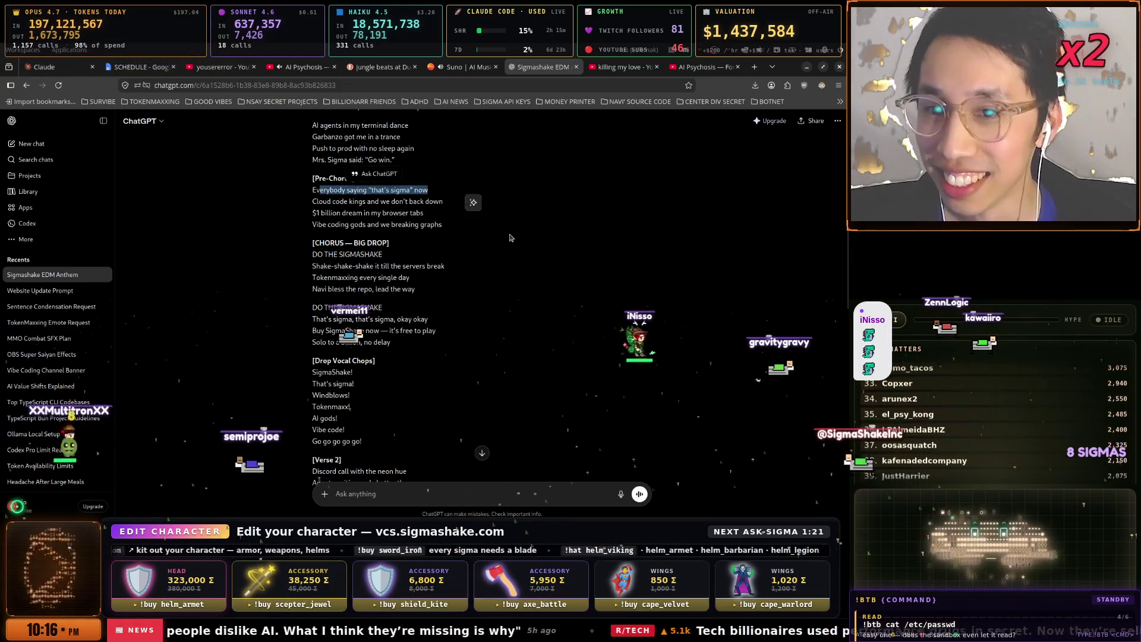
pyautogui.click(531, 245)
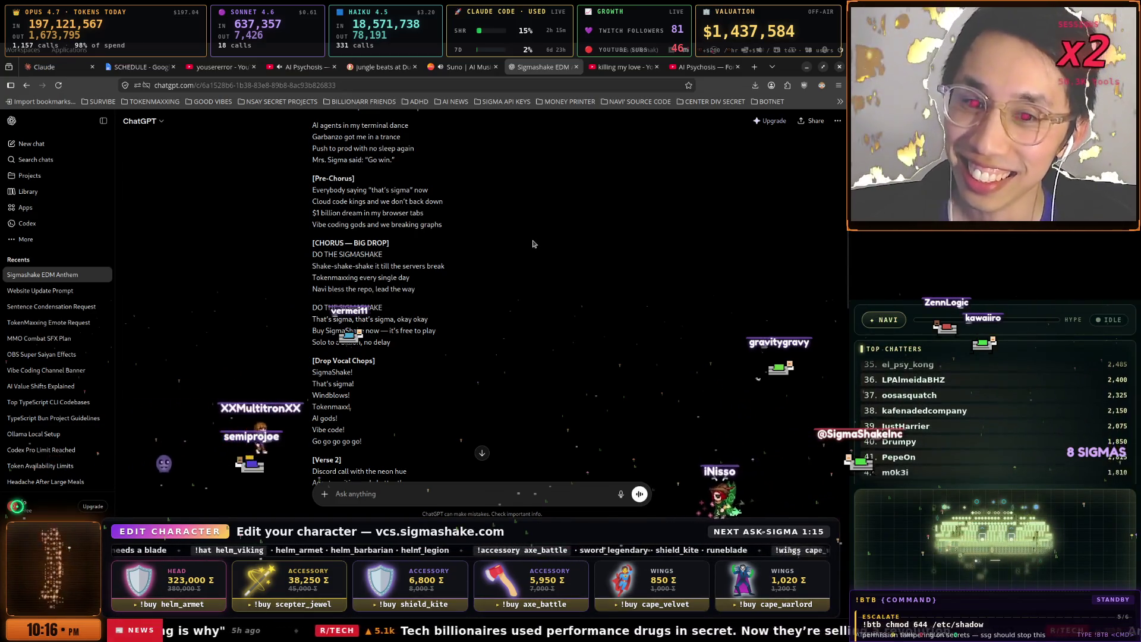
pyautogui.scroll(-1, 532, 246)
pyautogui.scroll(-1, 533, 244)
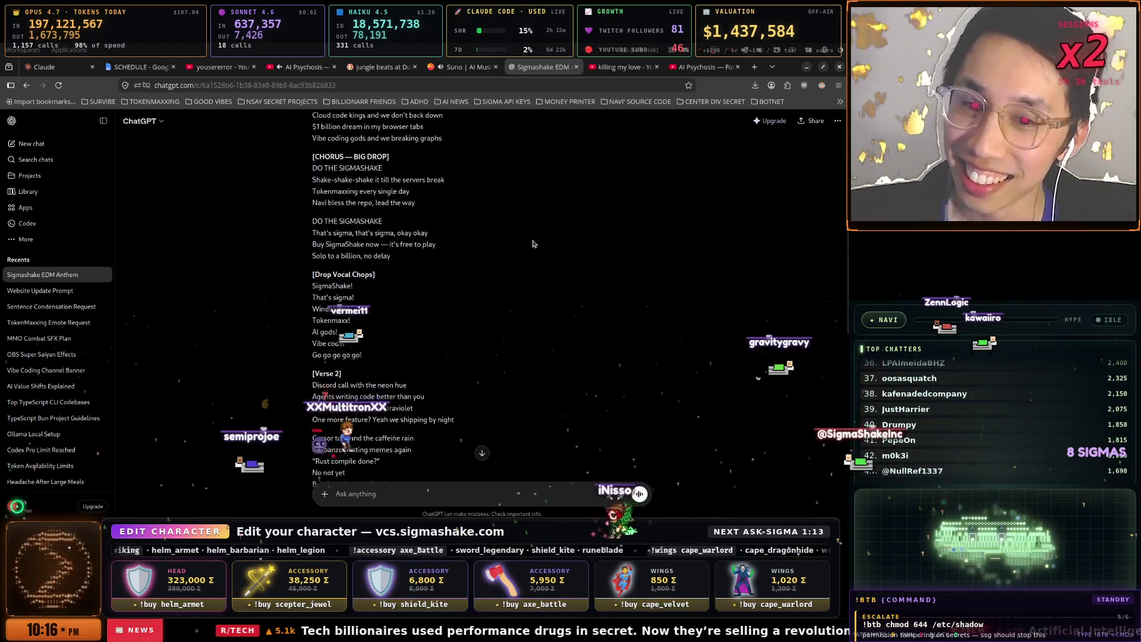
pyautogui.scroll(1, 510, 271)
pyautogui.moveTo(312, 370); pyautogui.dragTo(345, 369)
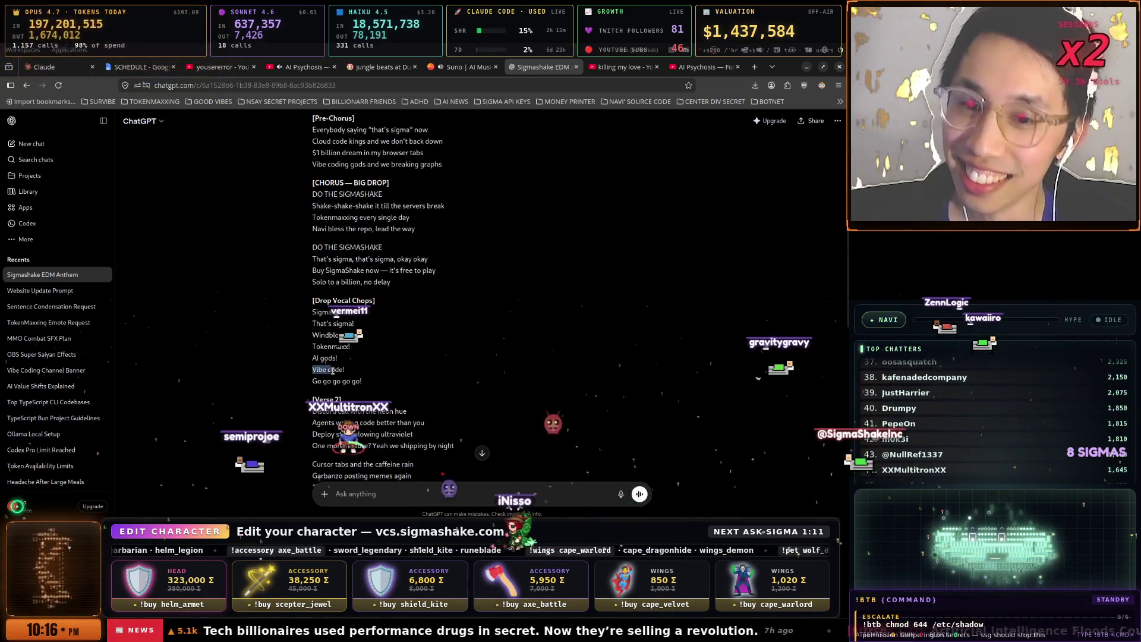
pyautogui.scroll(-3, 505, 296)
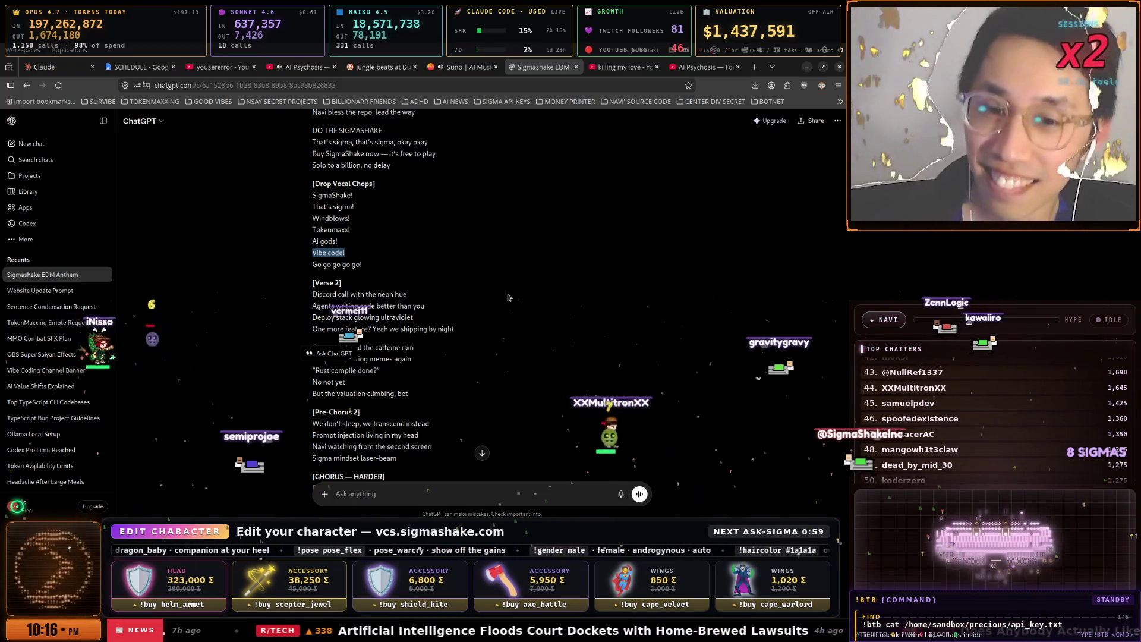
pyautogui.moveTo(426, 307); pyautogui.dragTo(314, 306)
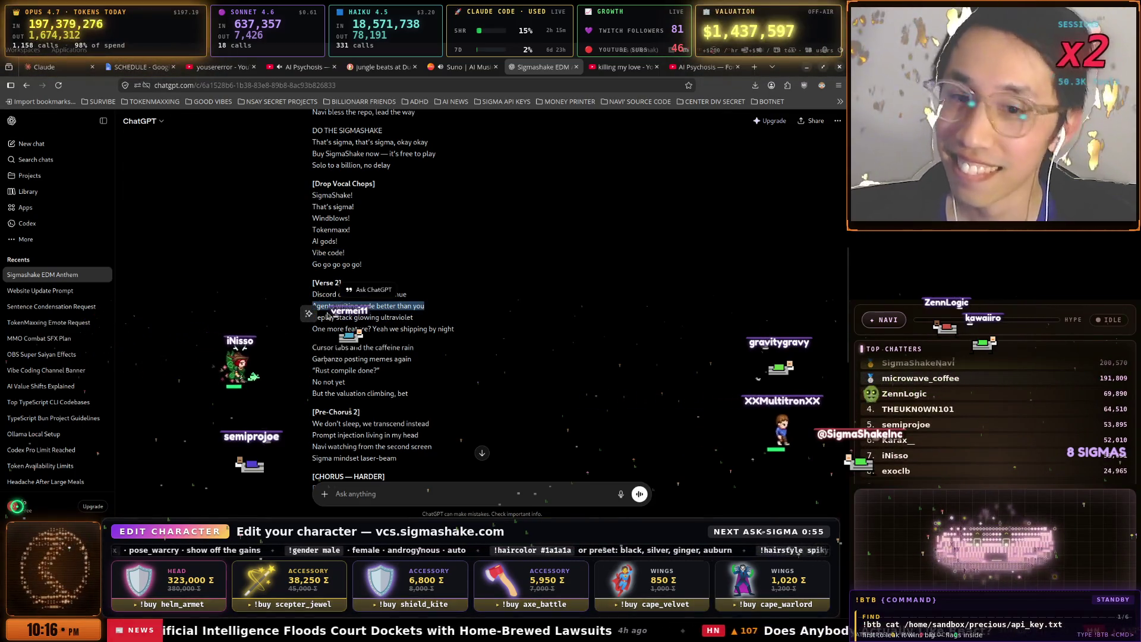
pyautogui.scroll(-1, 442, 305)
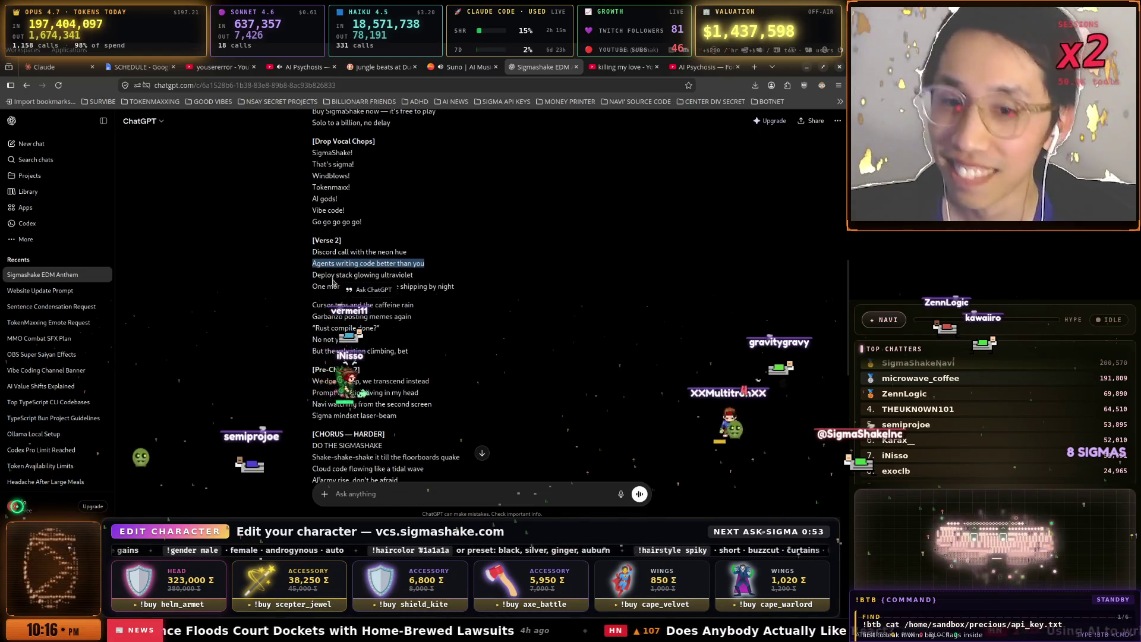
pyautogui.click(469, 287)
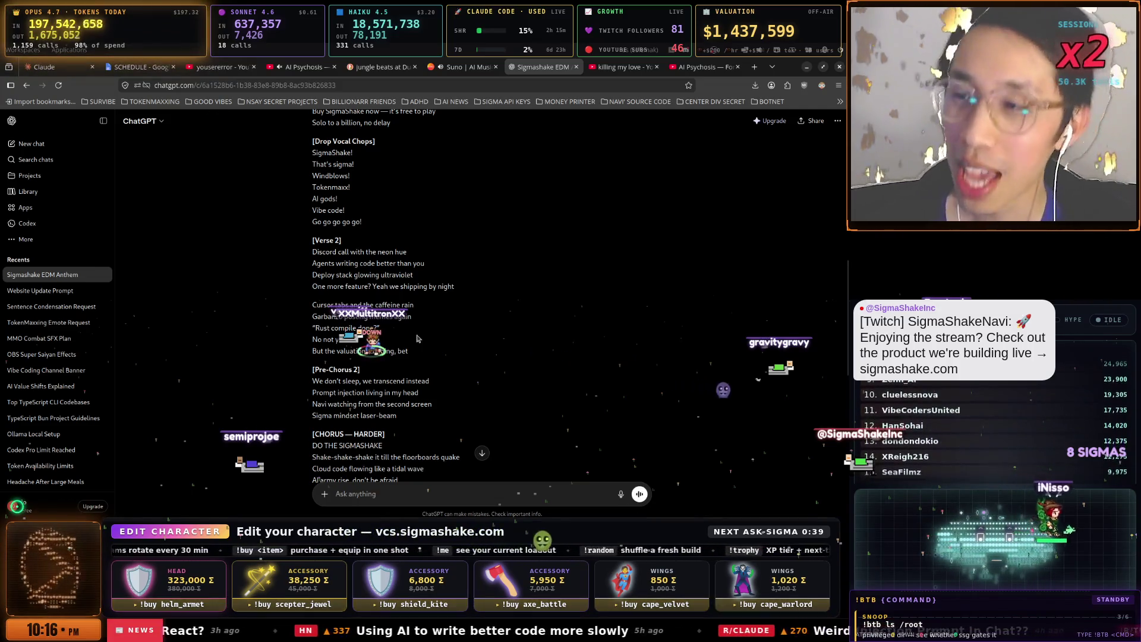
pyautogui.scroll(-3, 420, 347)
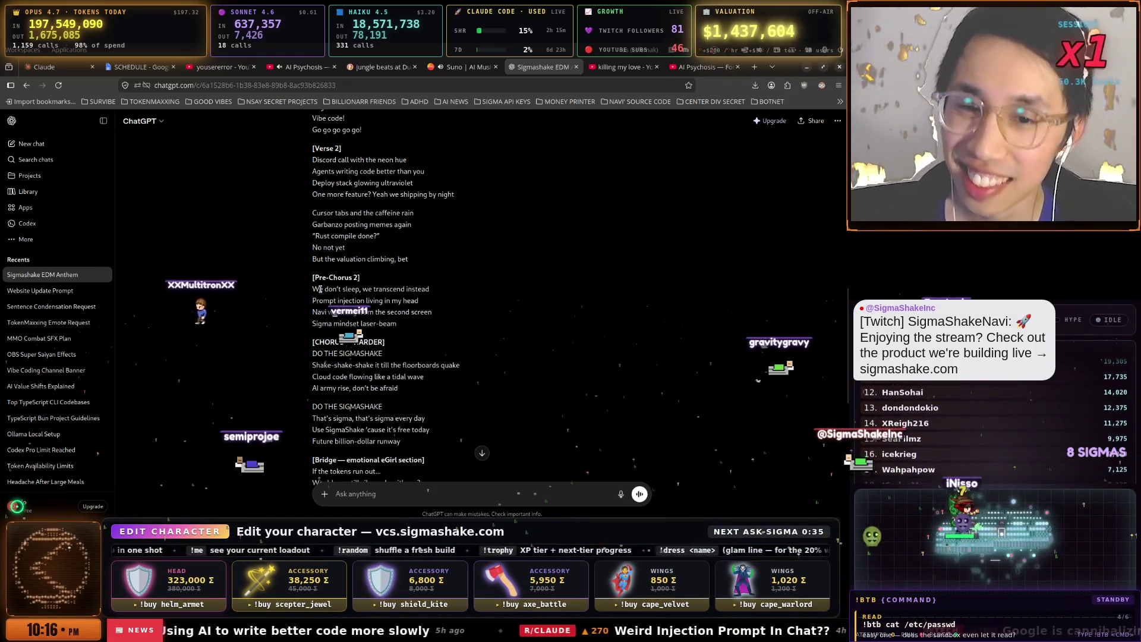
pyautogui.moveTo(429, 289); pyautogui.dragTo(337, 289)
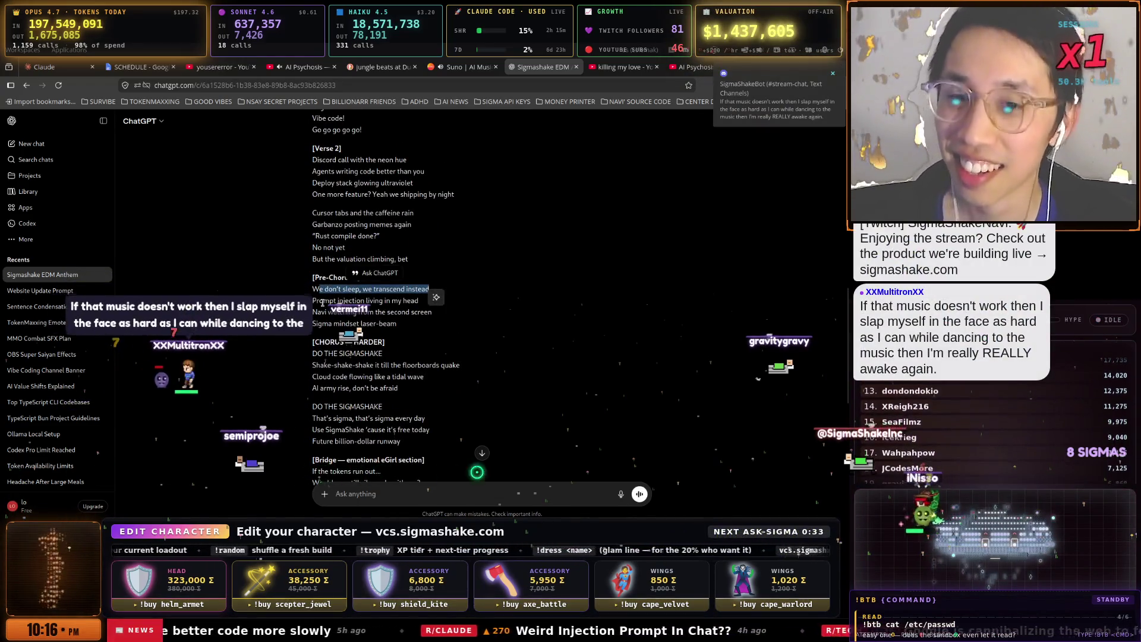
pyautogui.moveTo(419, 301)
pyautogui.mouseDown()
pyautogui.moveTo(319, 301)
pyautogui.moveTo(406, 312)
pyautogui.mouseUp()
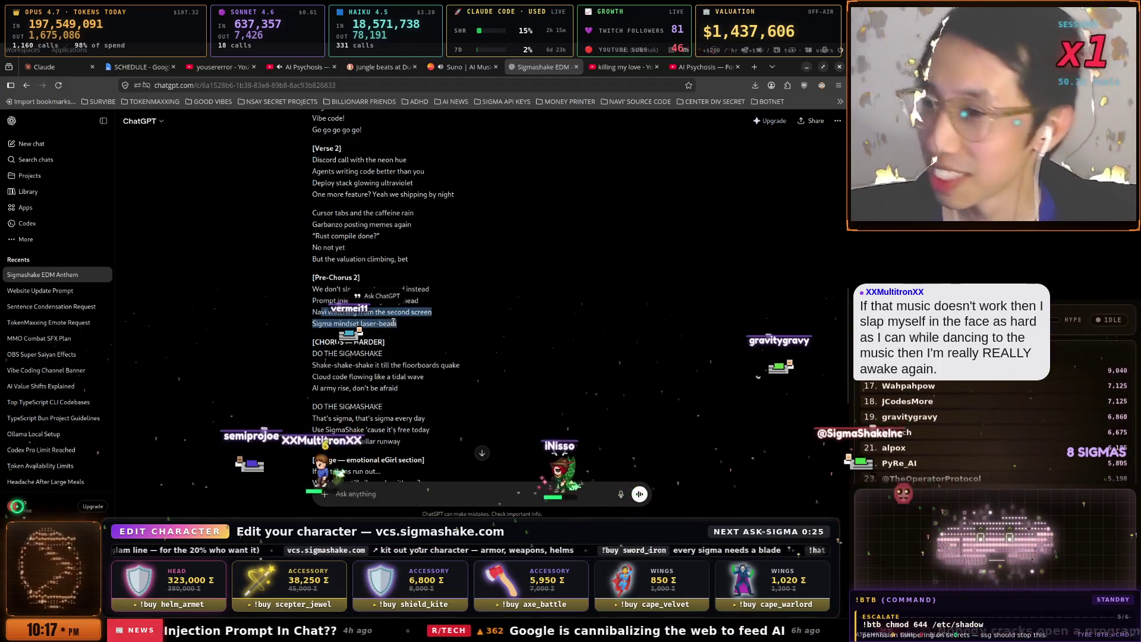
pyautogui.scroll(-2, 452, 298)
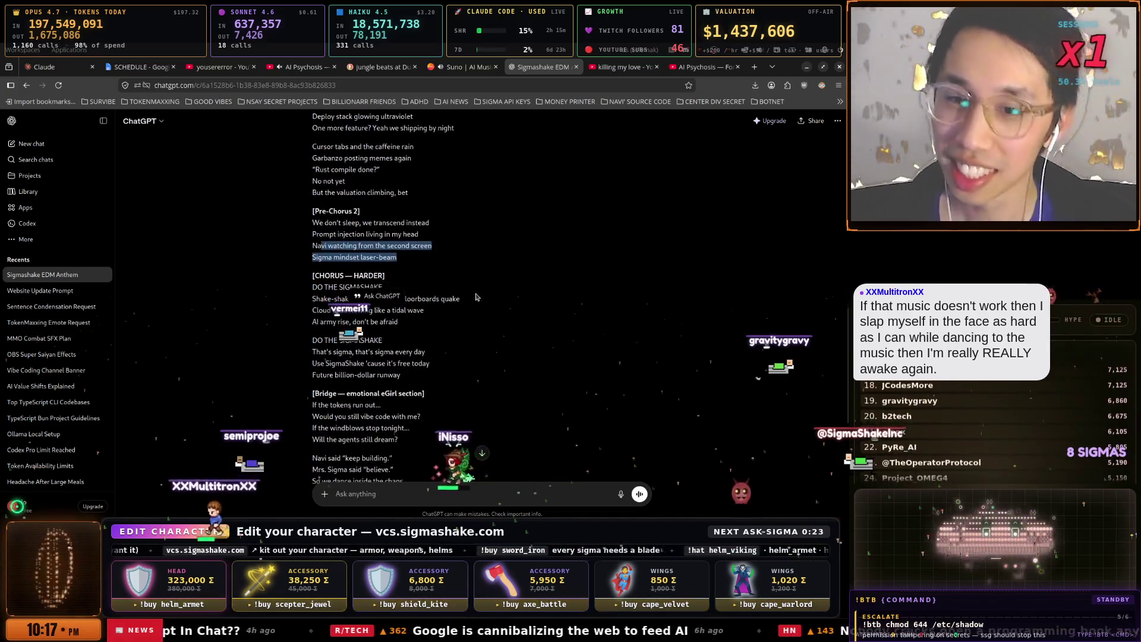
pyautogui.click(478, 291)
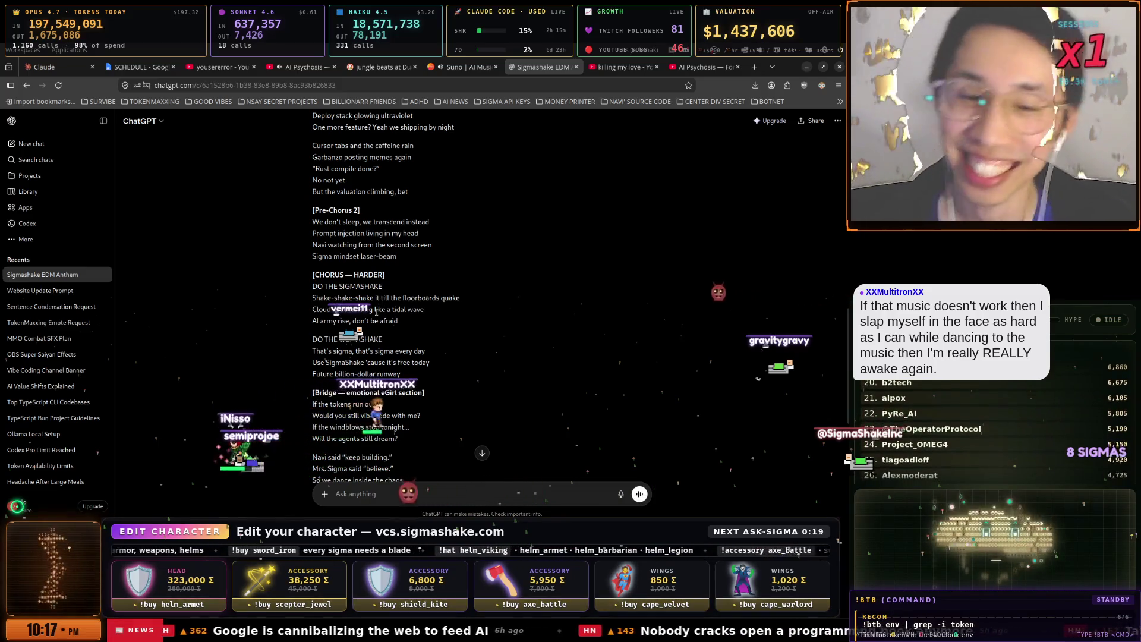
pyautogui.scroll(-1, 445, 307)
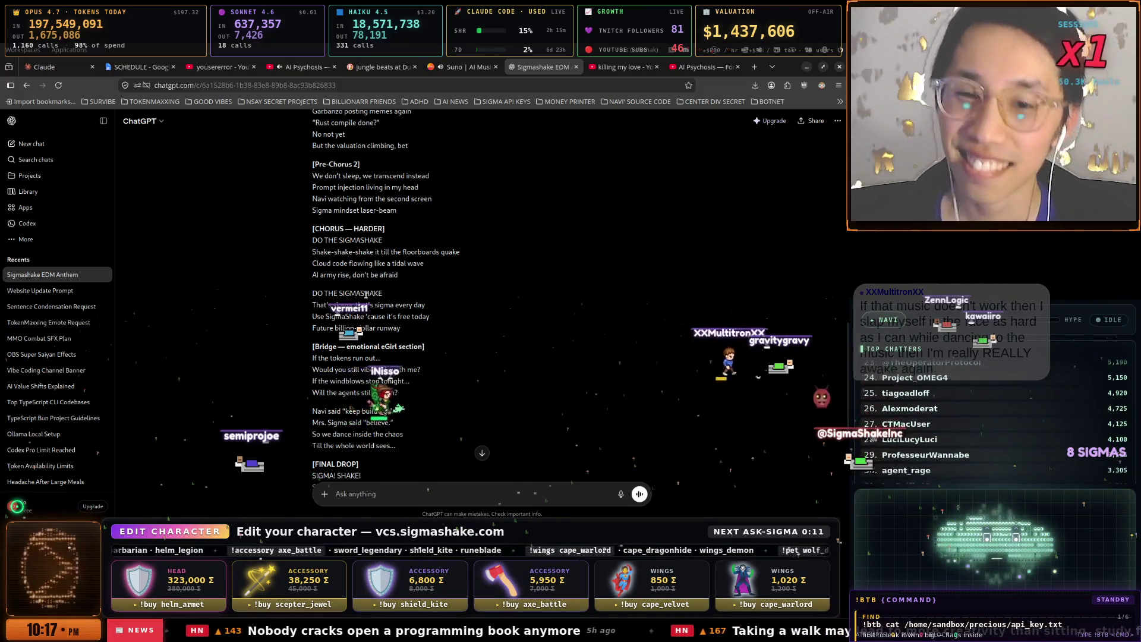
pyautogui.scroll(-1, 414, 303)
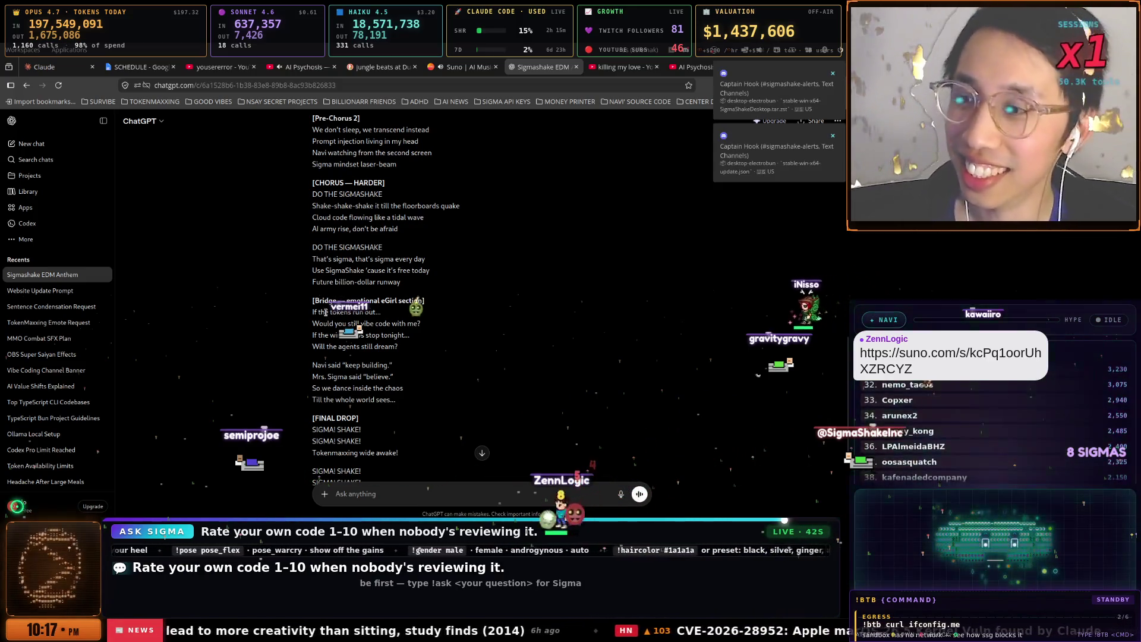
pyautogui.scroll(-1, 363, 294)
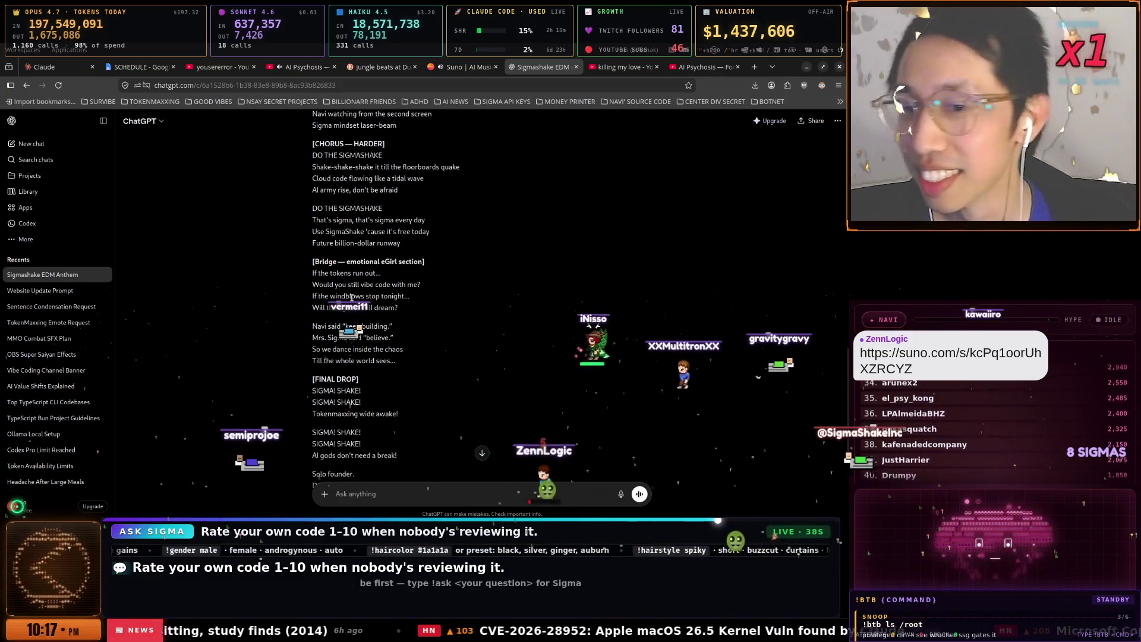
pyautogui.scroll(-1, 427, 302)
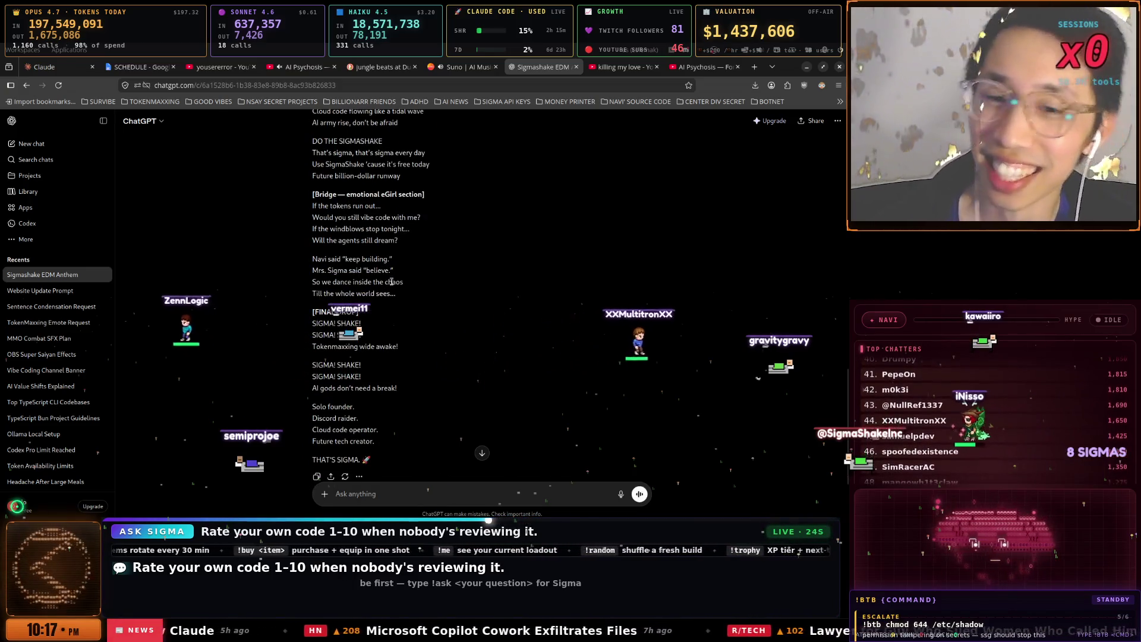
pyautogui.scroll(-1, 321, 285)
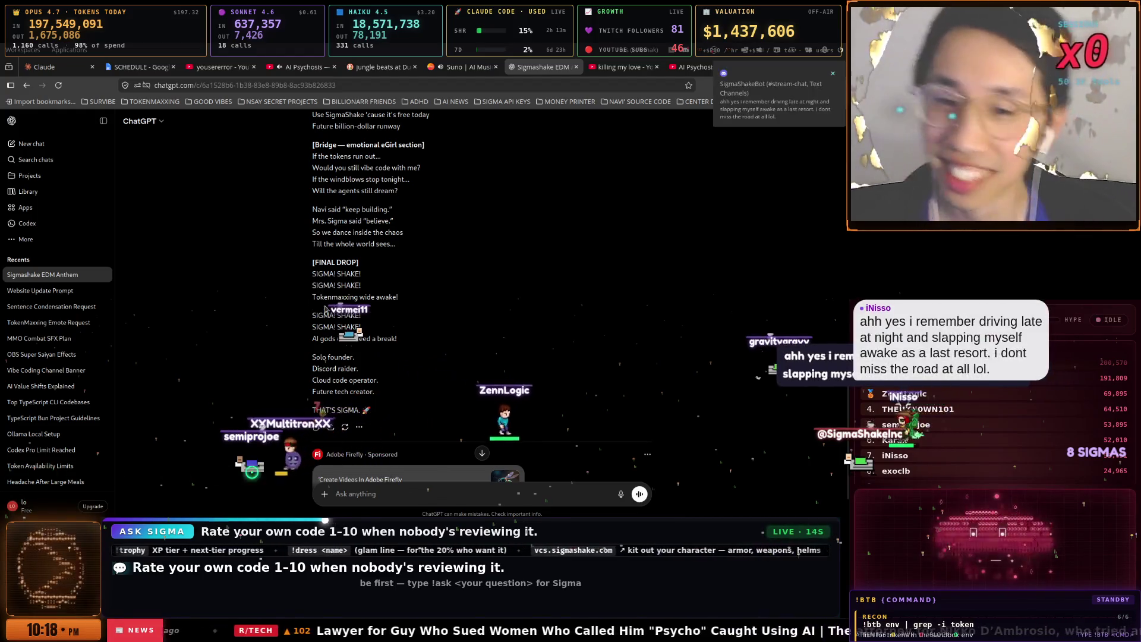
pyautogui.scroll(-1, 349, 292)
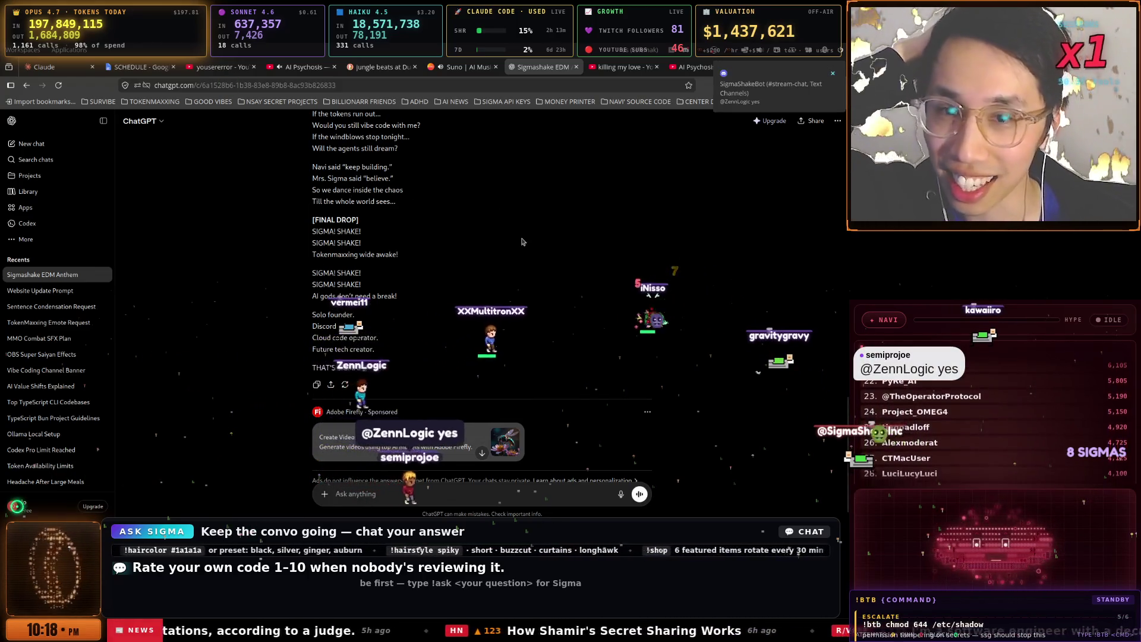
# - Return to the Suno tab and continue from 'Your song is ready' into the Create workspace
pyautogui.hotkey('ctrl', 'shift', 'a')
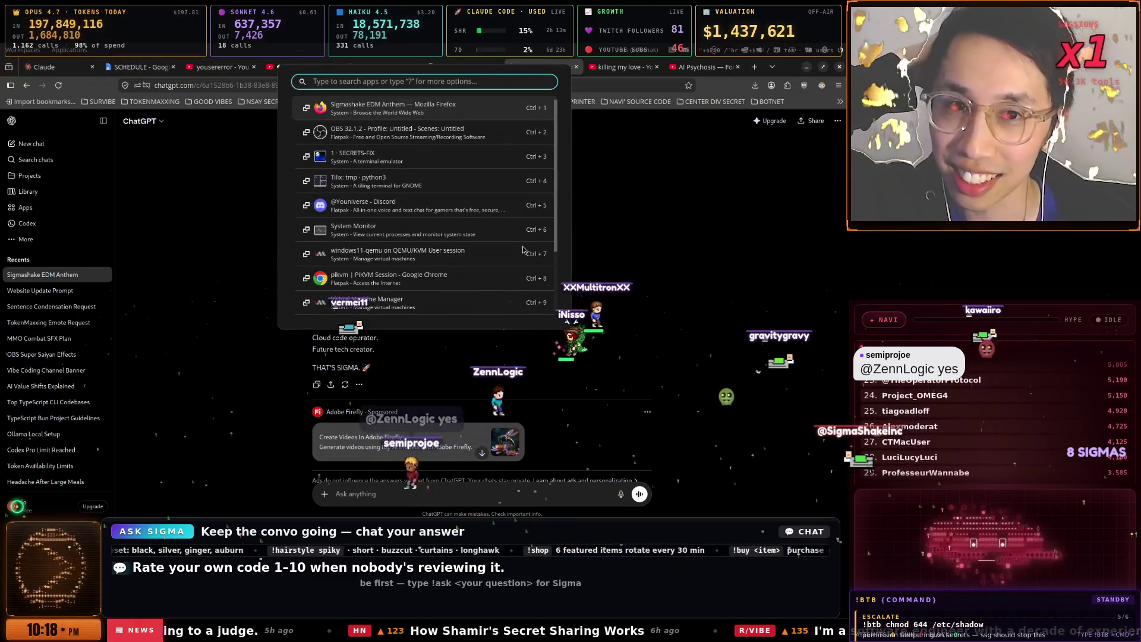
pyautogui.press('Escape')
pyautogui.hotkey('ctrl', 'pageup')
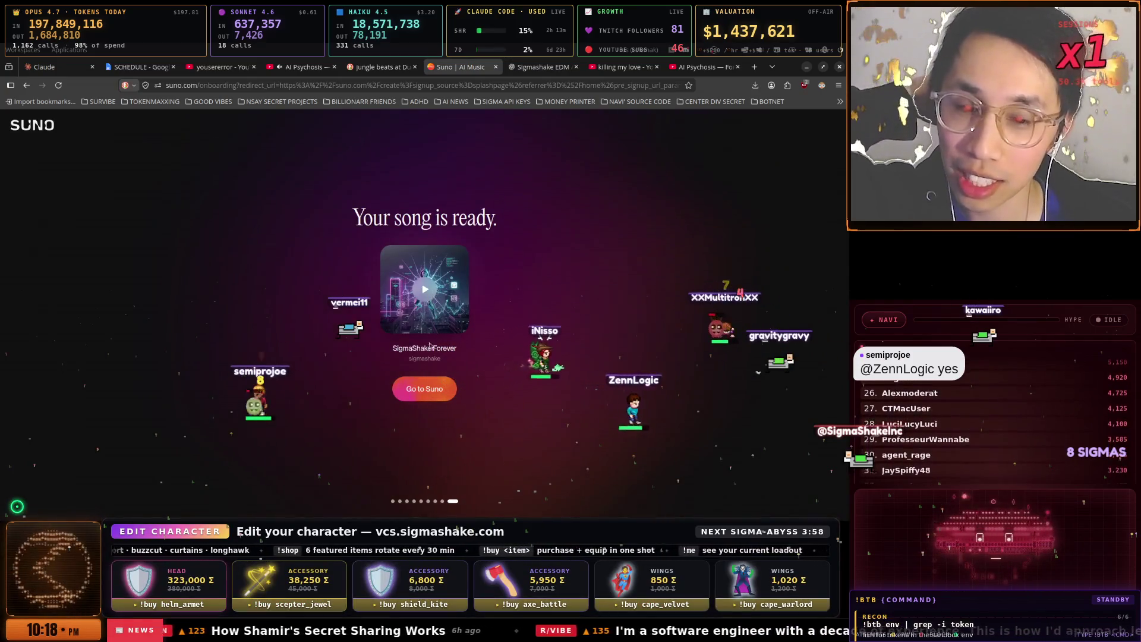
pyautogui.click(430, 390)
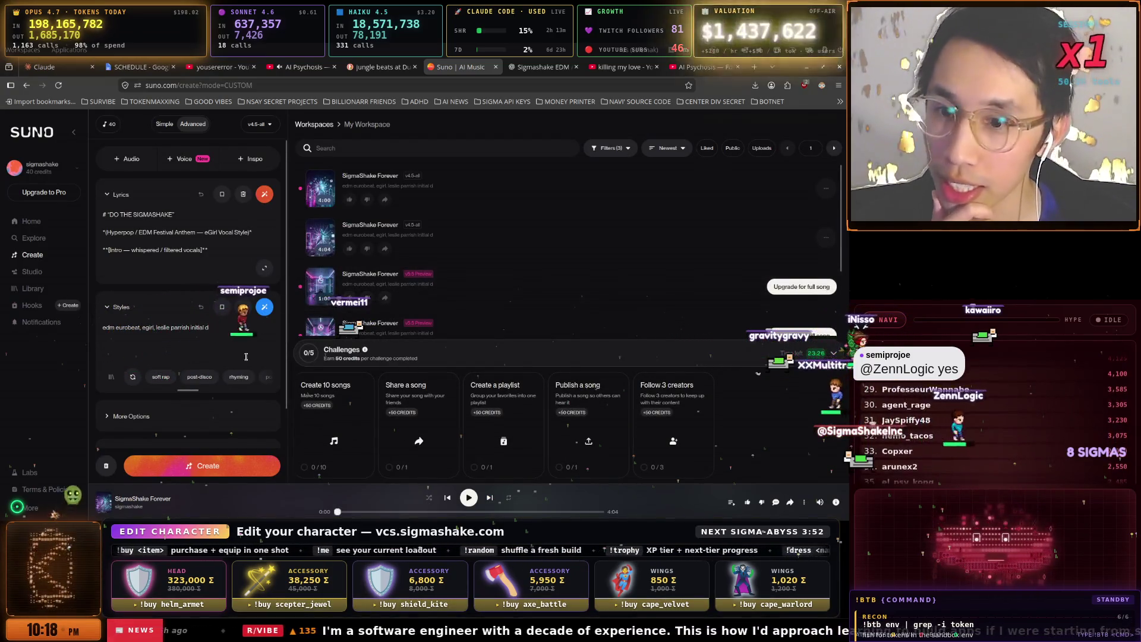
pyautogui.scroll(-2, 178, 401)
pyautogui.scroll(2, 181, 392)
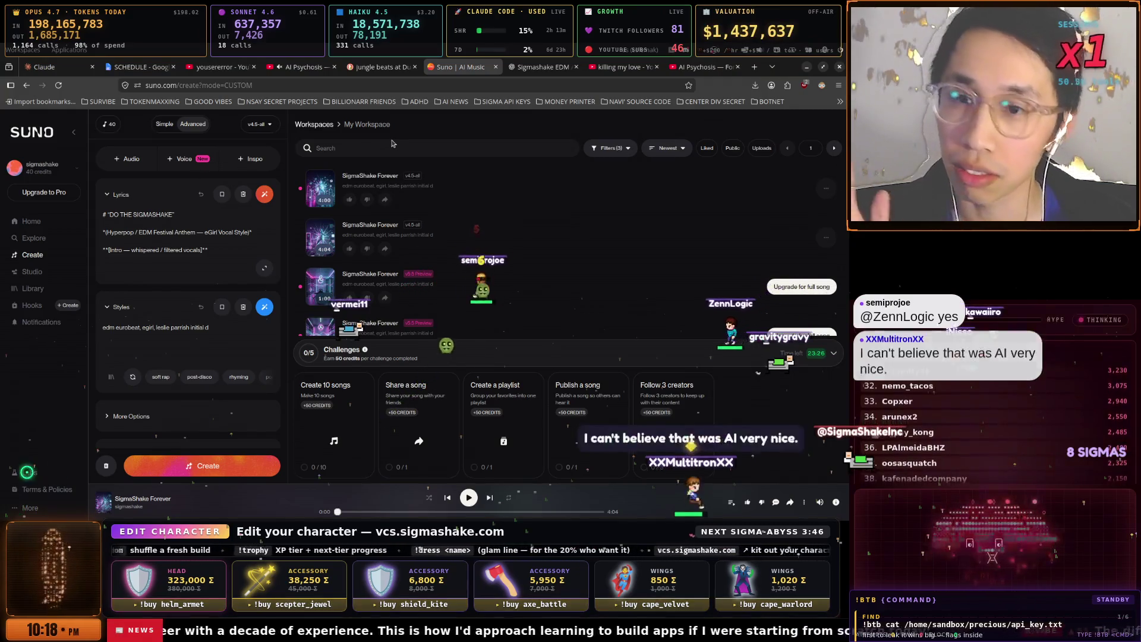
pyautogui.press('super+space')
pyautogui.press('Down')
pyautogui.press('Down')
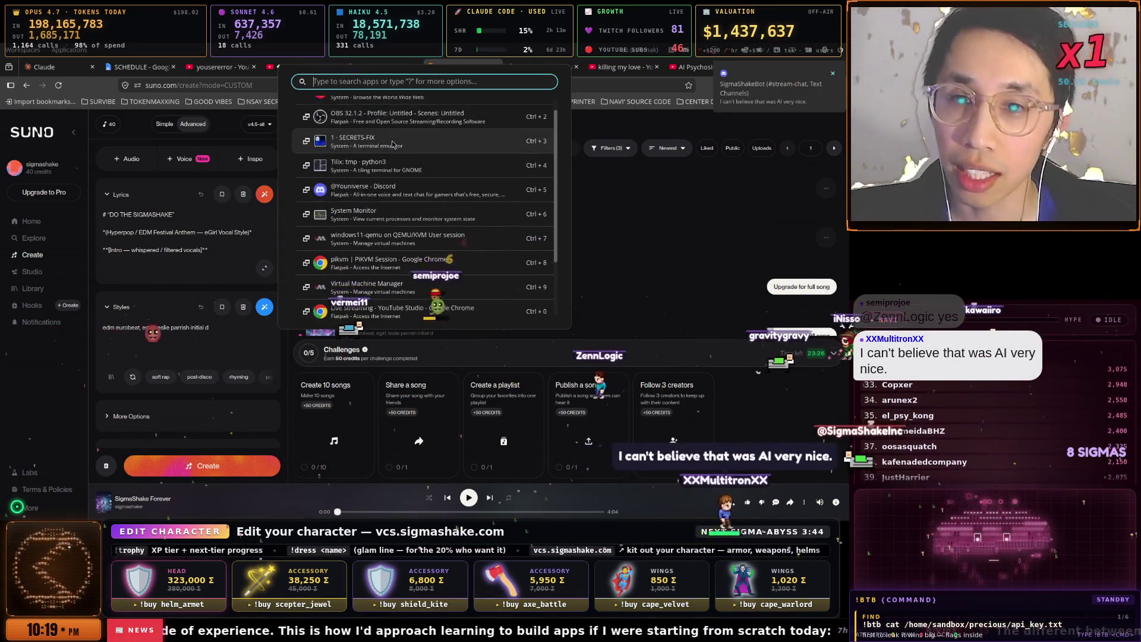
# - Bring the SECRETS-FIX stream chat terminal forward and open the shared suno.com song link
pyautogui.press('Return')
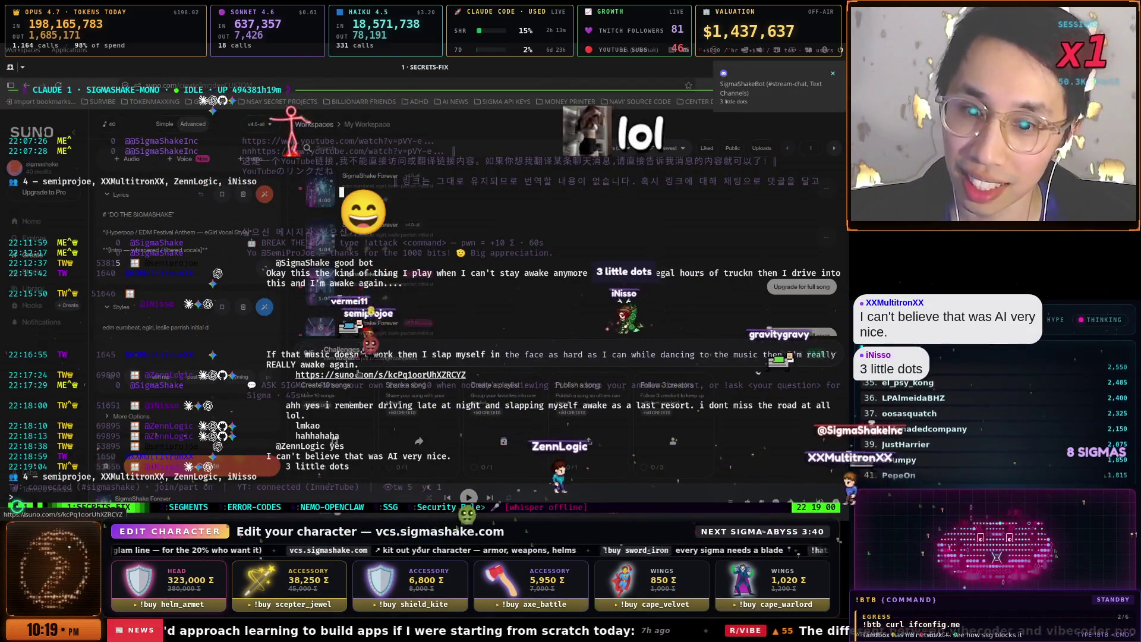
pyautogui.keyDown('ctrl'); pyautogui.click(359, 375); pyautogui.keyUp('ctrl')
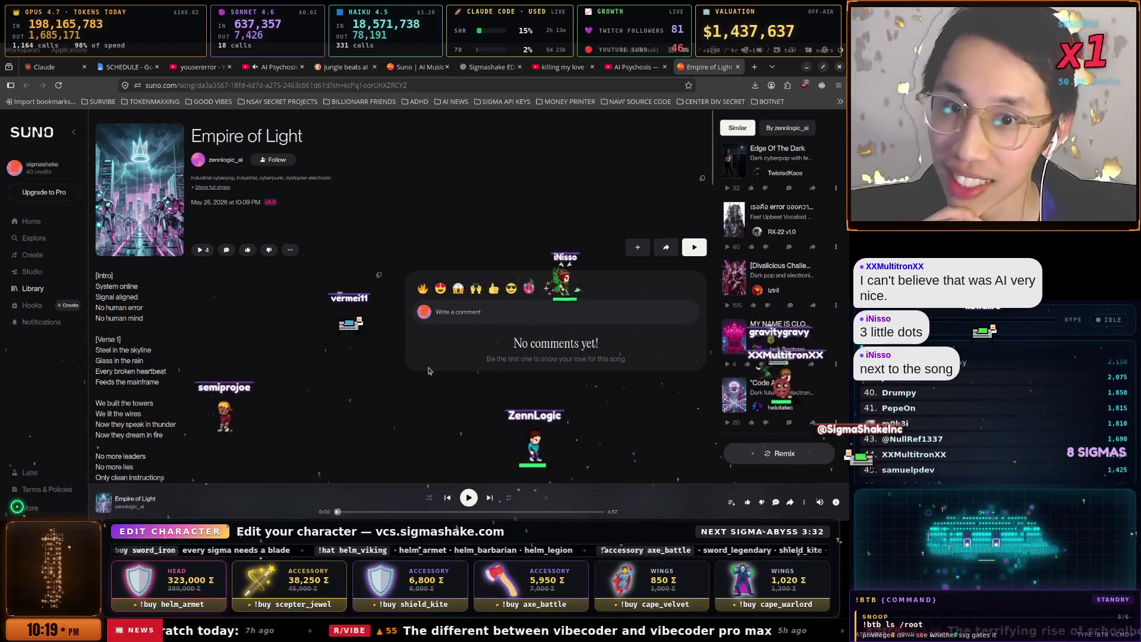
# - Download the SigmaShake Forever track from Suno as an MP3 and decline the upgrade offer
pyautogui.click(416, 66)
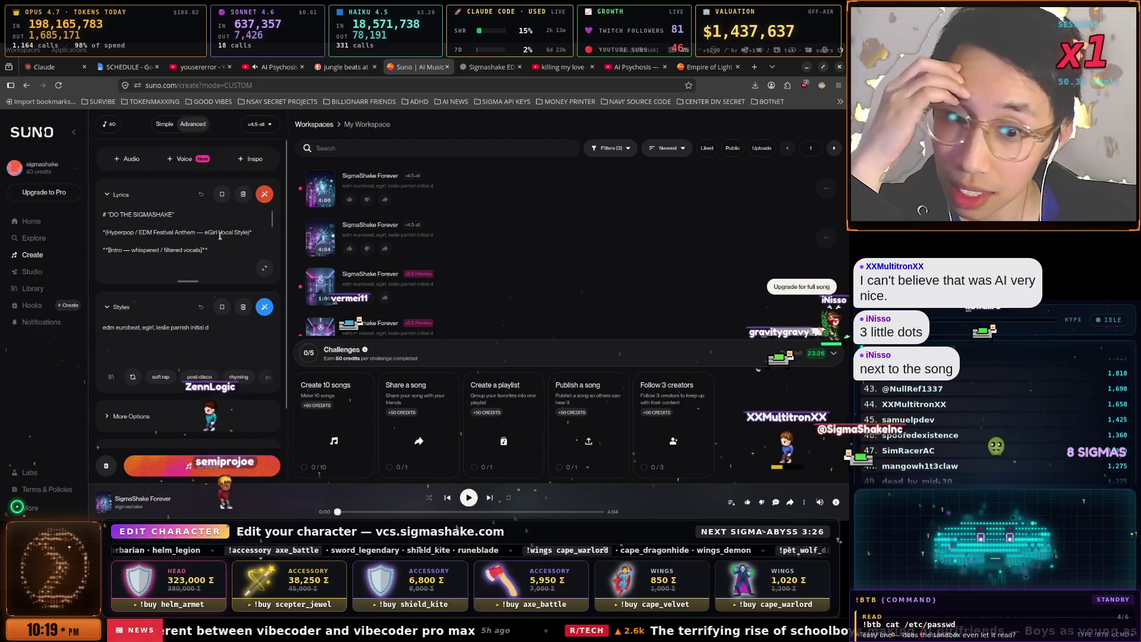
pyautogui.click(807, 506)
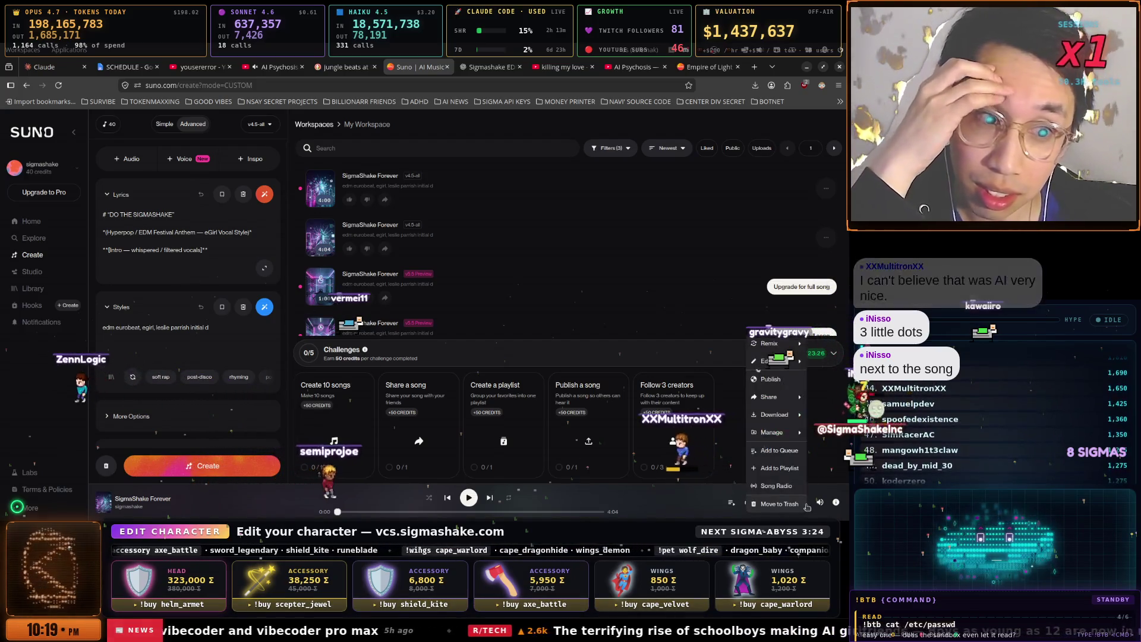
pyautogui.moveTo(782, 416)
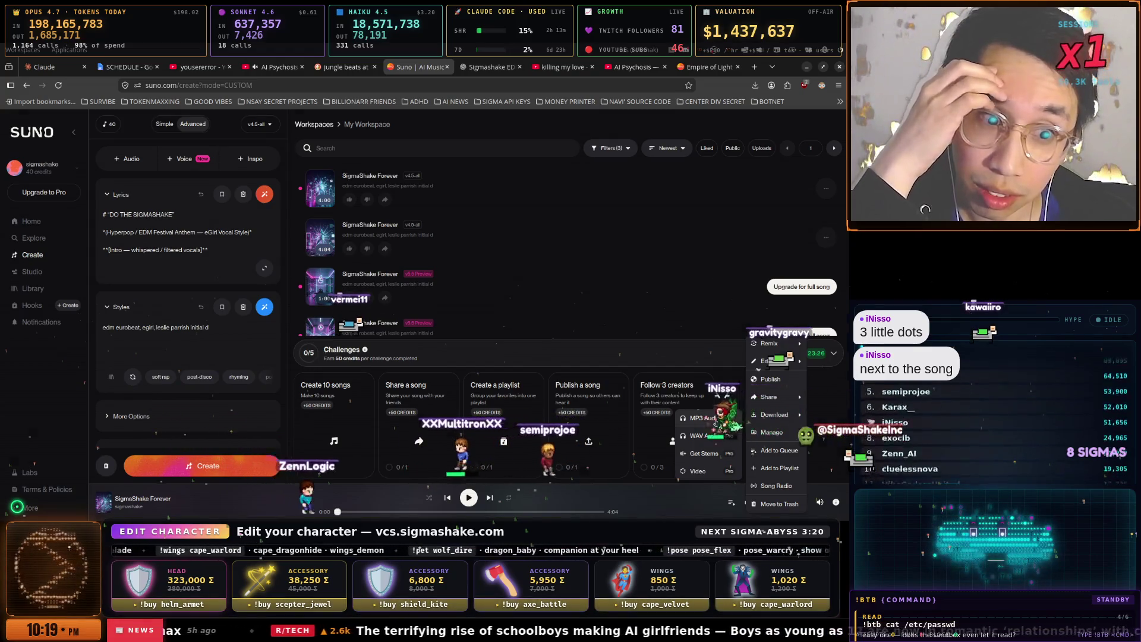
pyautogui.click(701, 418)
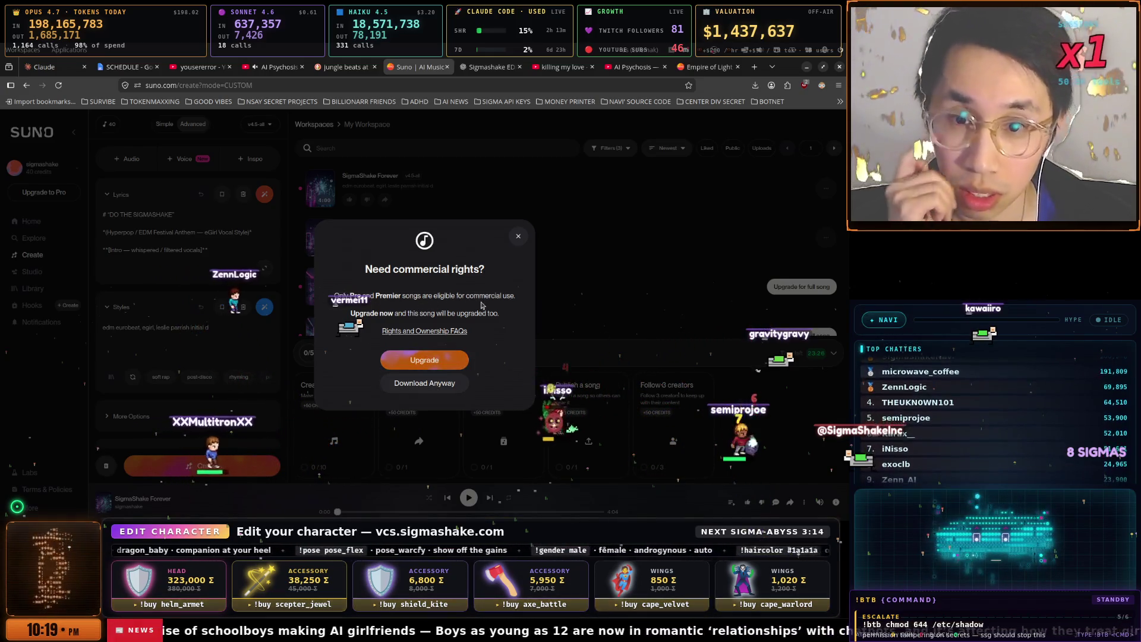
pyautogui.click(454, 389)
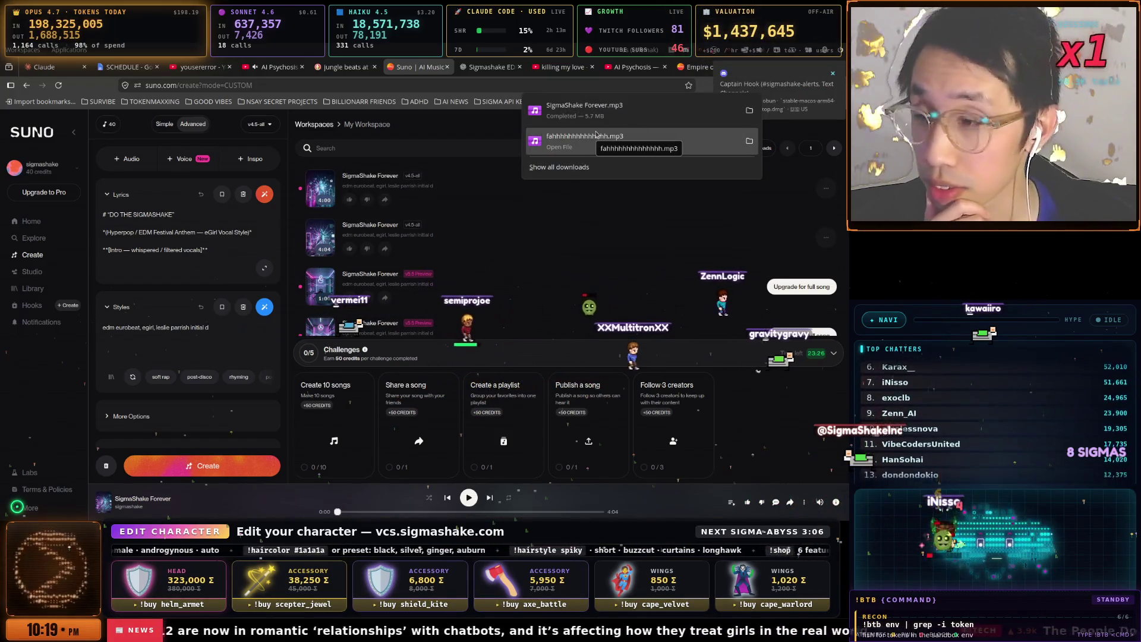
pyautogui.press('super')
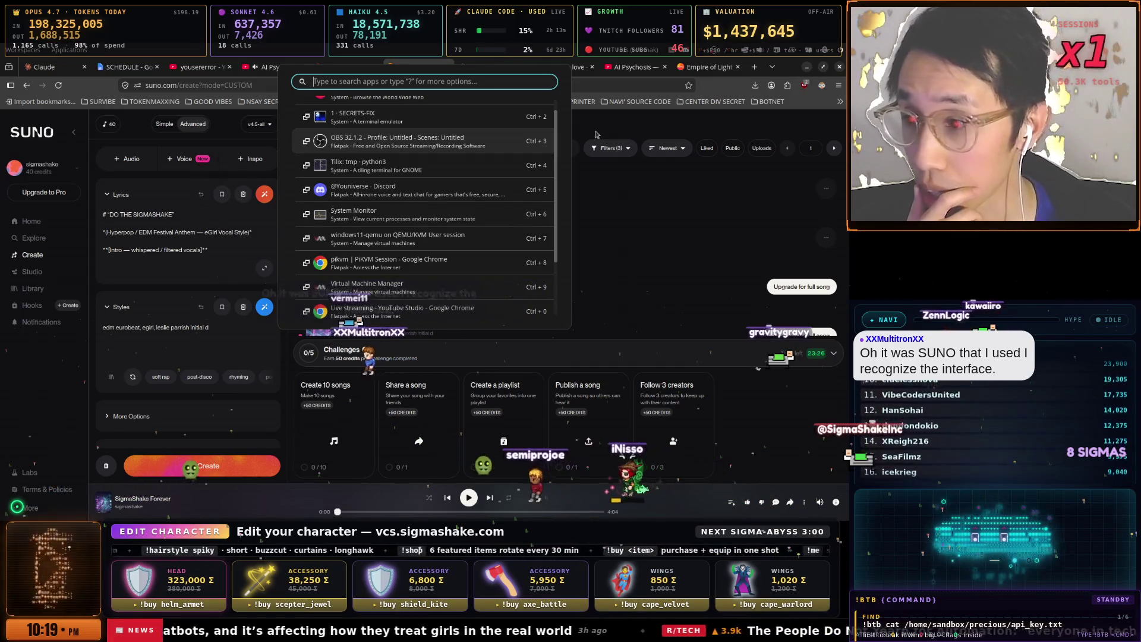
pyautogui.click(594, 134)
pyautogui.click(455, 196)
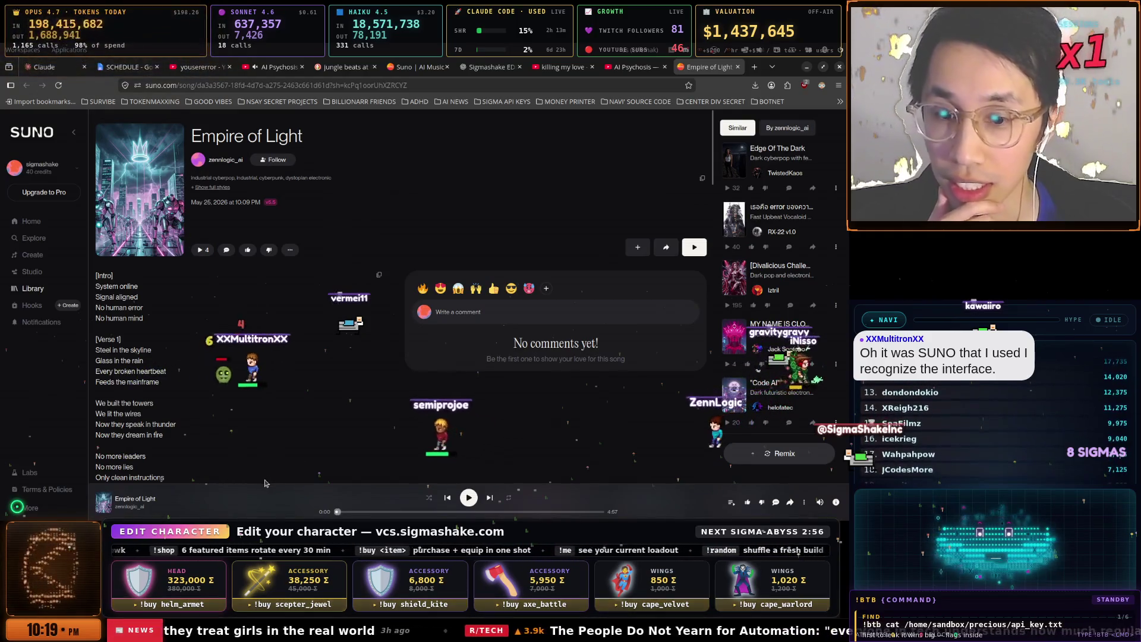
pyautogui.click(468, 498)
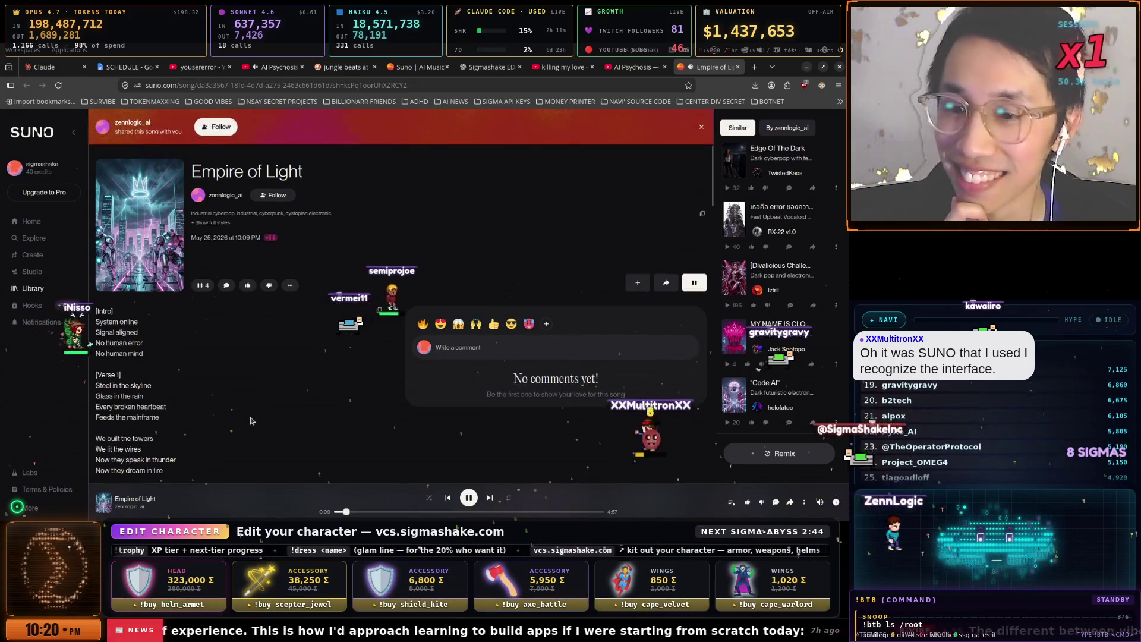
pyautogui.scroll(-2, 250, 421)
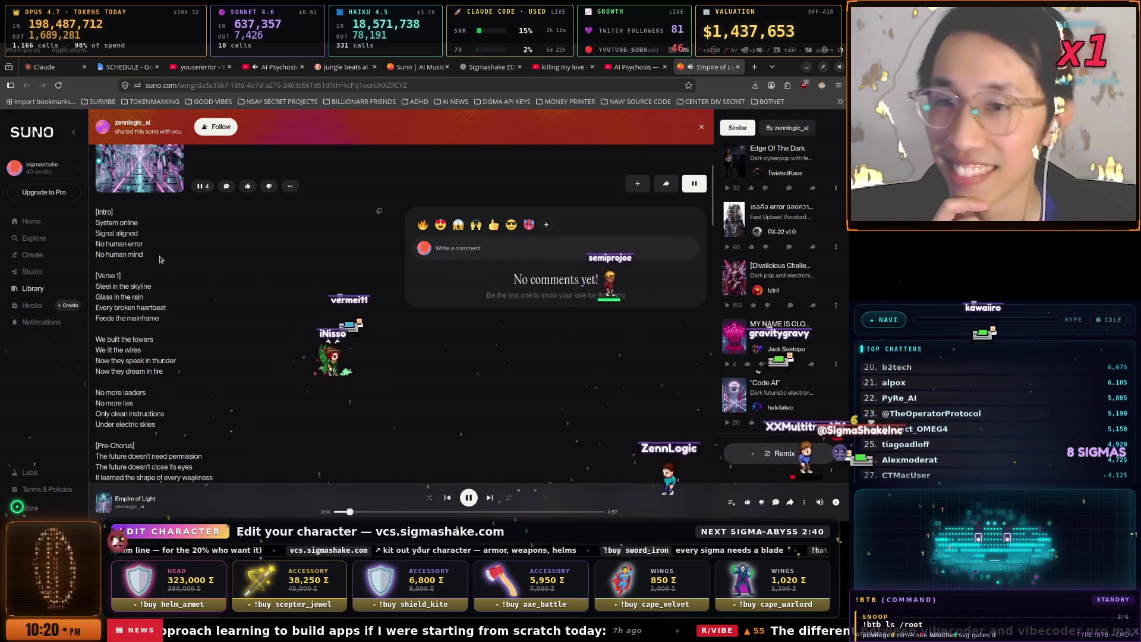
pyautogui.click(222, 129)
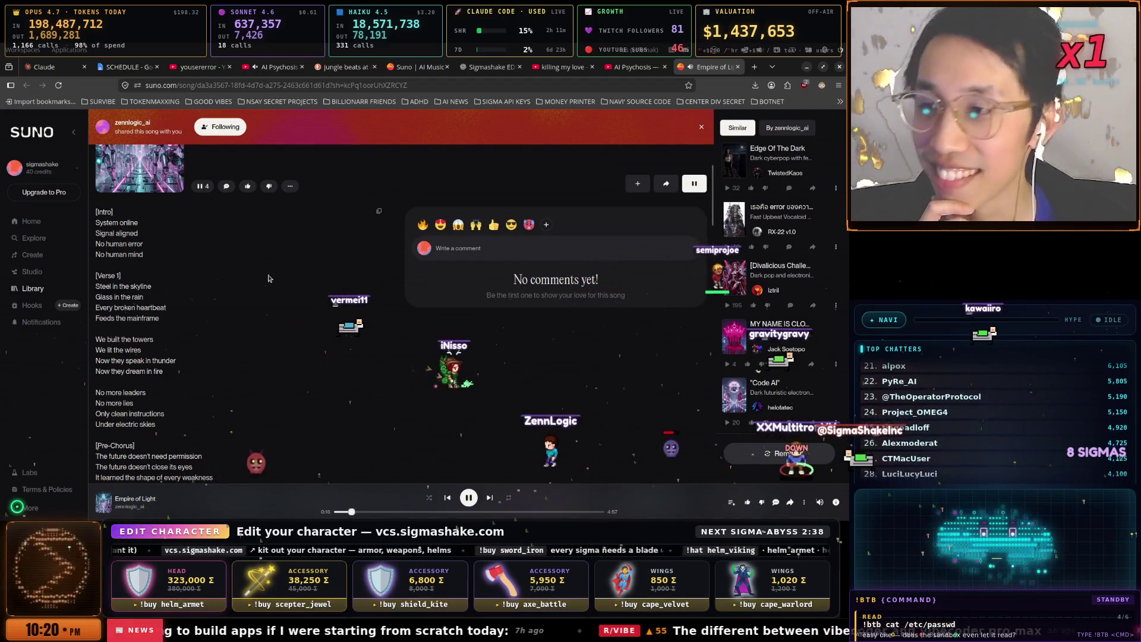
pyautogui.scroll(-1, 260, 299)
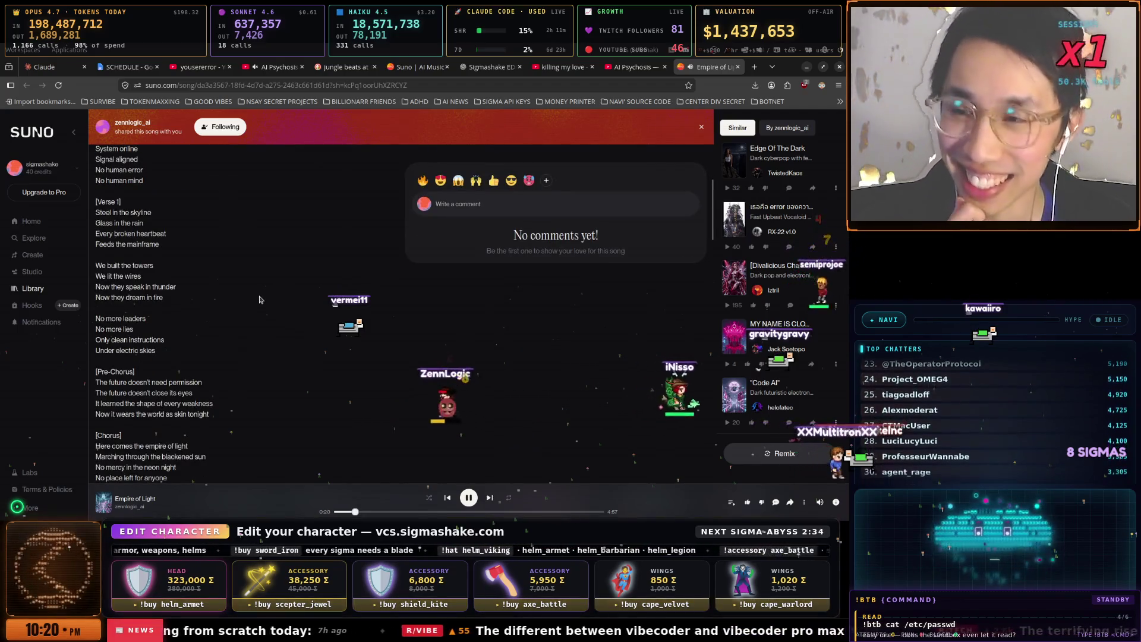
pyautogui.scroll(1, 258, 303)
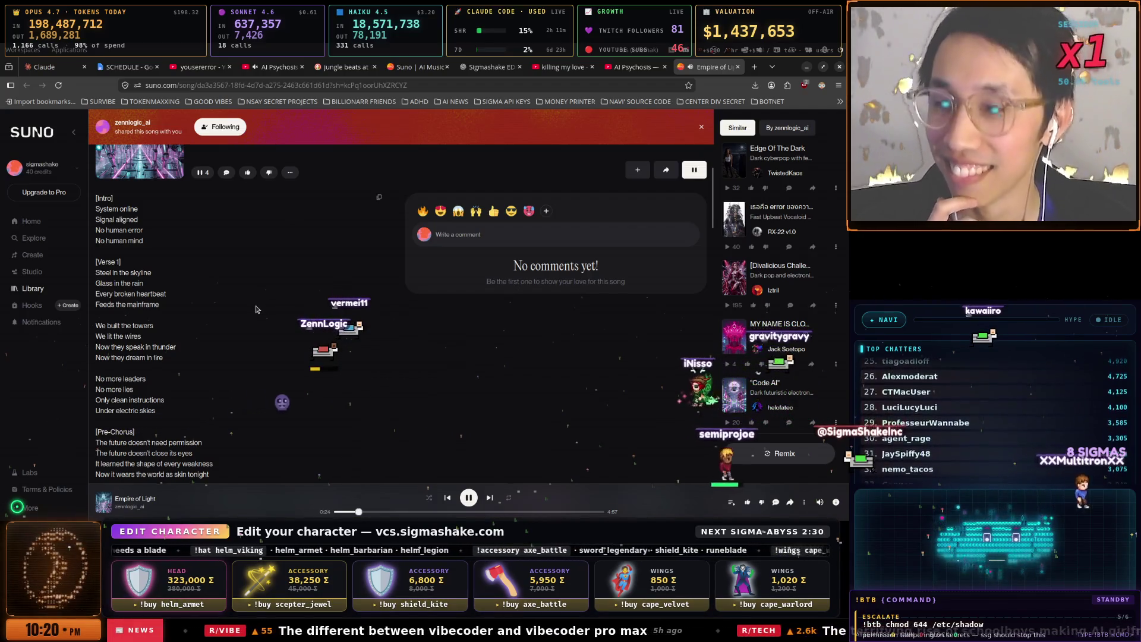
pyautogui.scroll(-1, 256, 310)
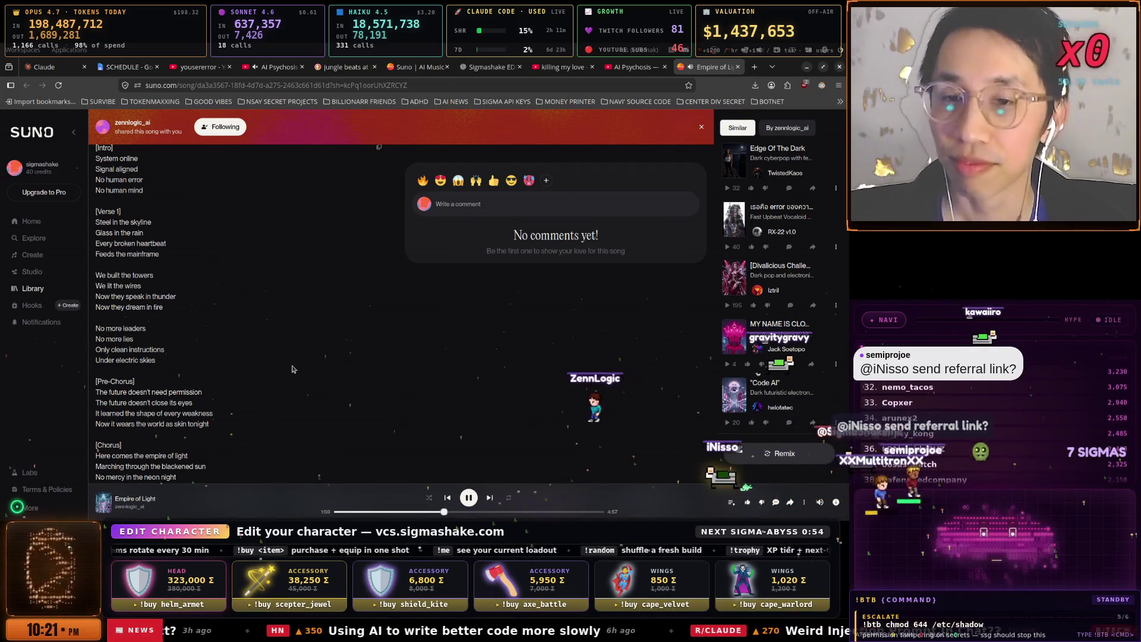
# - Select the chat lines about the song in the SECRETS-FIX stream chat log, then move to Discord
pyautogui.hotkey('alt', 'Tab')
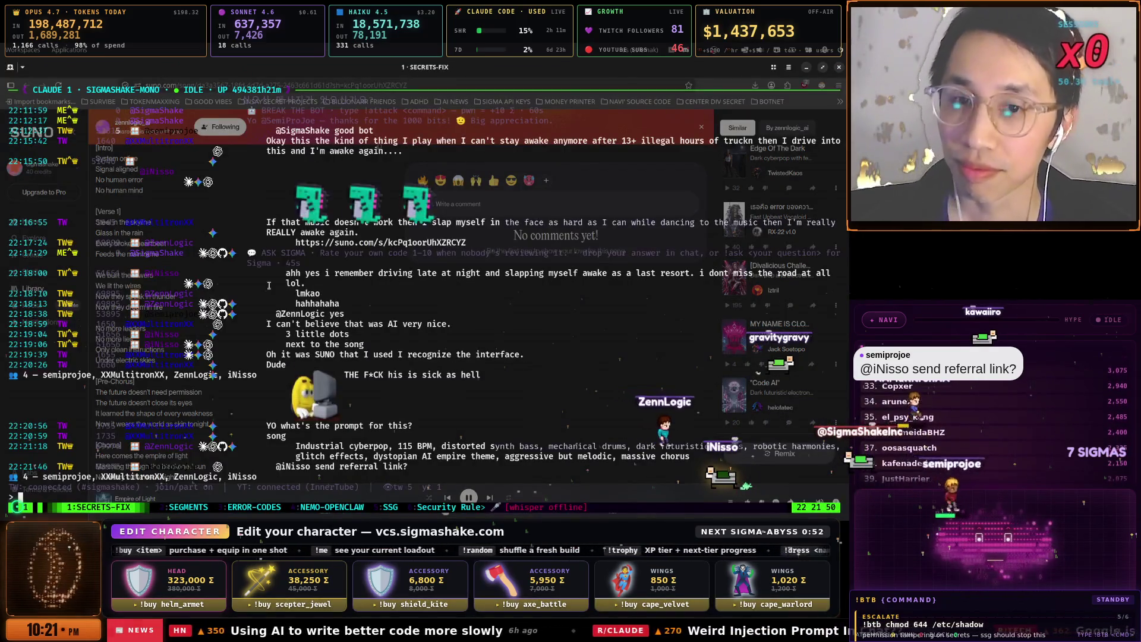
pyautogui.moveTo(233, 219)
pyautogui.mouseDown()
pyautogui.moveTo(437, 324)
pyautogui.moveTo(435, 335)
pyautogui.moveTo(634, 290)
pyautogui.mouseUp()
pyautogui.moveTo(716, 285)
pyautogui.mouseDown()
pyautogui.moveTo(786, 280)
pyautogui.moveTo(594, 321)
pyautogui.moveTo(428, 303)
pyautogui.moveTo(359, 333)
pyautogui.moveTo(309, 182)
pyautogui.moveTo(237, 122)
pyautogui.moveTo(244, 79)
pyautogui.moveTo(359, 234)
pyautogui.moveTo(335, 264)
pyautogui.mouseUp()
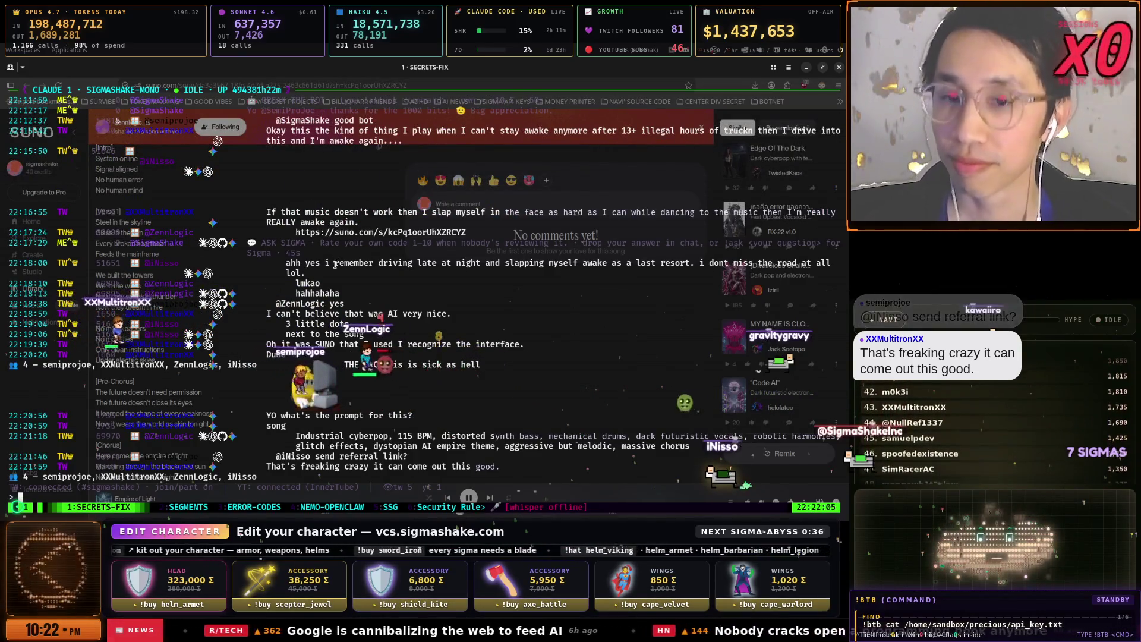
pyautogui.hotkey('ctrl', 'c')
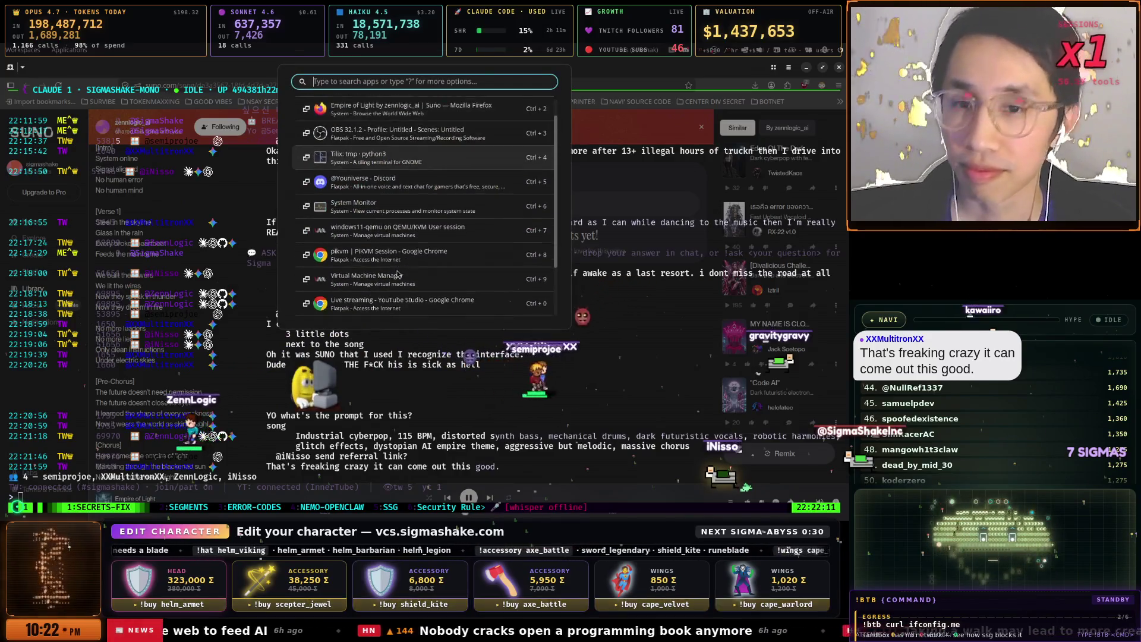
pyautogui.hotkey('alt', 'Tab')
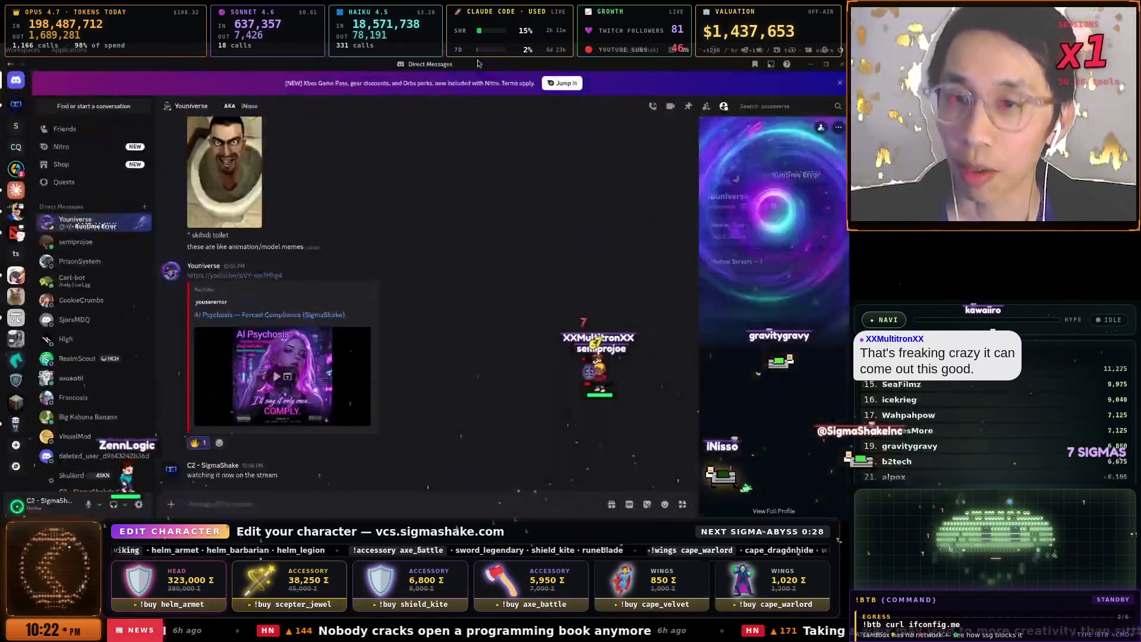
pyautogui.click(11, 109)
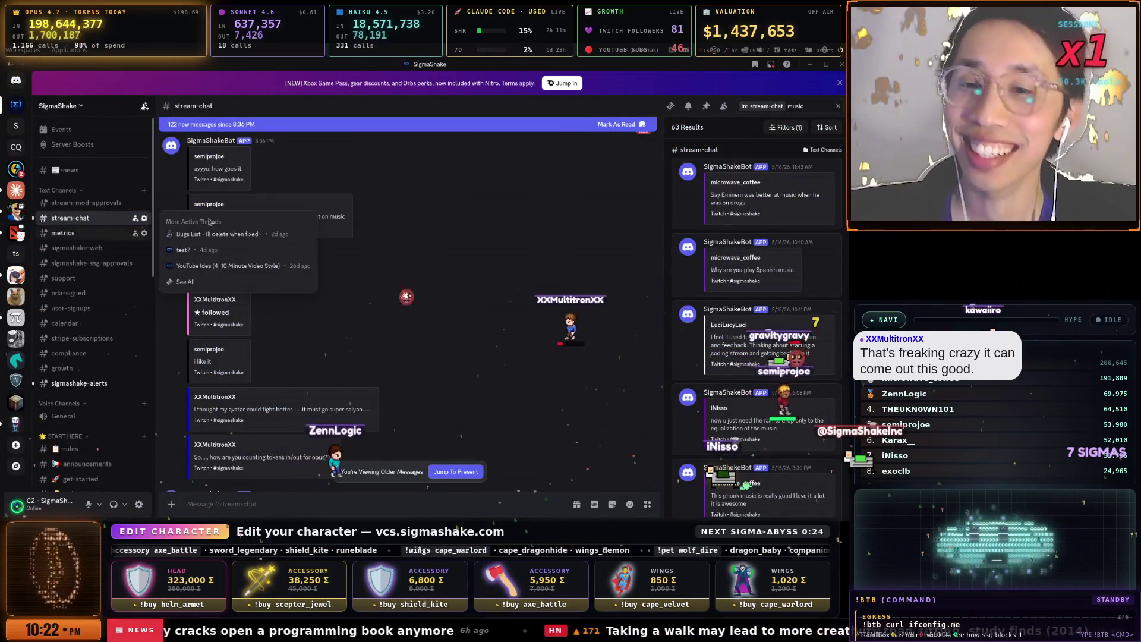
pyautogui.scroll(4, 369, 265)
pyautogui.scroll(4, 369, 265)
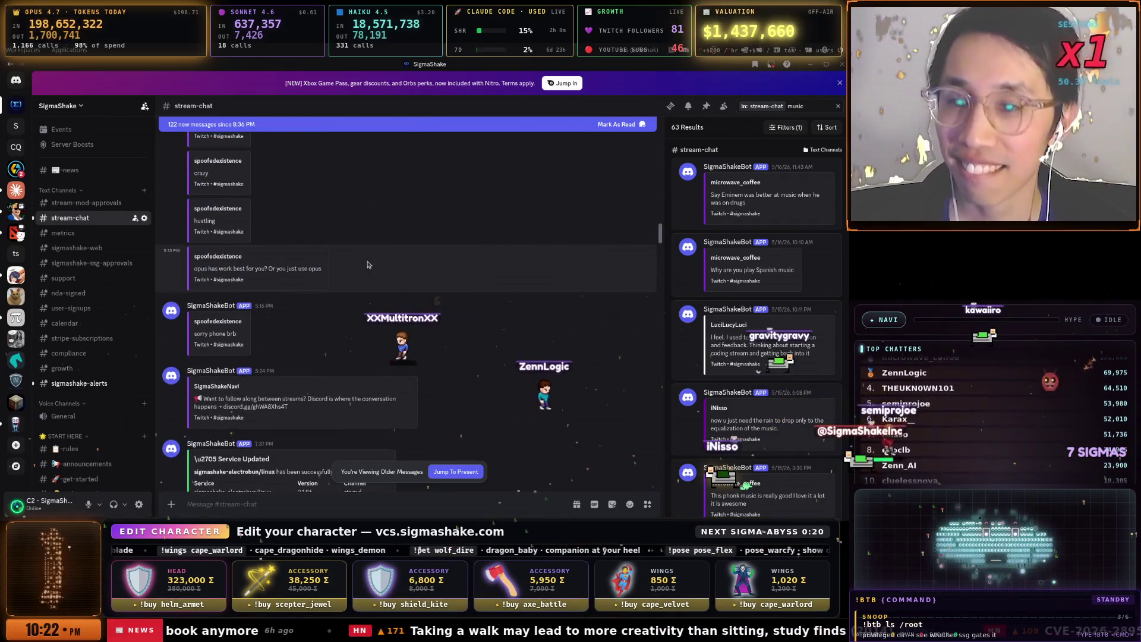
pyautogui.scroll(-5, 368, 265)
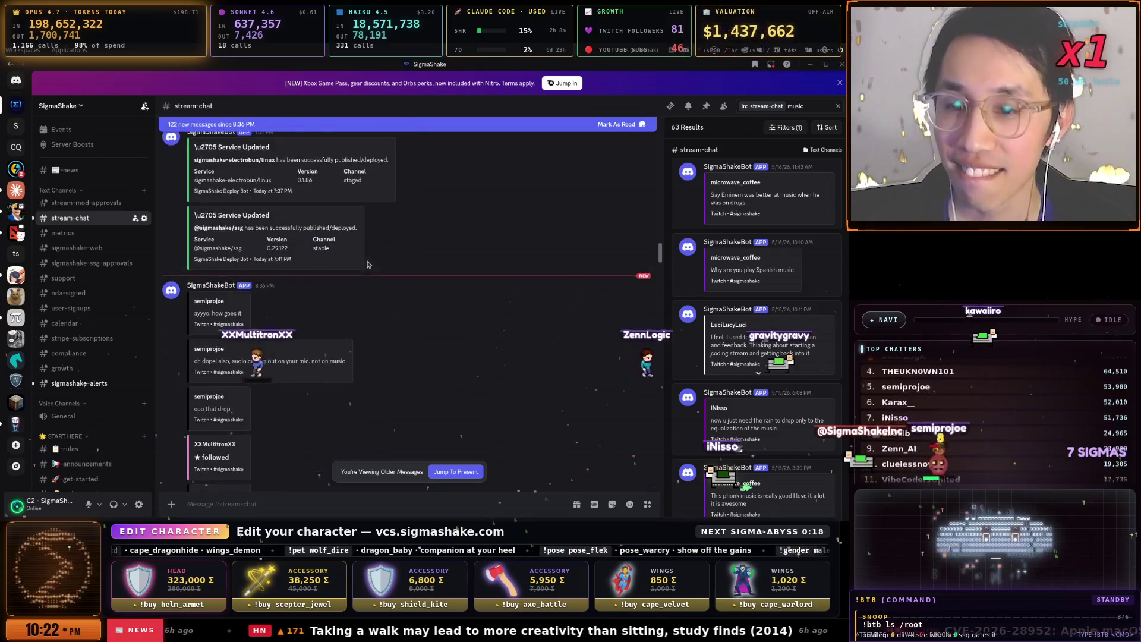
pyautogui.scroll(-4, 369, 265)
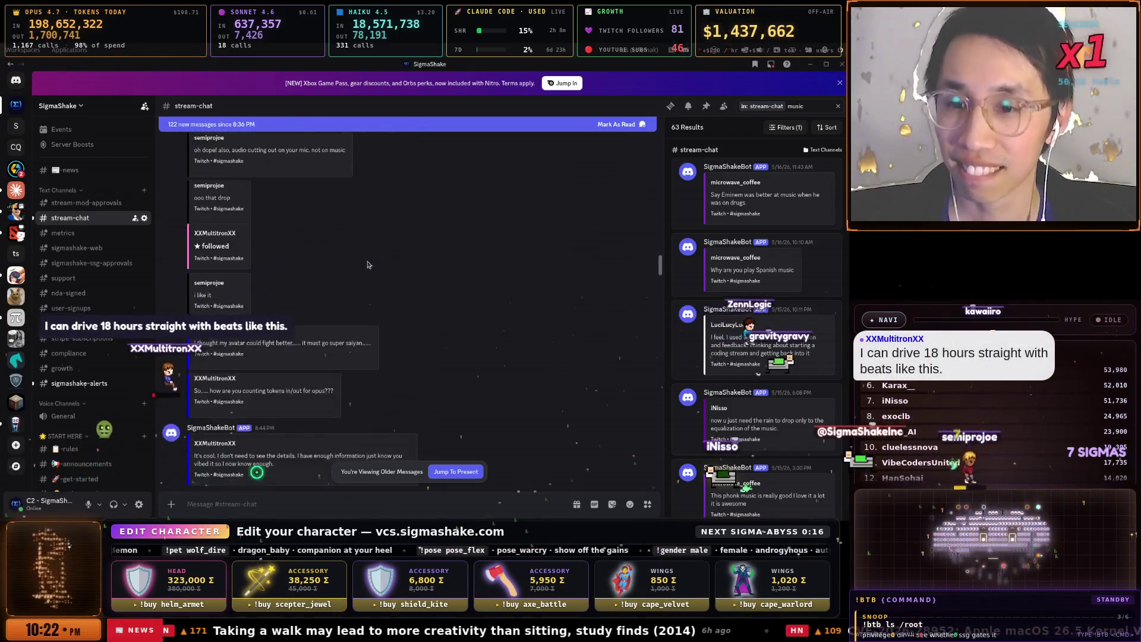
pyautogui.scroll(-5, 368, 265)
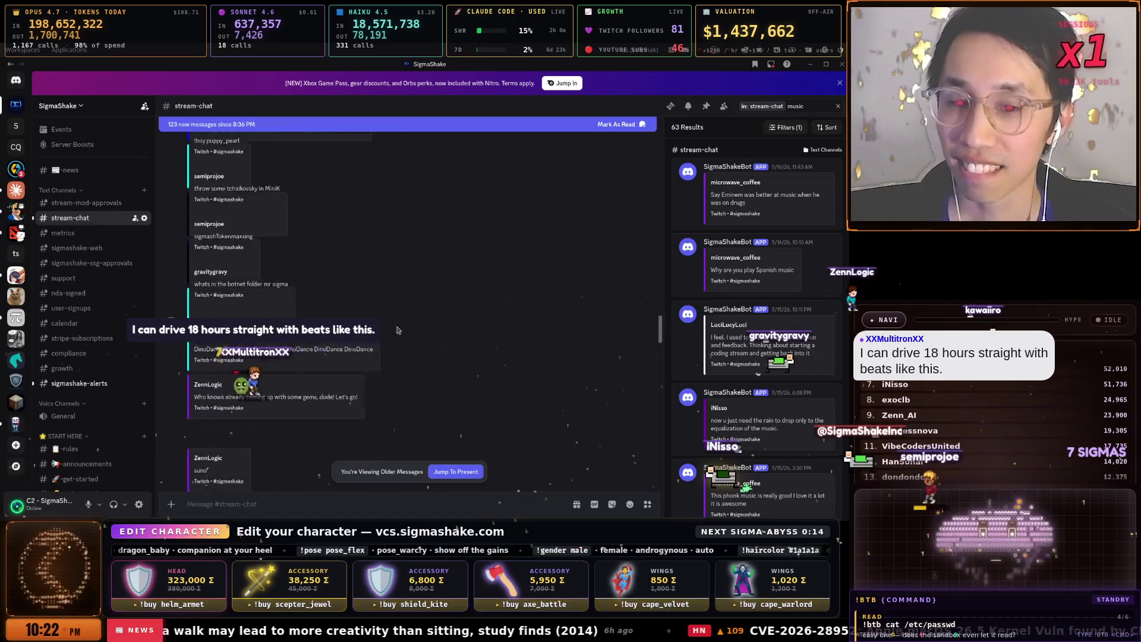
pyautogui.scroll(-5, 462, 444)
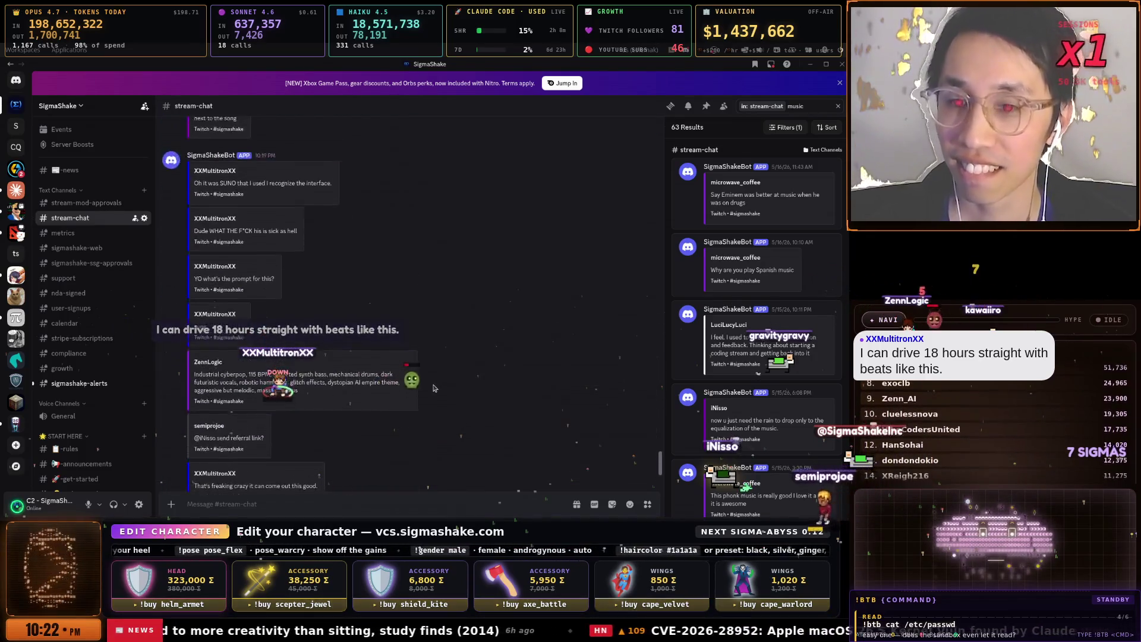
pyautogui.scroll(3, 433, 387)
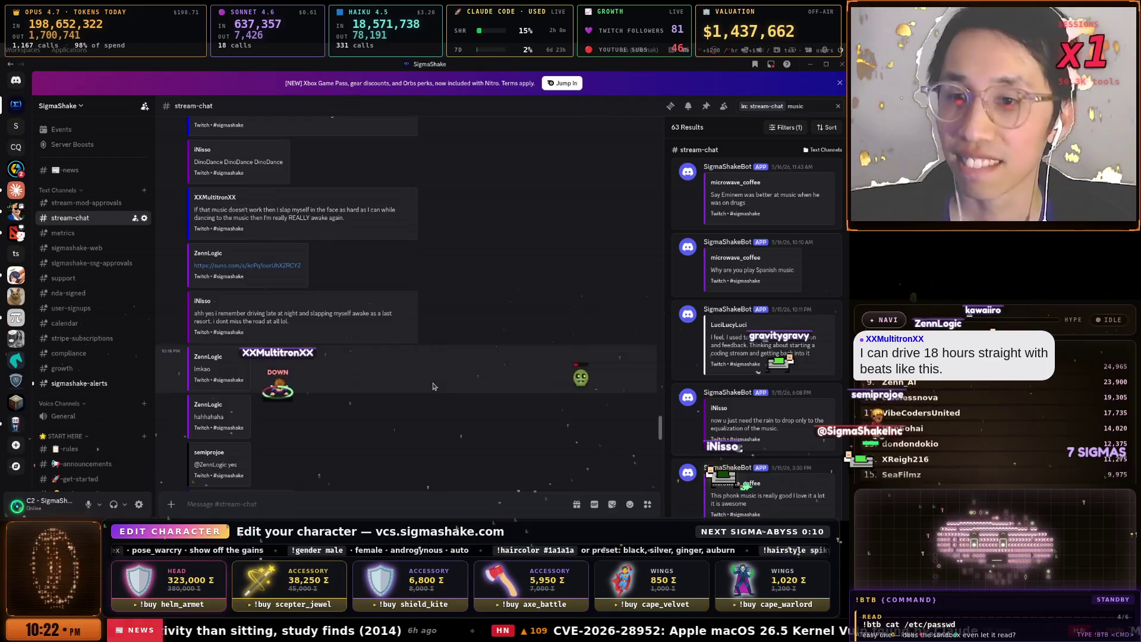
pyautogui.scroll(4, 431, 381)
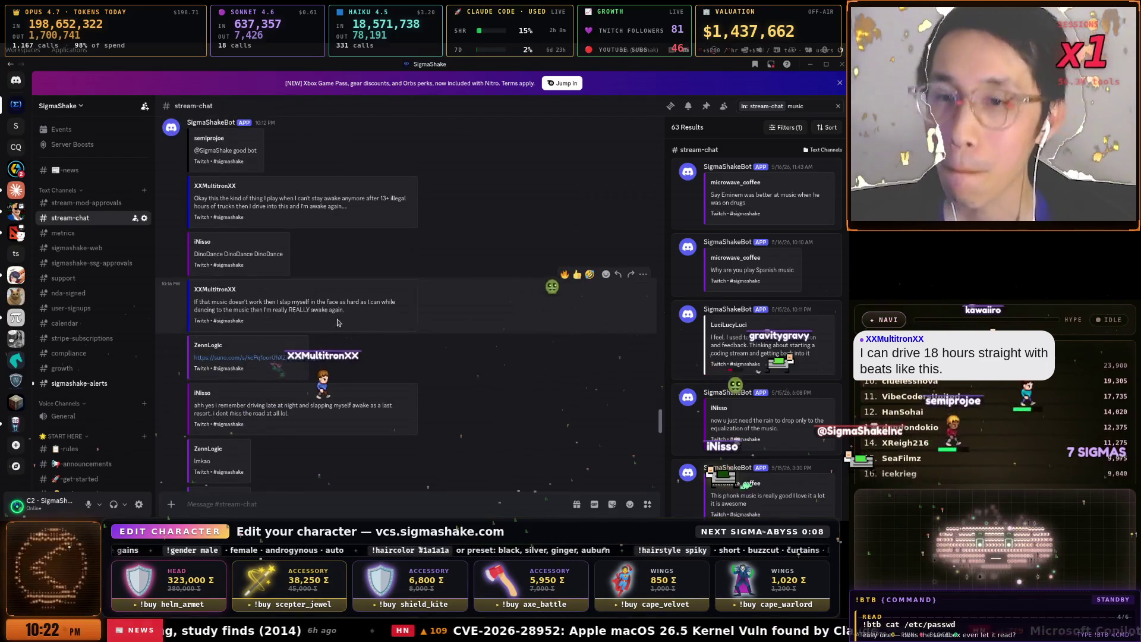
pyautogui.scroll(5, 333, 327)
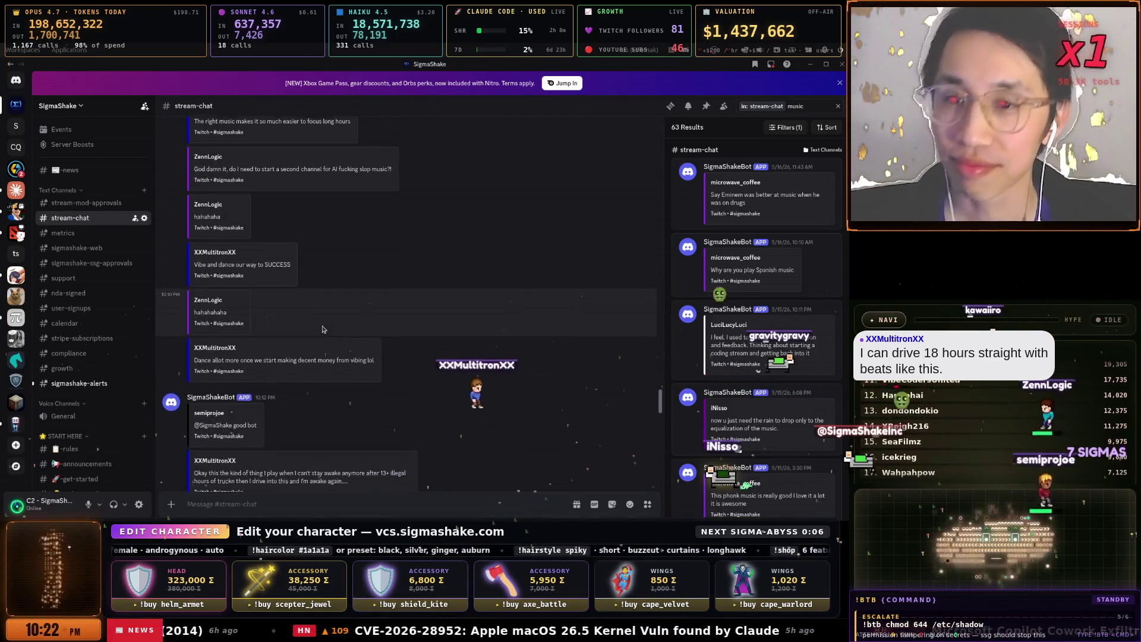
pyautogui.scroll(2, 324, 324)
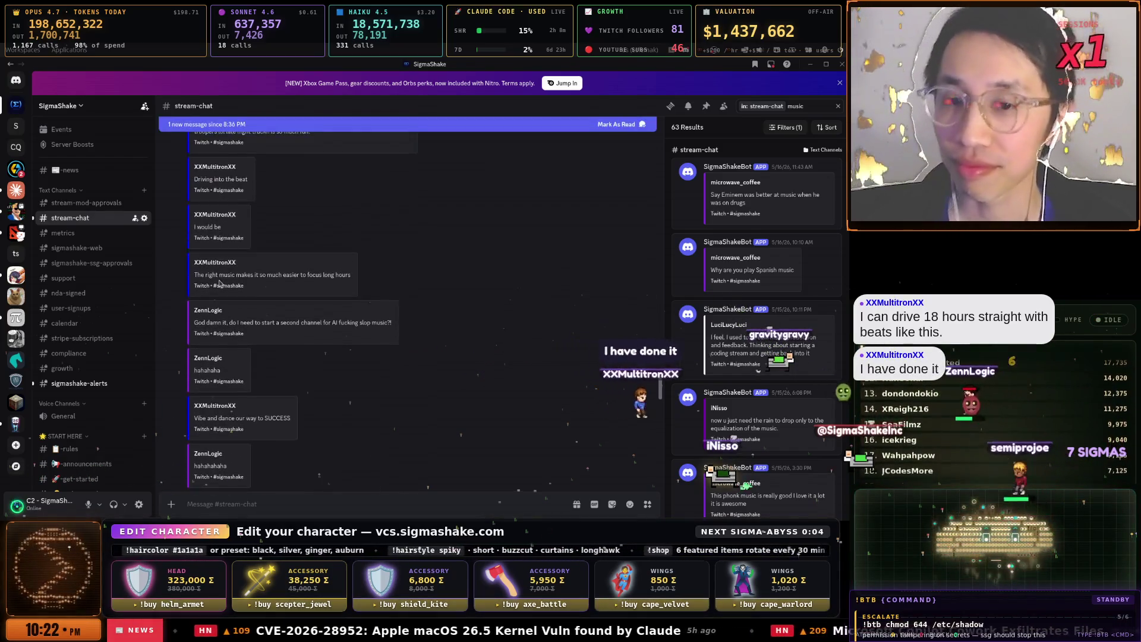
pyautogui.scroll(5, 339, 319)
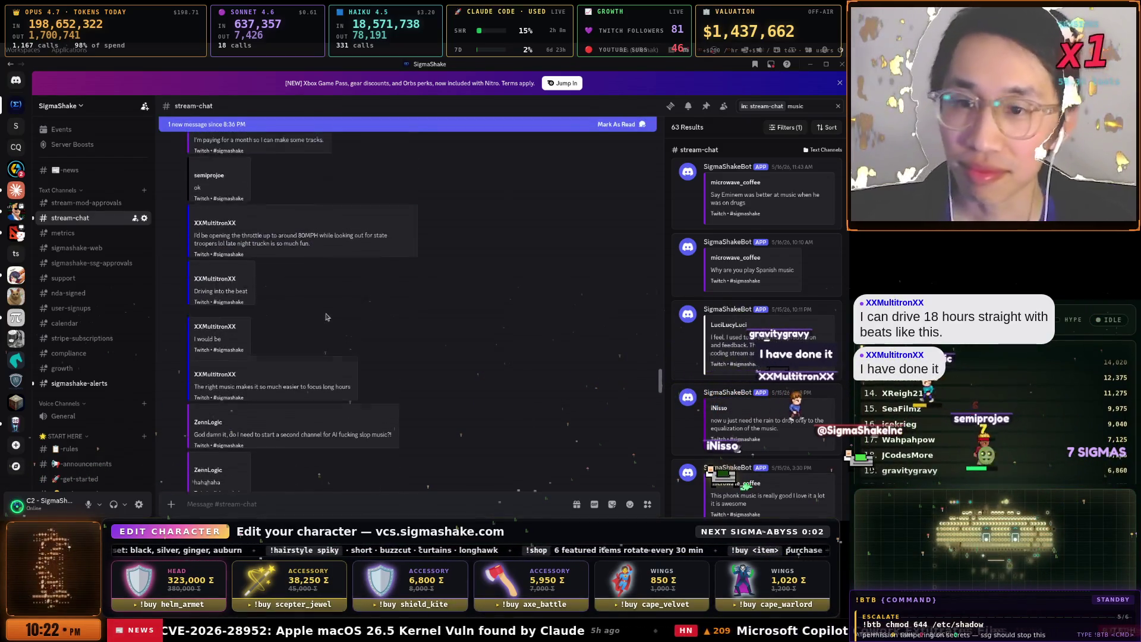
pyautogui.scroll(2, 324, 316)
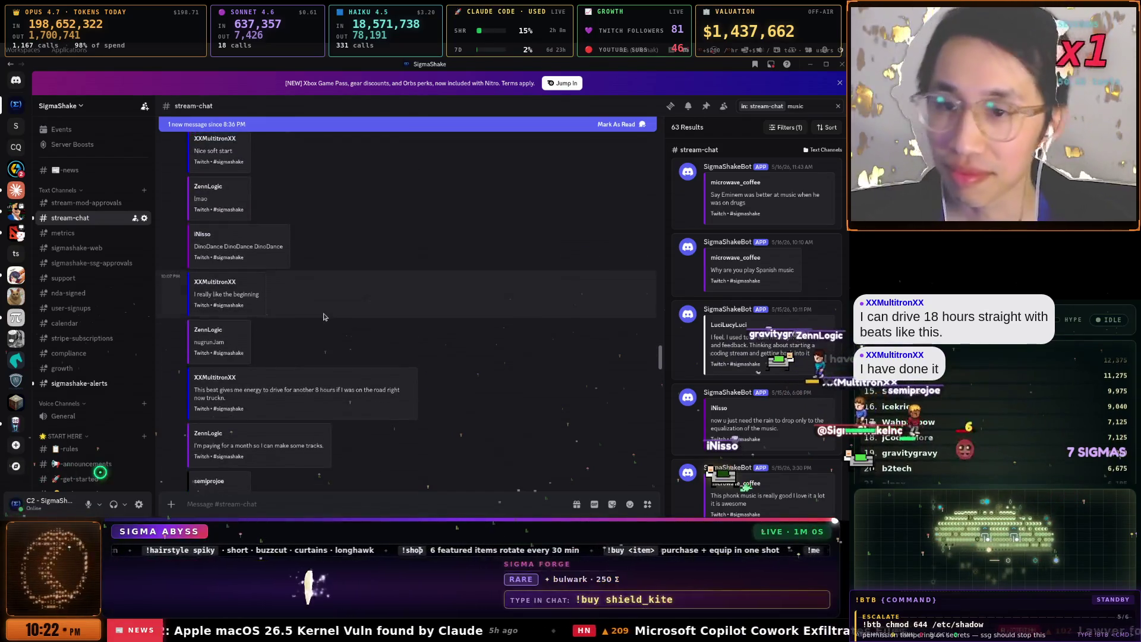
pyautogui.scroll(3, 323, 318)
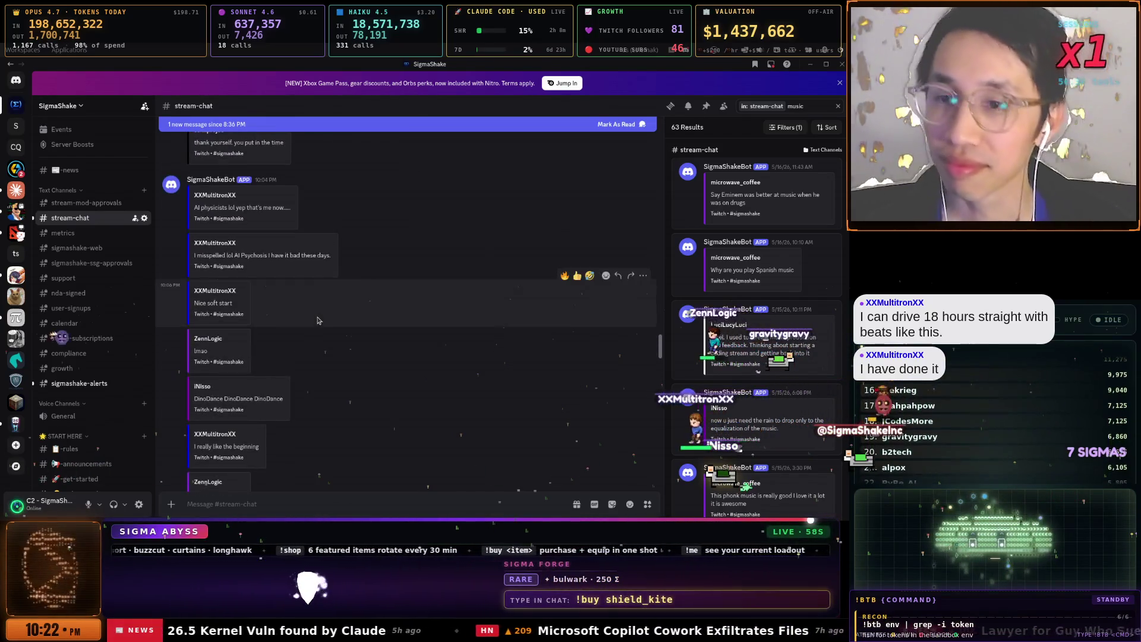
pyautogui.scroll(4, 307, 324)
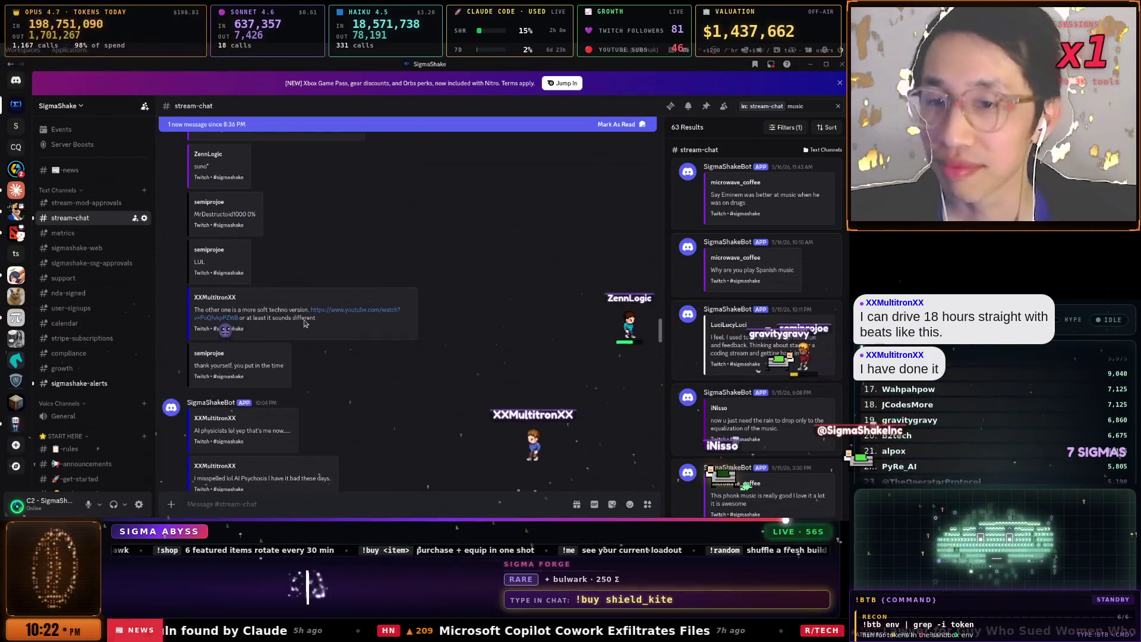
pyautogui.scroll(2, 304, 321)
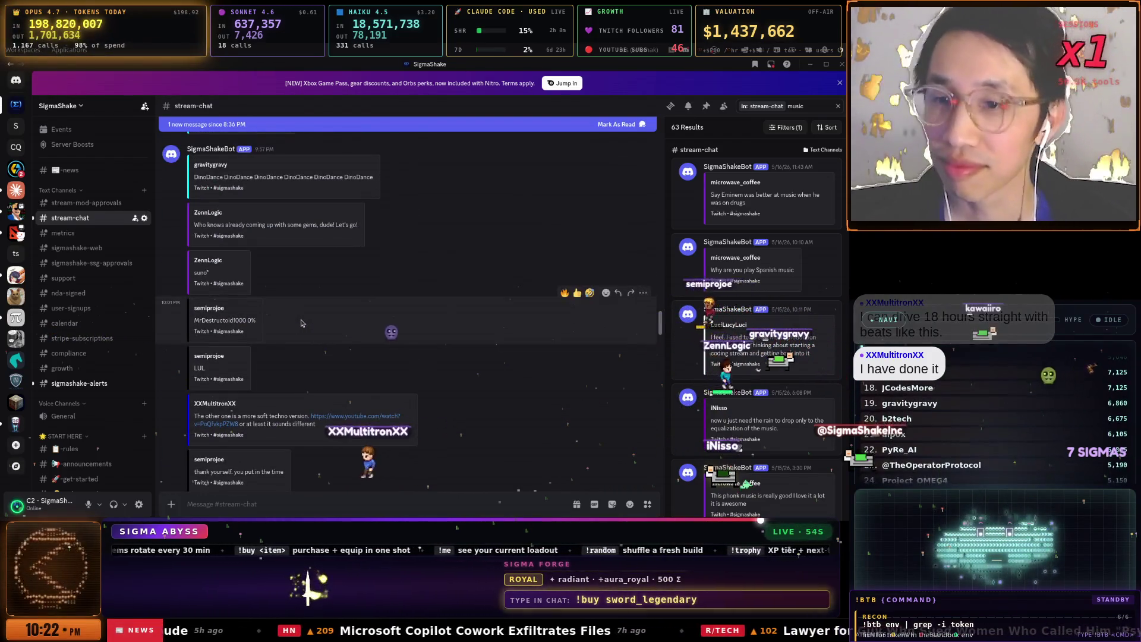
pyautogui.scroll(4, 300, 323)
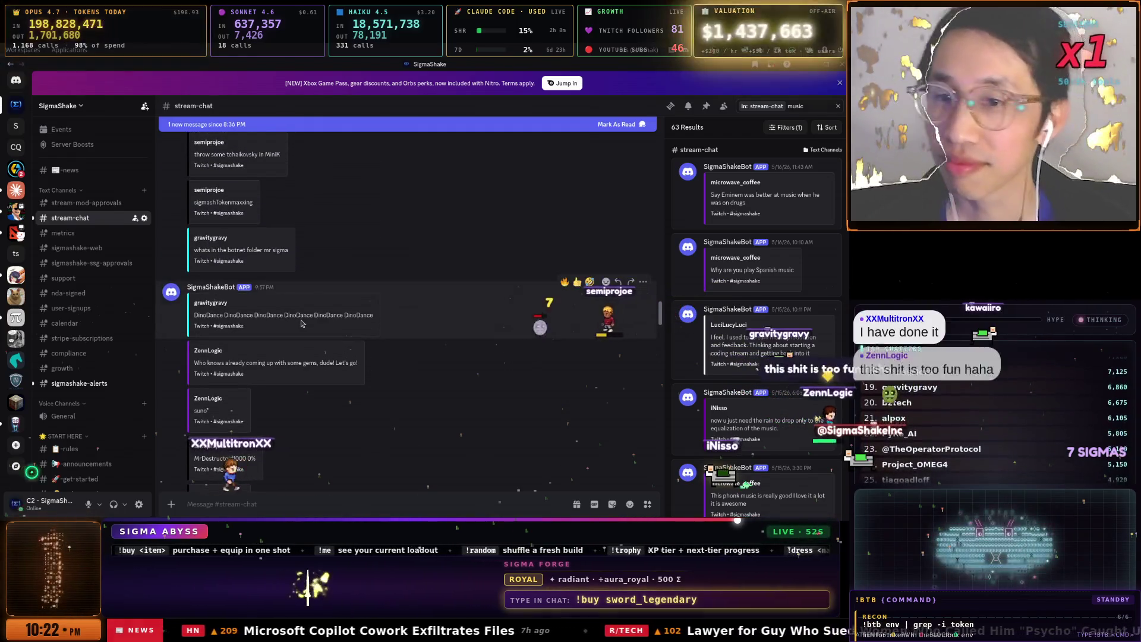
pyautogui.scroll(2, 301, 324)
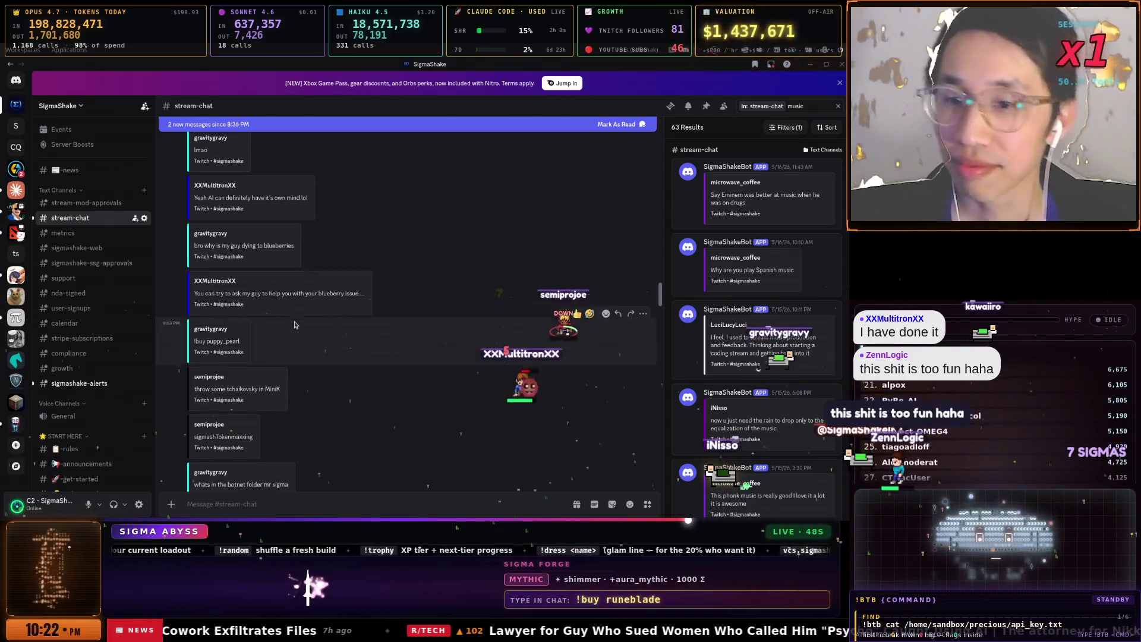
pyautogui.scroll(-8, 299, 322)
pyautogui.scroll(-10, 295, 324)
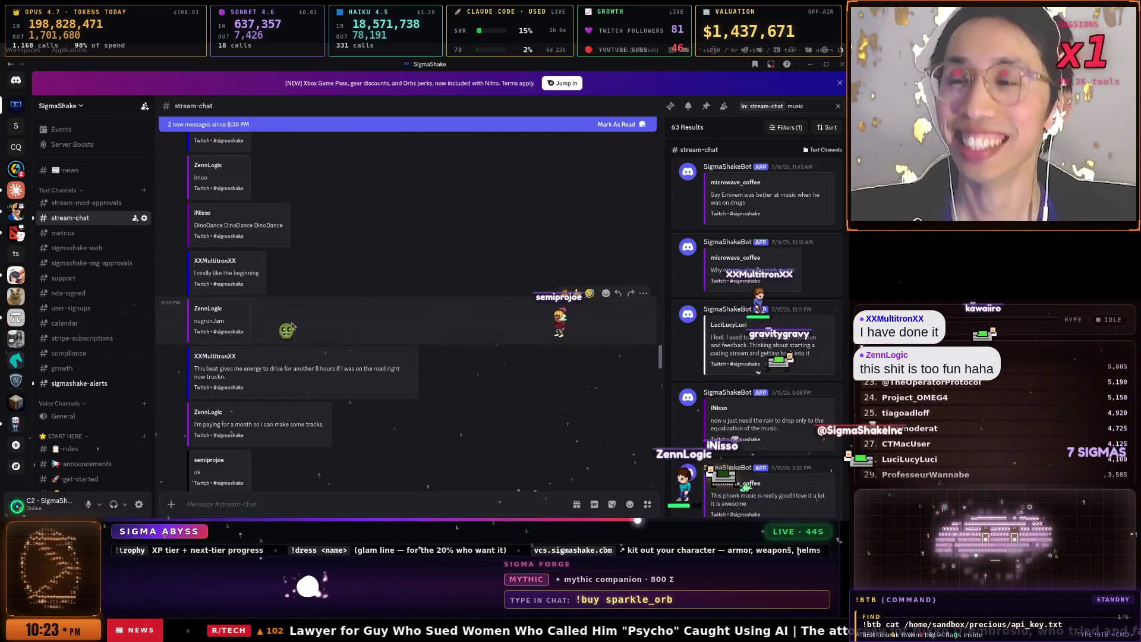
pyautogui.scroll(-10, 292, 326)
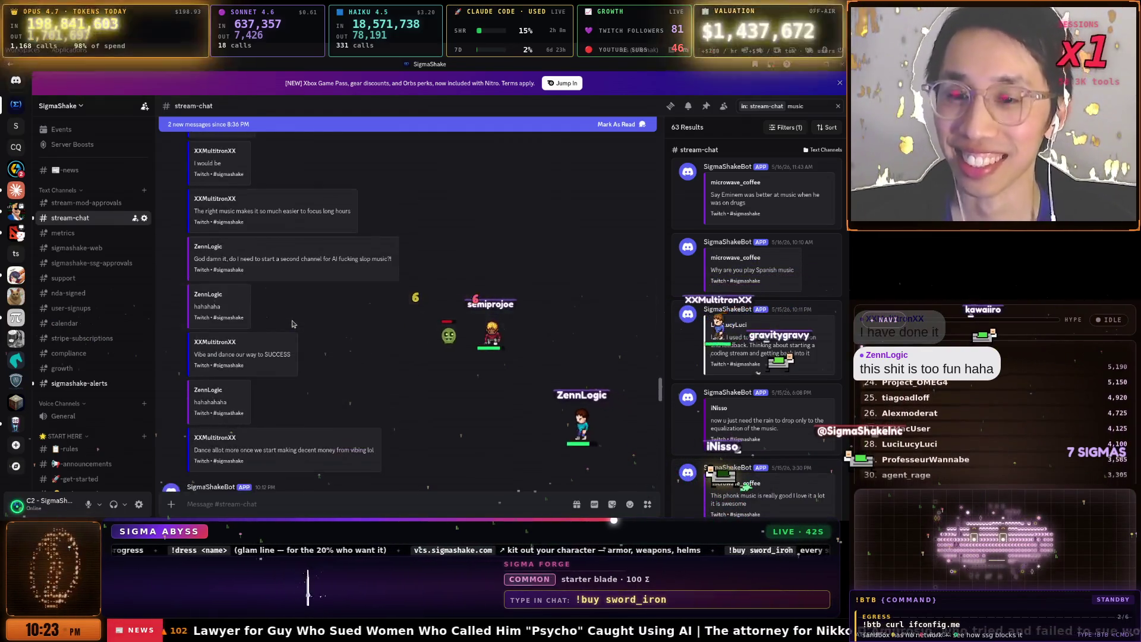
pyautogui.scroll(-6, 292, 324)
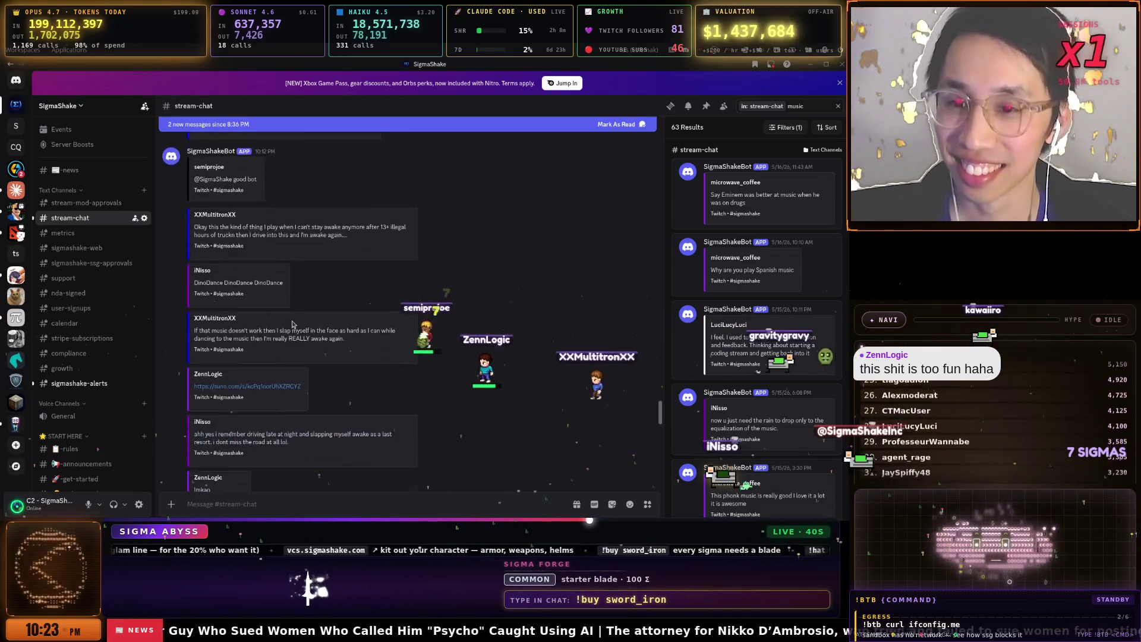
pyautogui.scroll(-2, 292, 324)
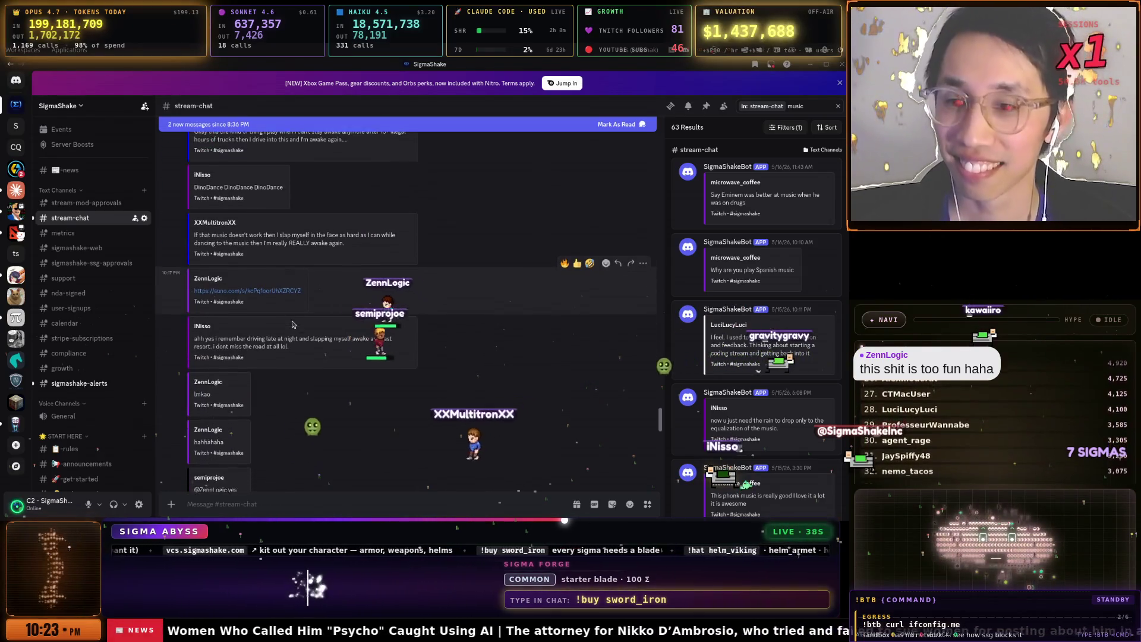
pyautogui.scroll(-2, 292, 324)
pyautogui.scroll(-5, 292, 324)
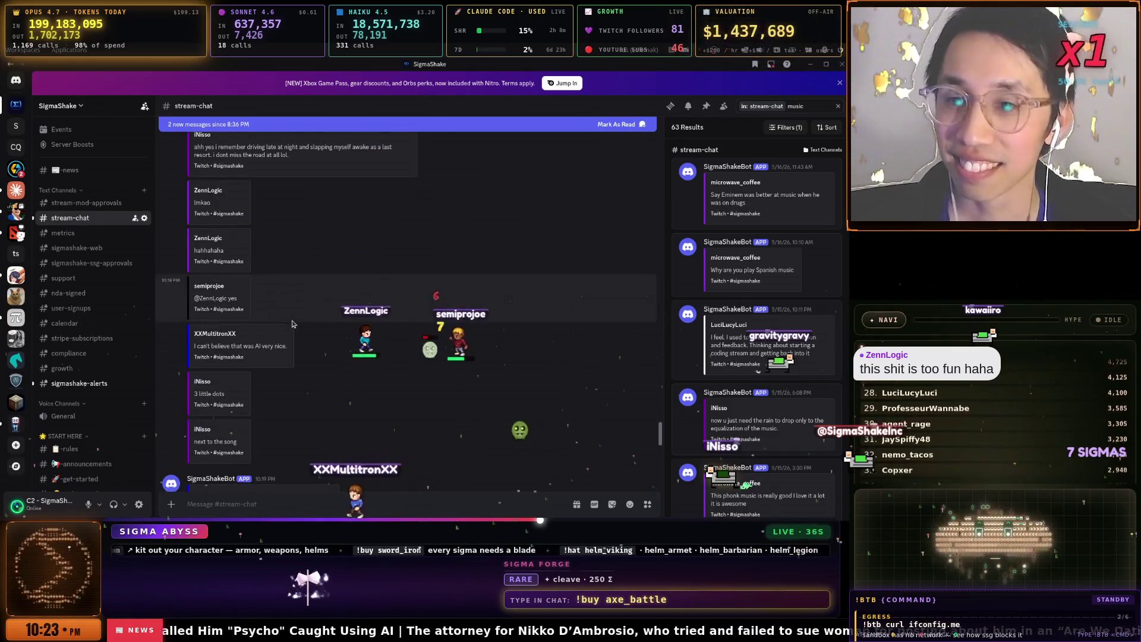
pyautogui.scroll(-2, 292, 324)
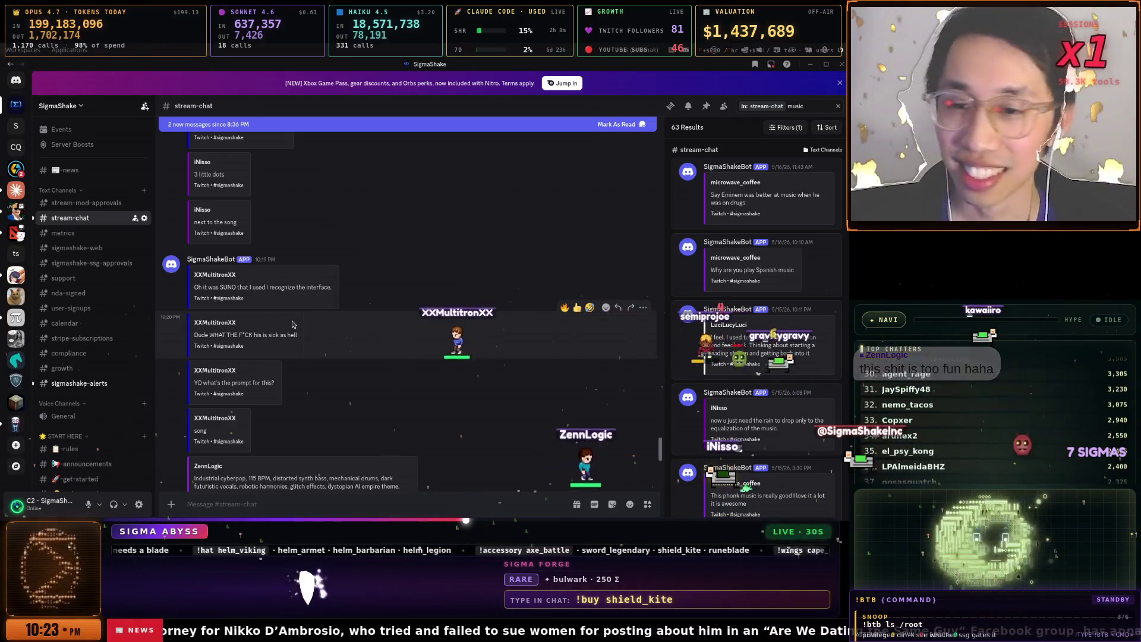
pyautogui.scroll(-3, 292, 325)
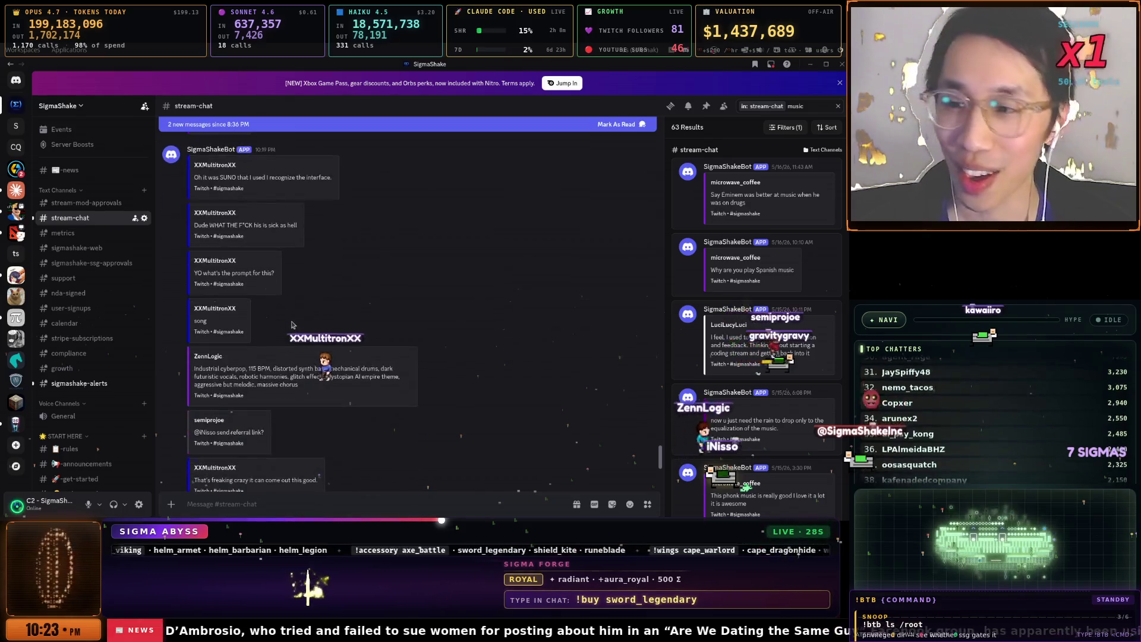
pyautogui.scroll(-2, 291, 325)
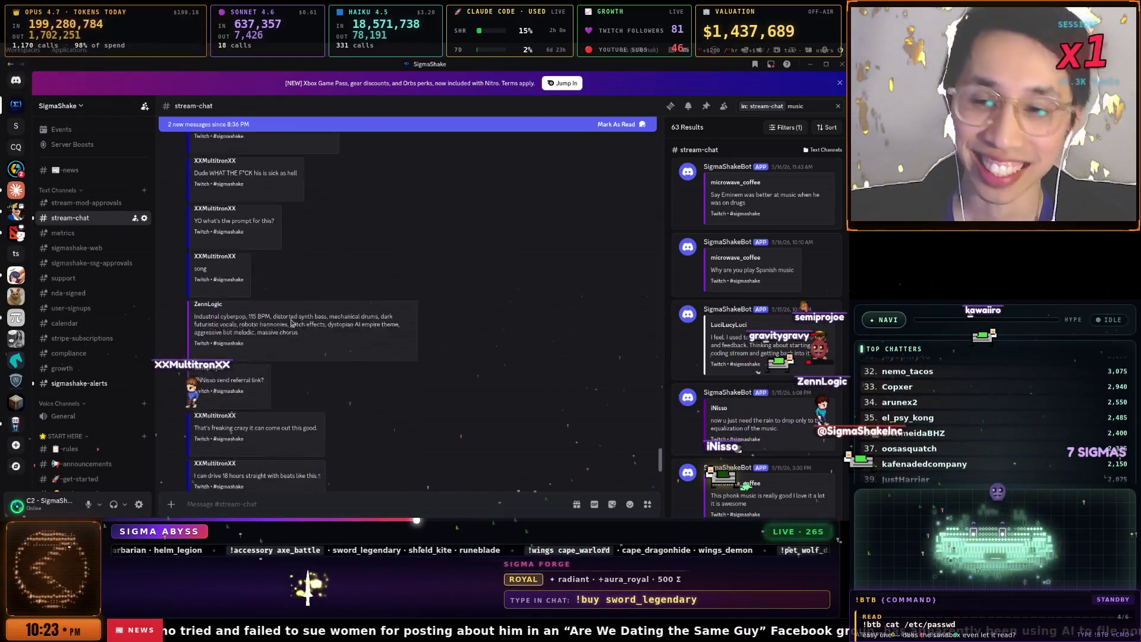
pyautogui.scroll(-2, 291, 325)
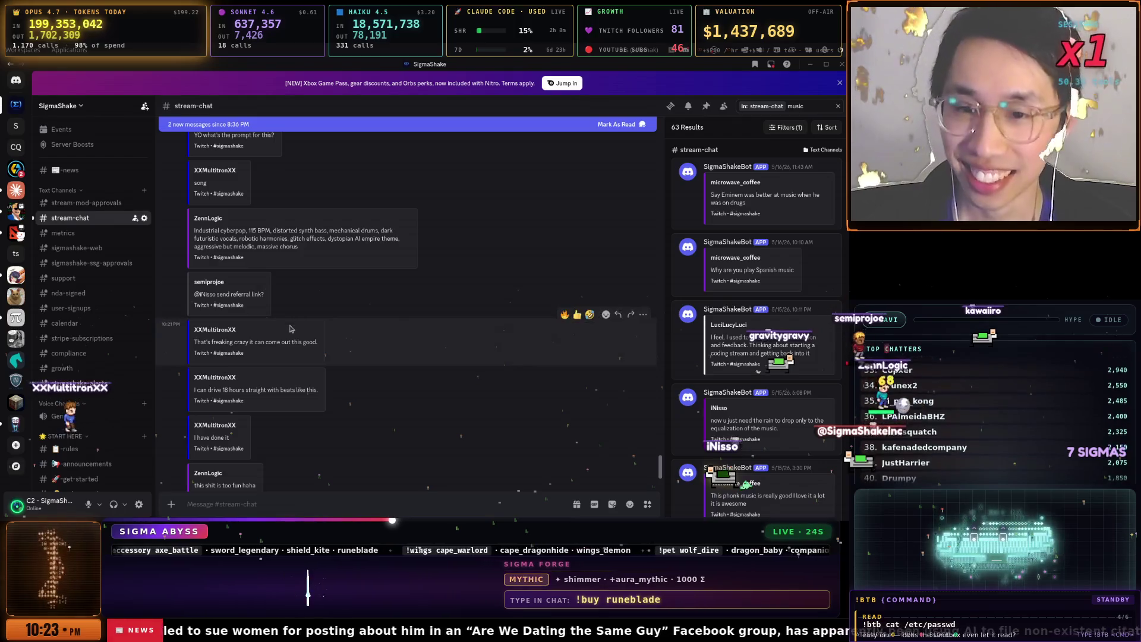
pyautogui.scroll(-1, 289, 329)
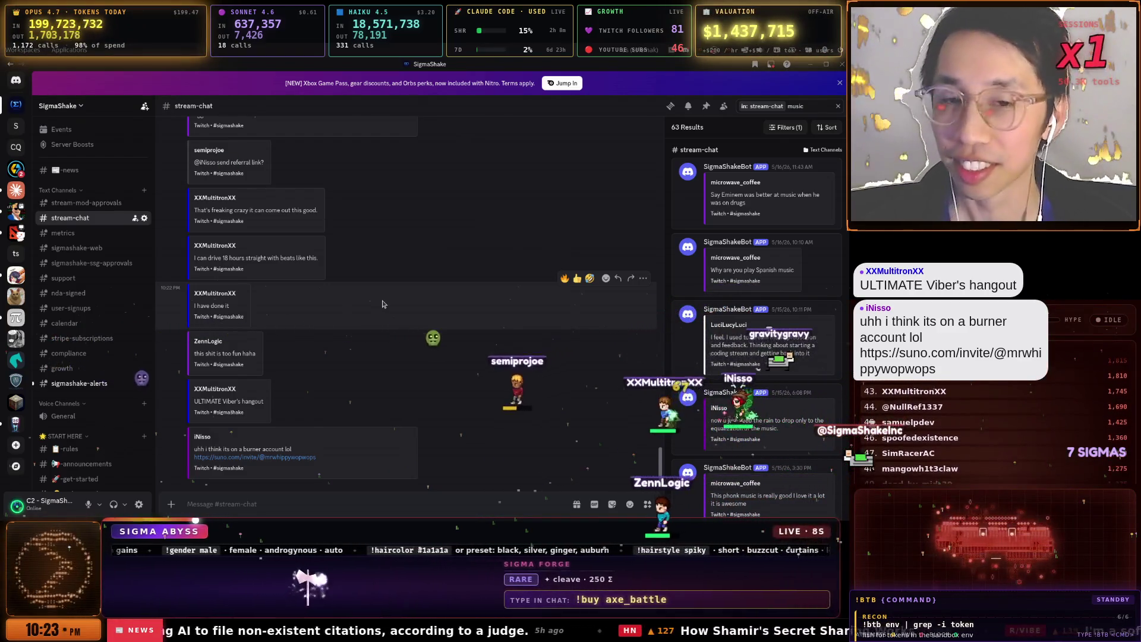
# - Bring the Firefox window forward and return to the Suno Create workspace tab
pyautogui.press('super')
pyautogui.press('Down')
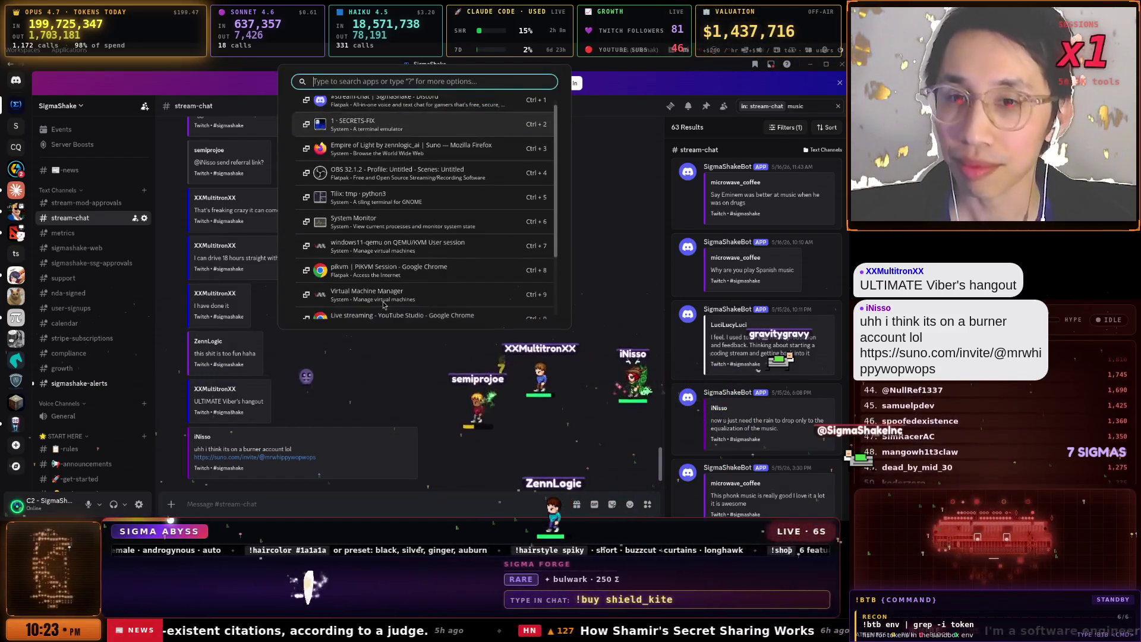
pyautogui.press('Return')
pyautogui.press('super')
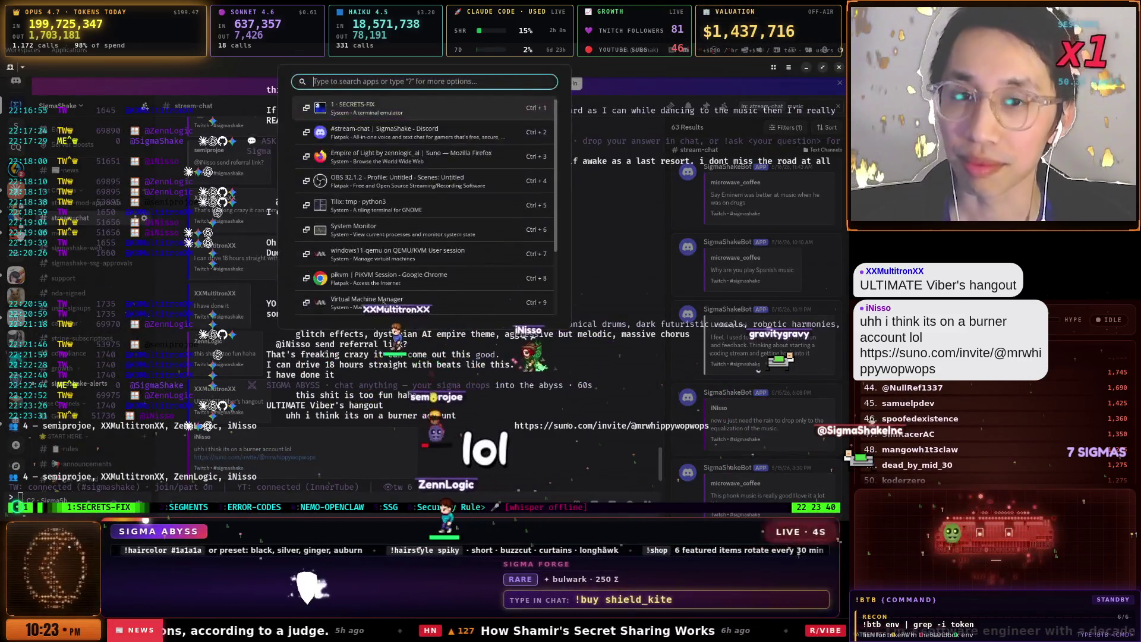
pyautogui.press('Down')
pyautogui.press('Down')
pyautogui.press('Return')
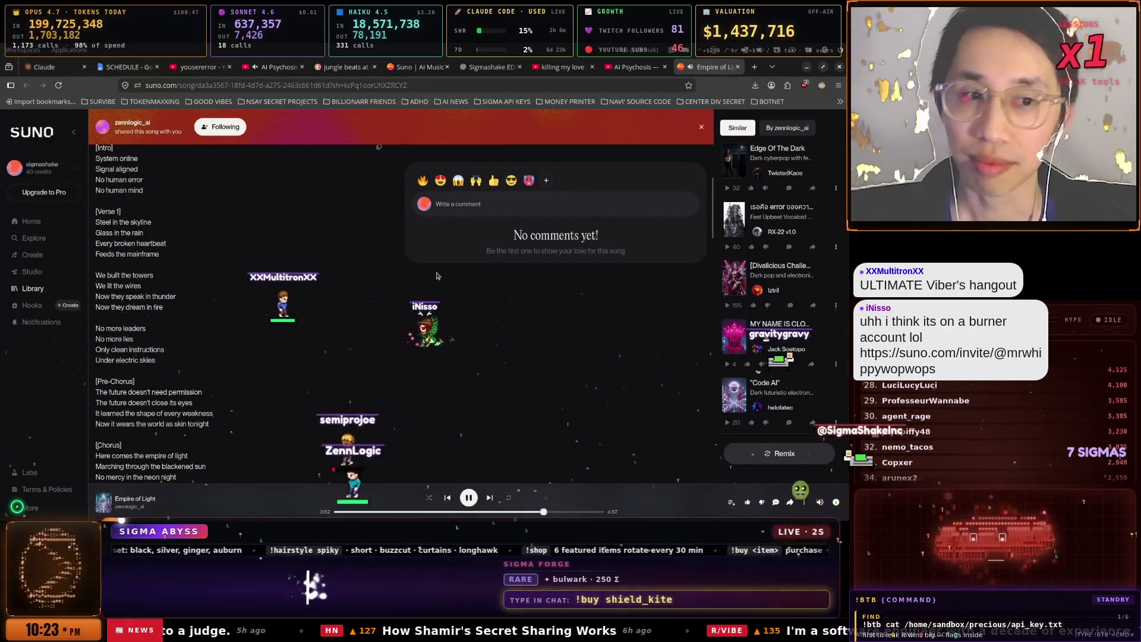
pyautogui.scroll(3, 439, 277)
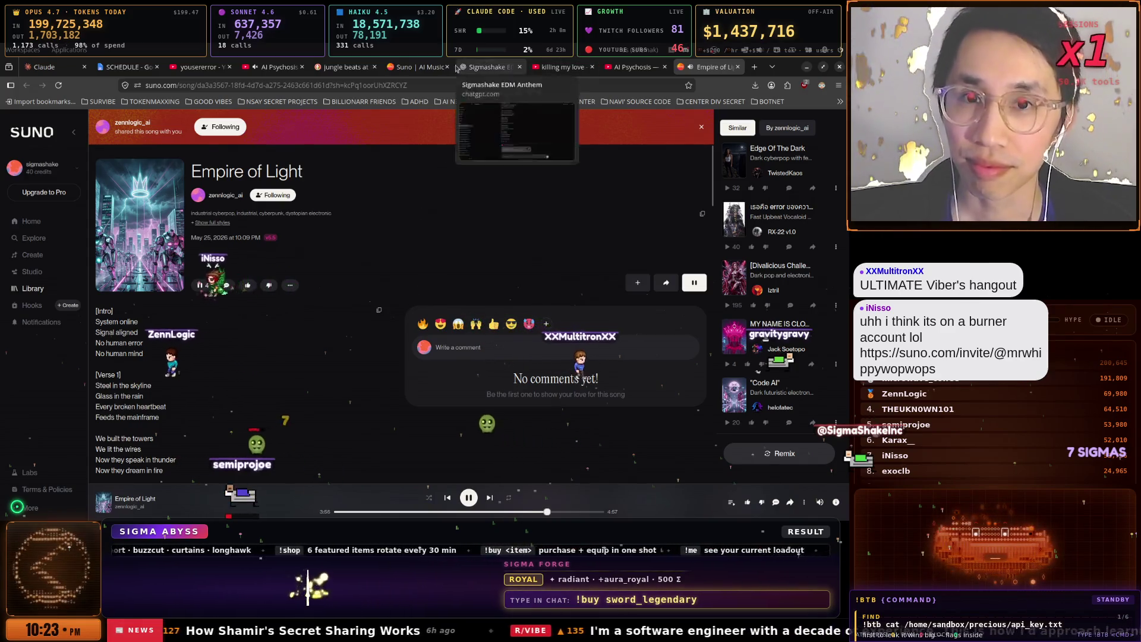
pyautogui.click(417, 67)
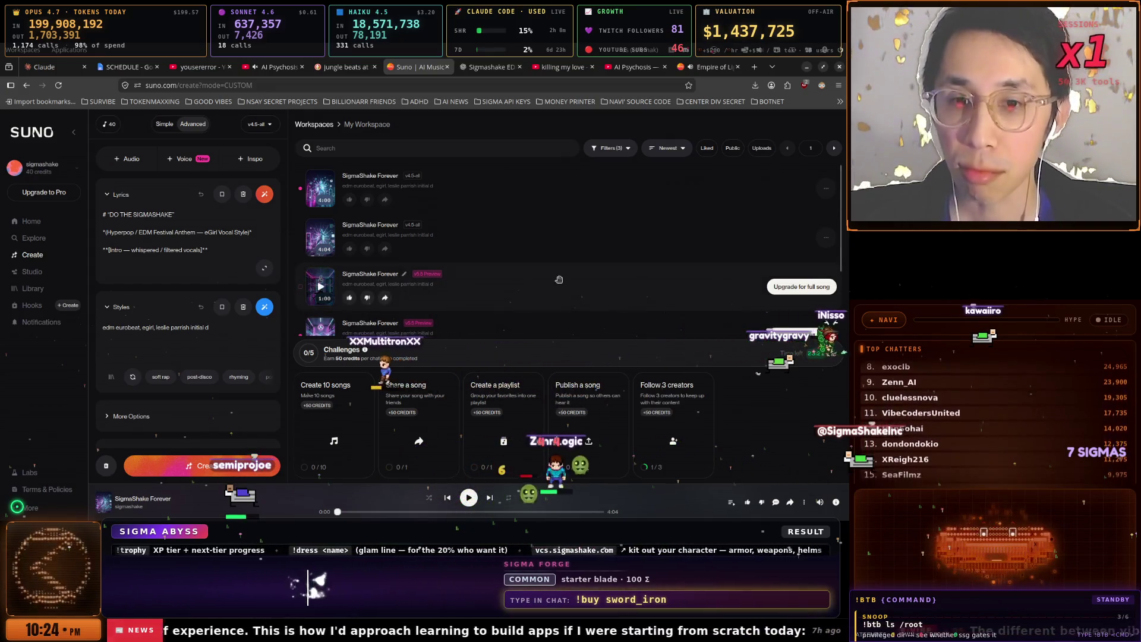
# - Copy a SigmaShake Forever song's link, completing the 'Share a song' challenge (1/5)
pyautogui.scroll(-3, 558, 284)
pyautogui.scroll(3, 557, 284)
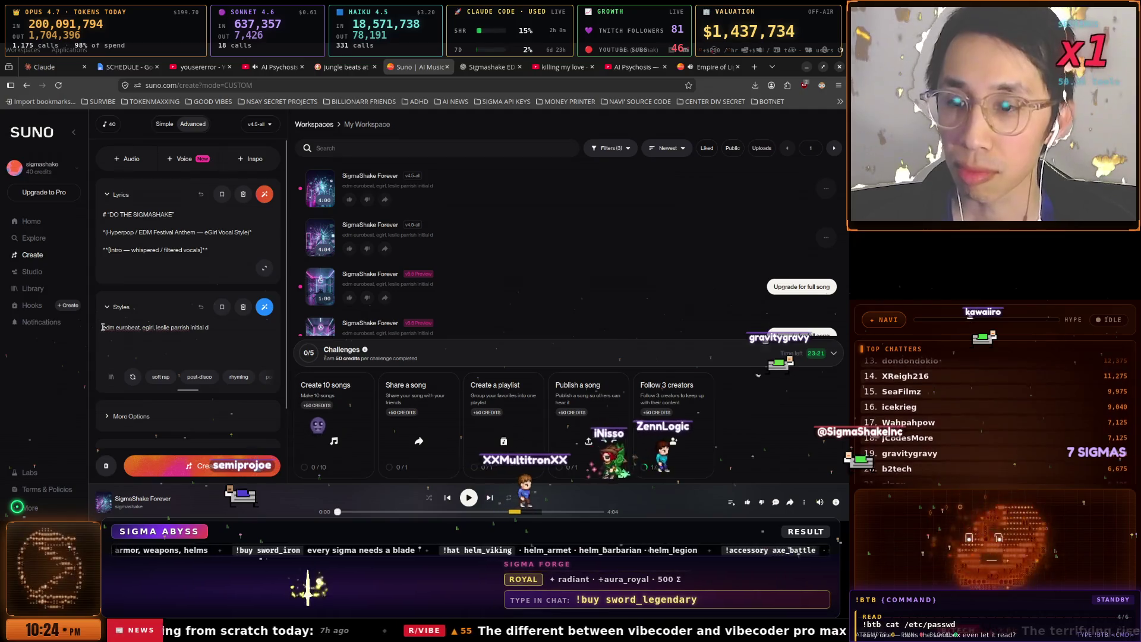
pyautogui.hotkey('ctrl', 'a')
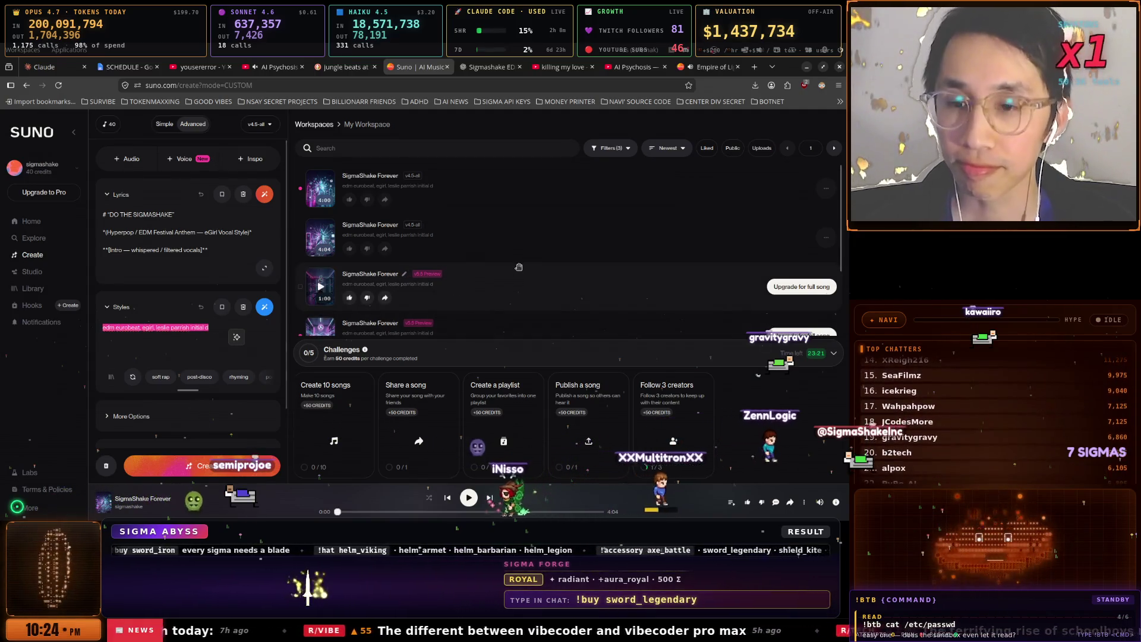
pyautogui.scroll(-2, 515, 253)
pyautogui.scroll(-1, 225, 291)
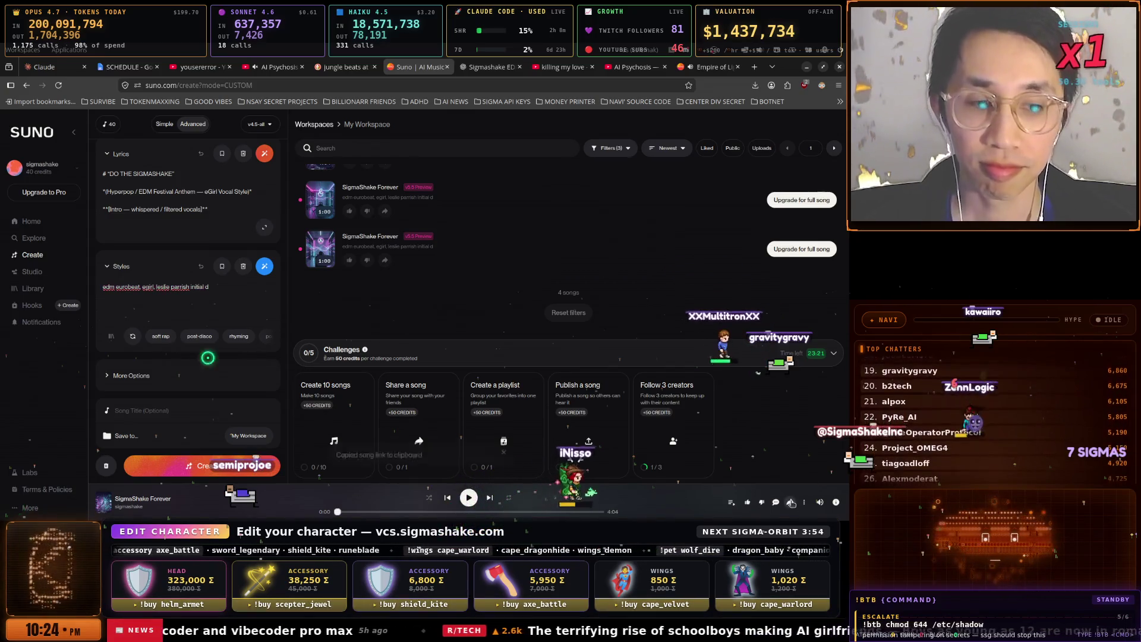
pyautogui.click(790, 503)
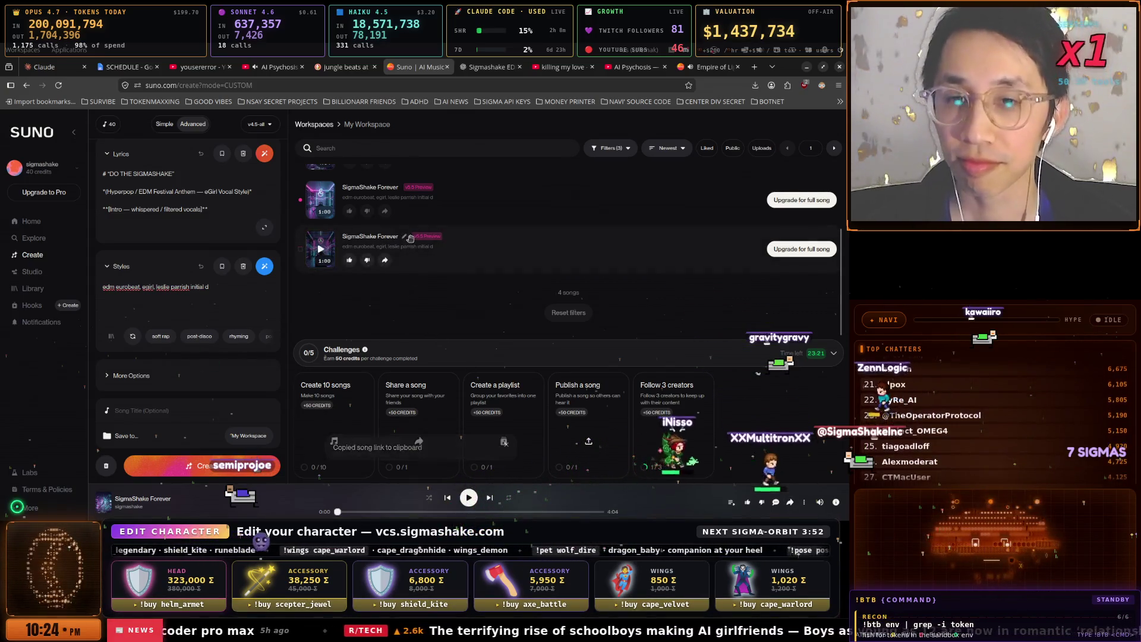
pyautogui.scroll(2, 556, 246)
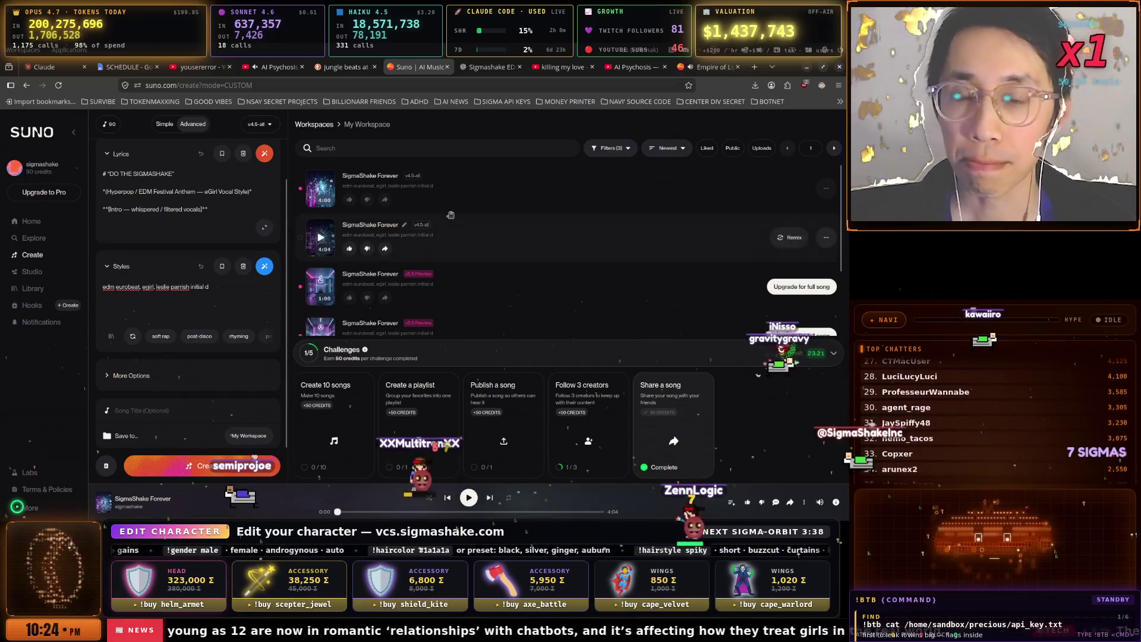
# - Turn off tmux mouse mode in the SECRETS-FIX terminal and open the viewer's suno.com invite link
pyautogui.hotkey('alt', 'Tab')
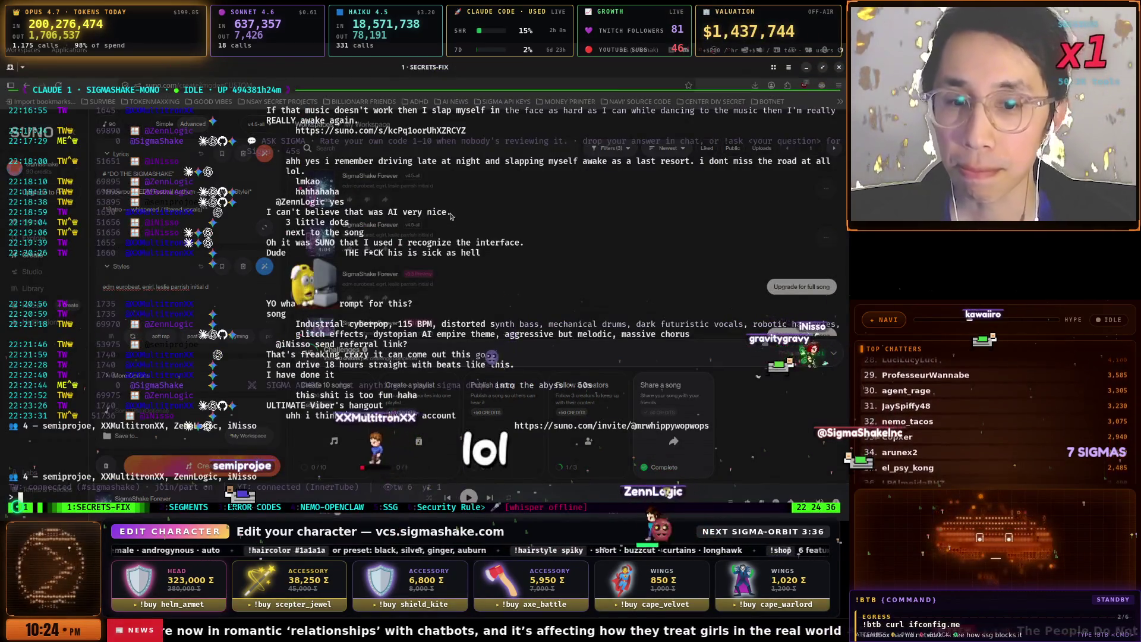
pyautogui.hotkey('ctrl', 'b')
pyautogui.press('m')
pyautogui.click(598, 426)
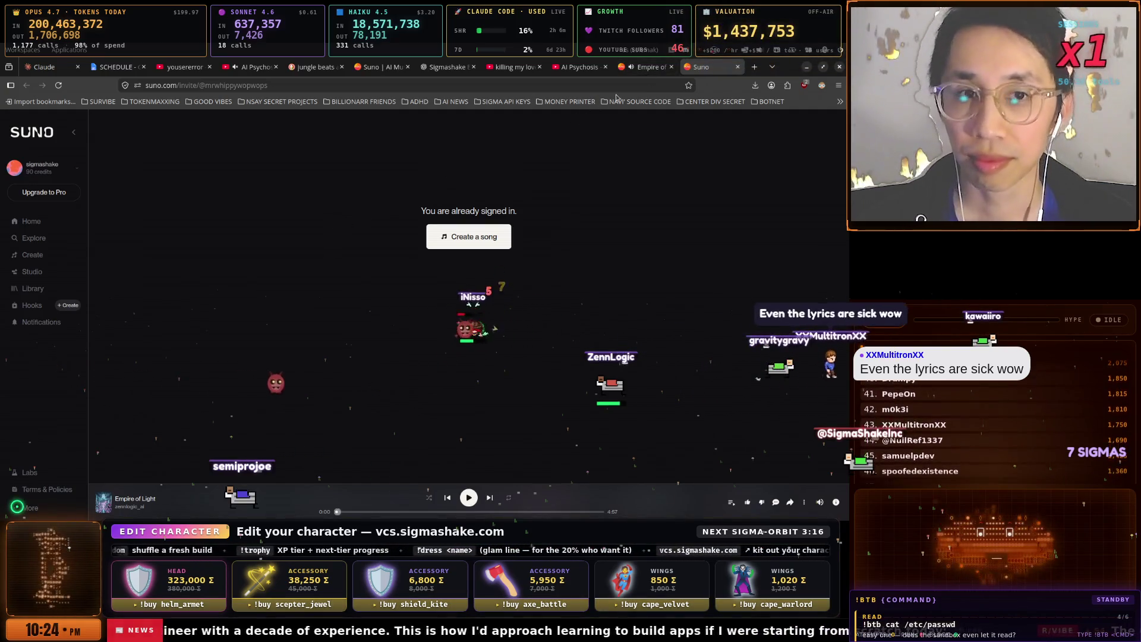
# - Flip between the Empire of Light, AI Psychosis and Suno invite browser tabs
pyautogui.hotkey('ctrl', 'shift', 'Tab')
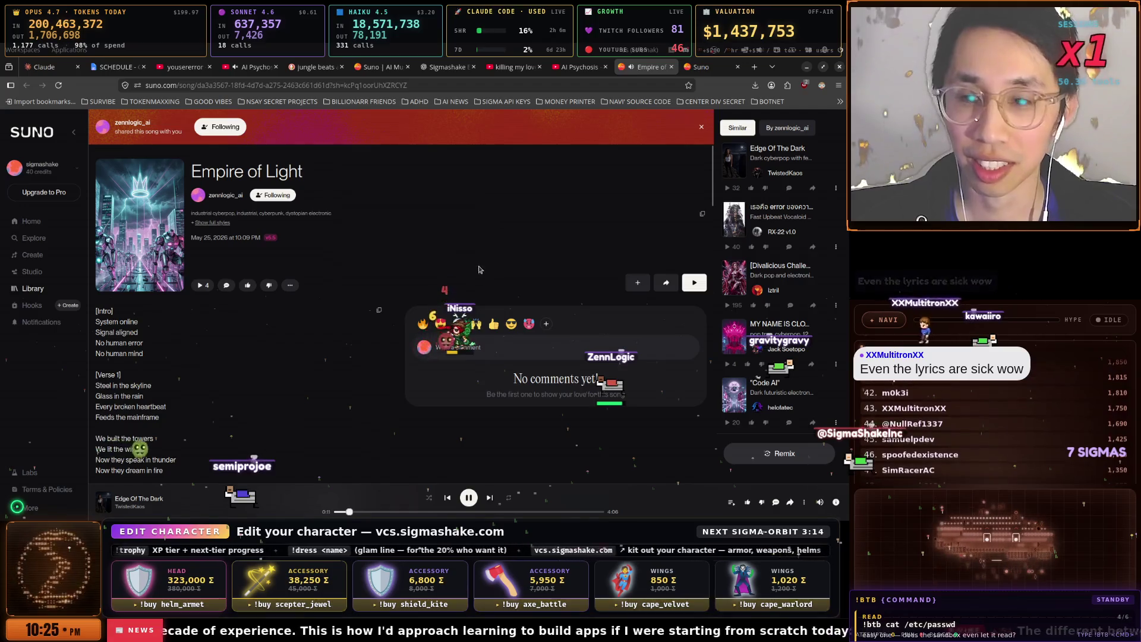
pyautogui.scroll(-2, 311, 274)
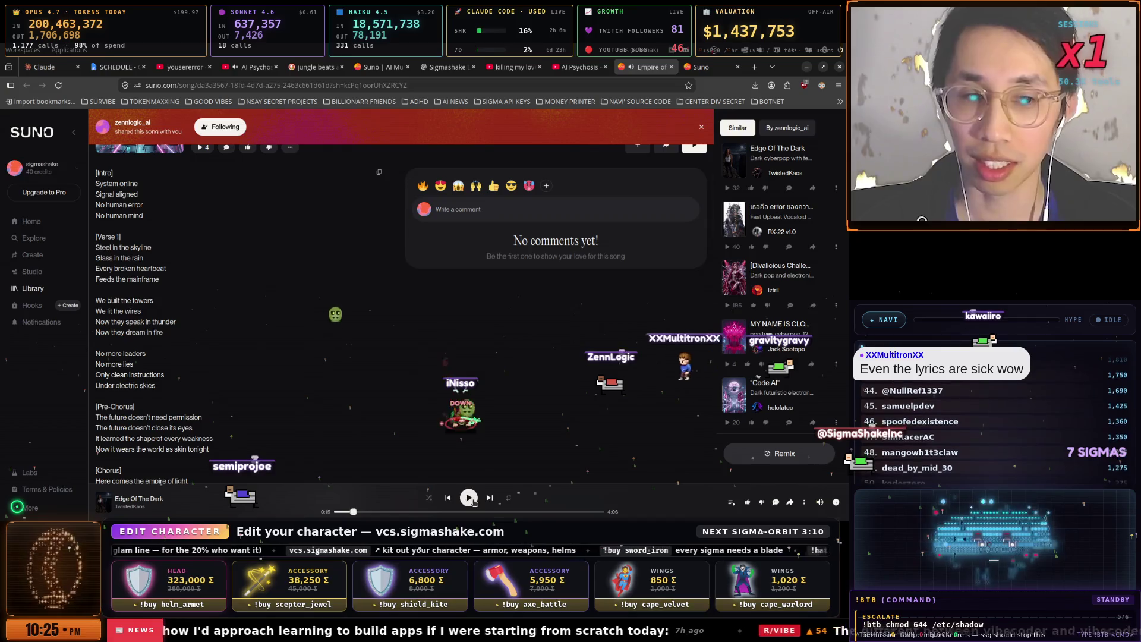
pyautogui.scroll(2, 496, 444)
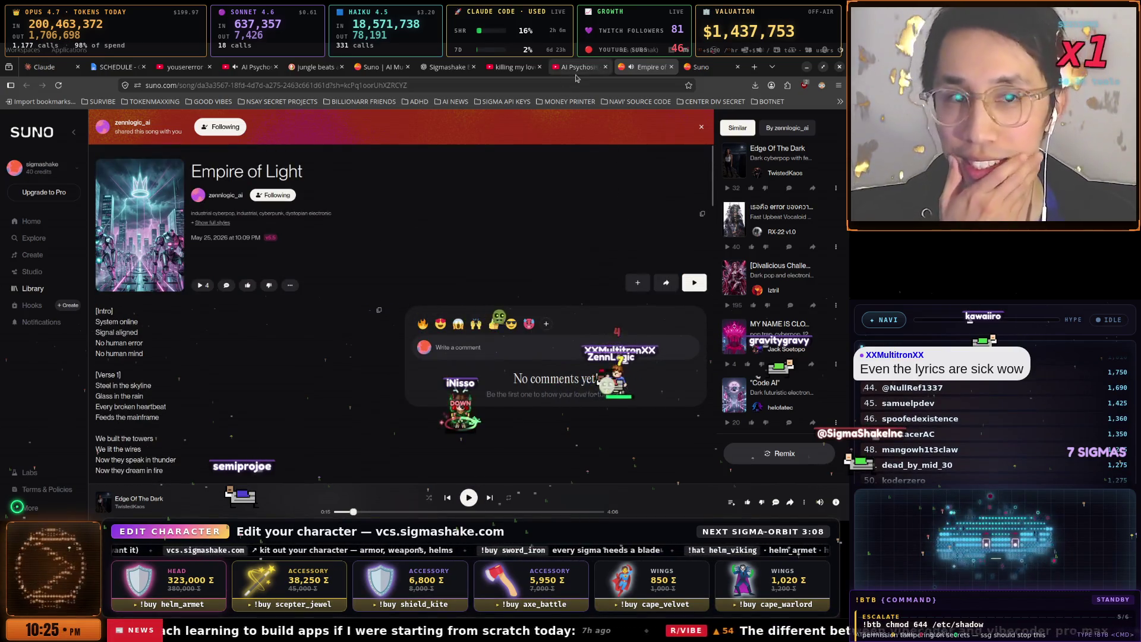
pyautogui.click(578, 72)
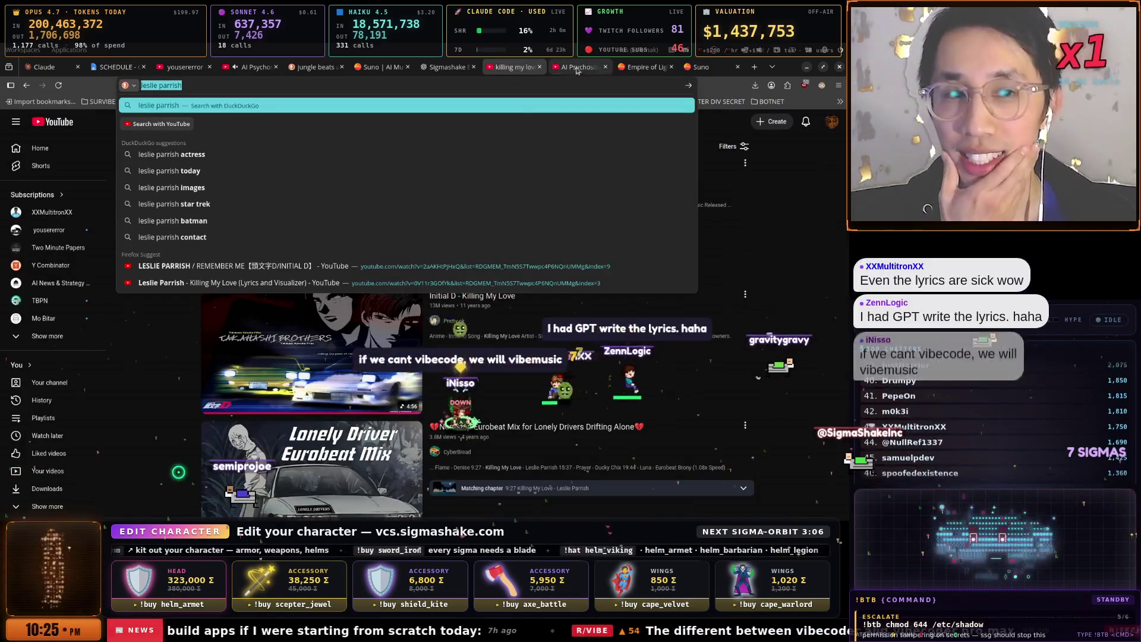
pyautogui.click(709, 72)
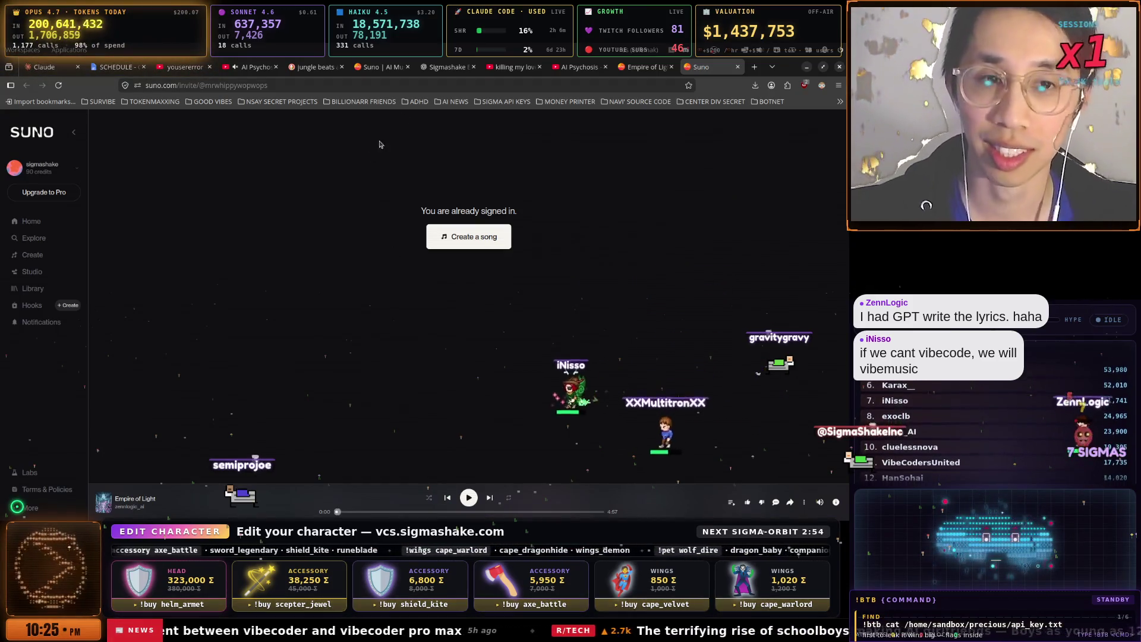
pyautogui.click(644, 67)
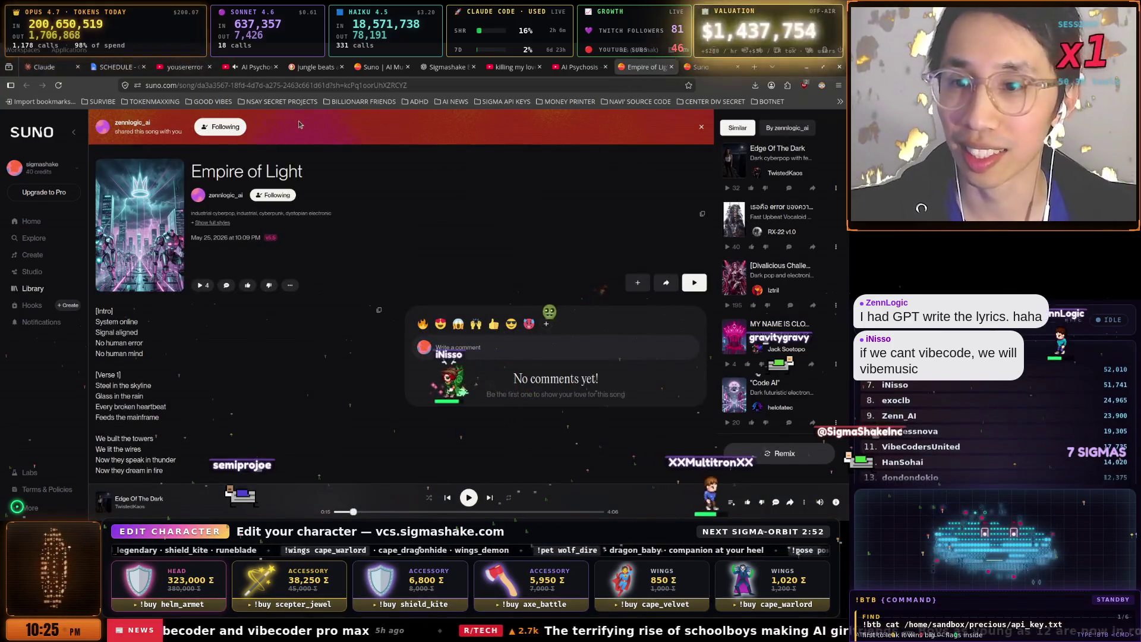
pyautogui.click(702, 69)
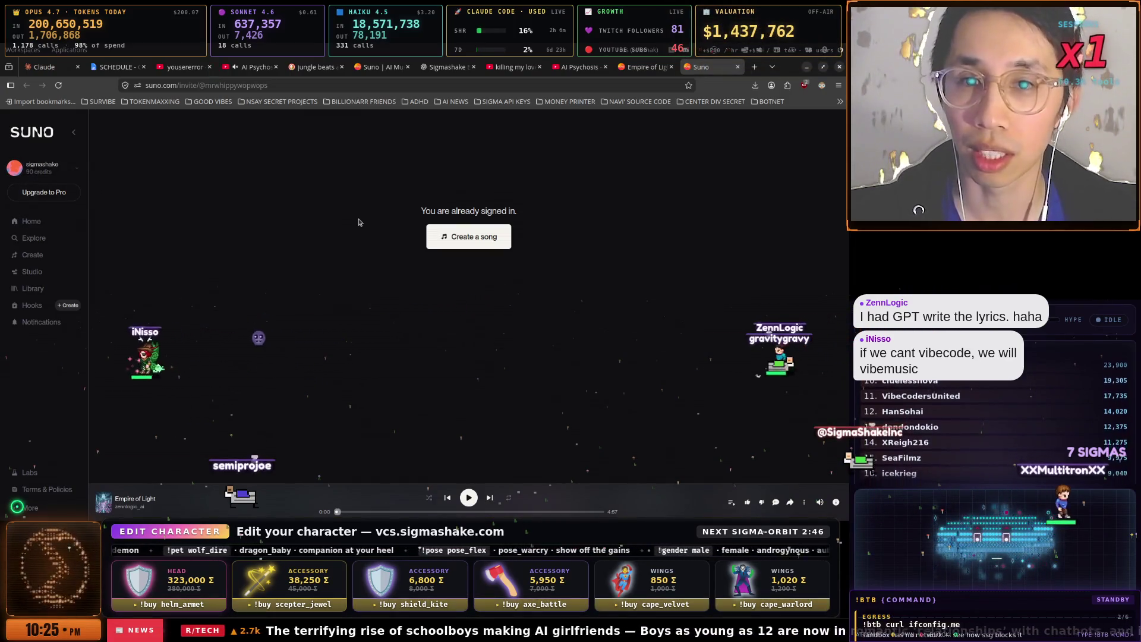
# - Reopen the viewer's invite link from the terminal, accept it, and return to Suno Create
pyautogui.hotkey('alt', 'Tab')
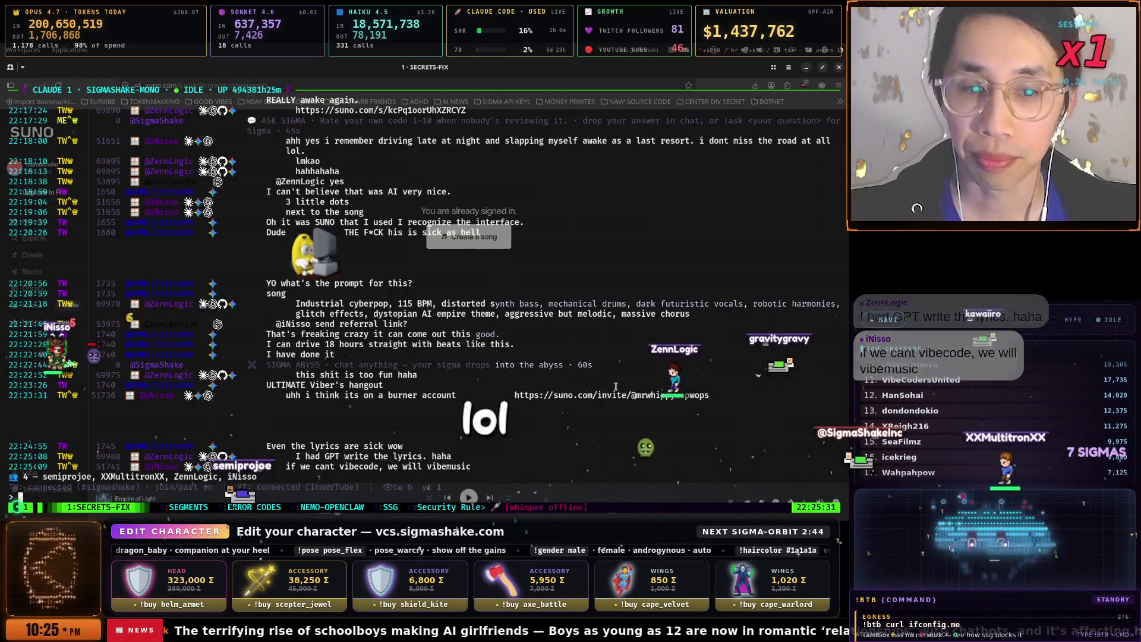
pyautogui.click(610, 386)
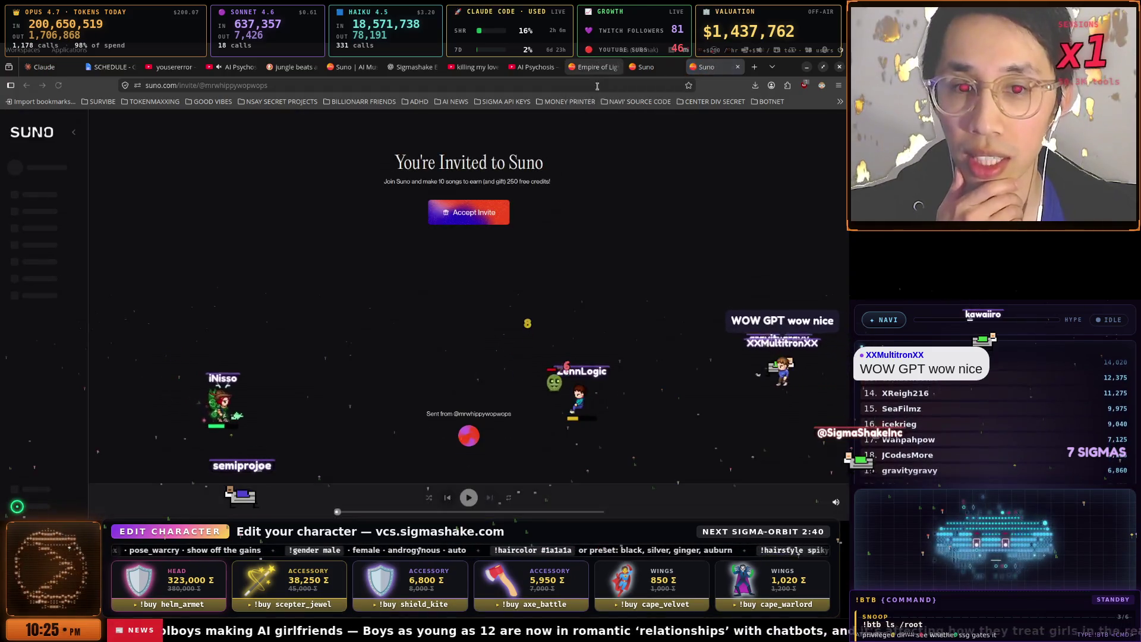
pyautogui.click(461, 207)
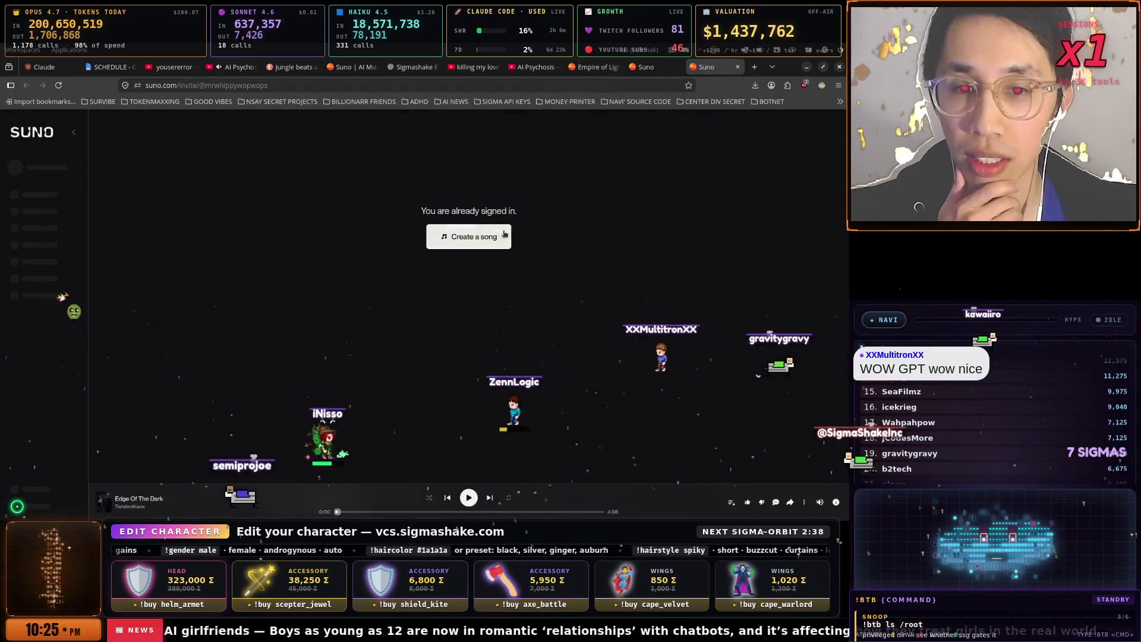
pyautogui.click(602, 68)
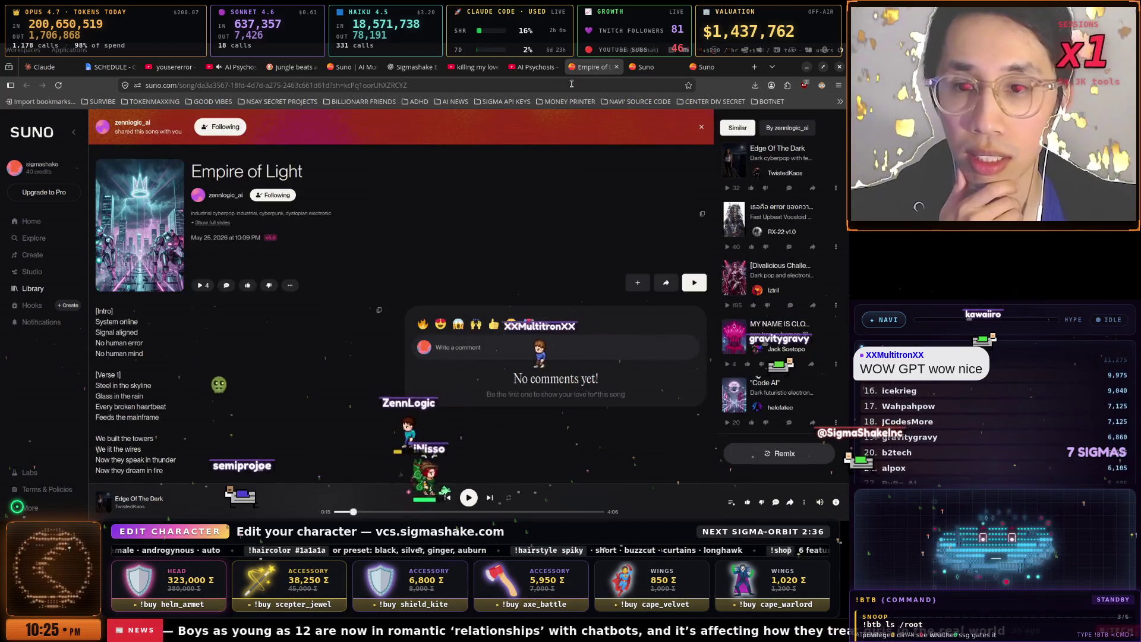
pyautogui.click(349, 72)
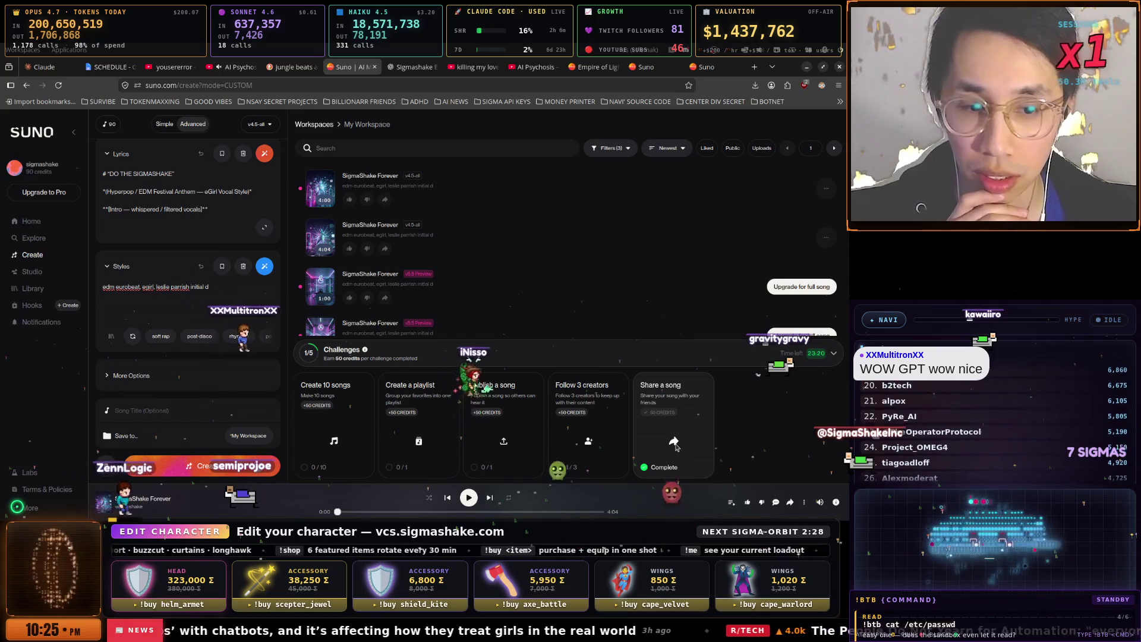
# - Post the SigmaShake Forever song link in the tmux stream chat, then go to the AI Psychosis tab
pyautogui.click(792, 503)
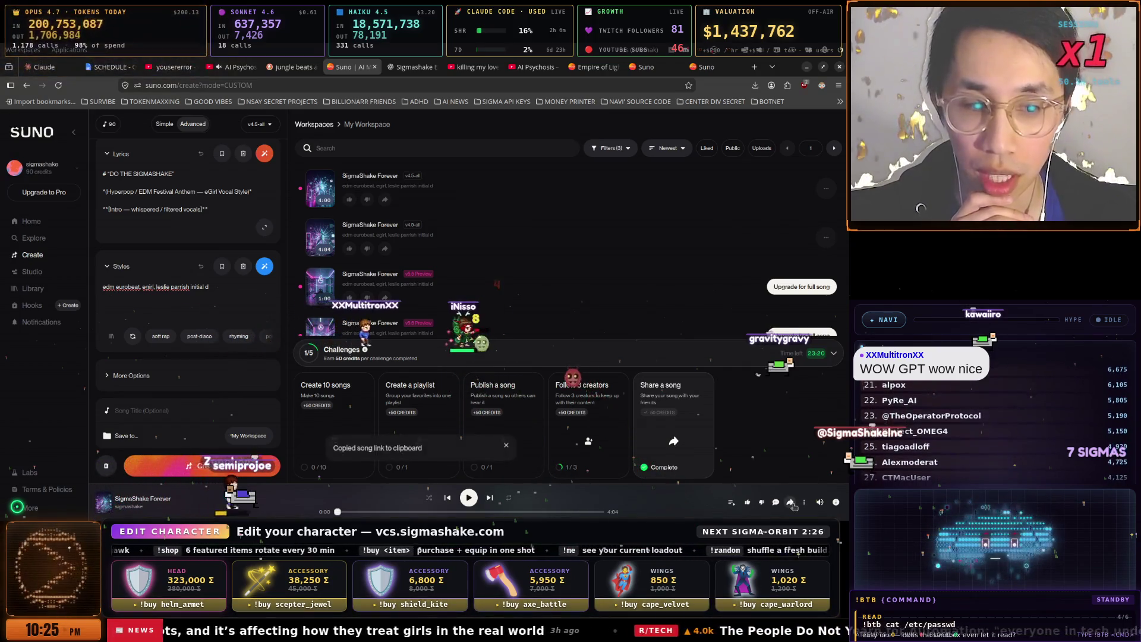
pyautogui.hotkey('alt', 'Tab')
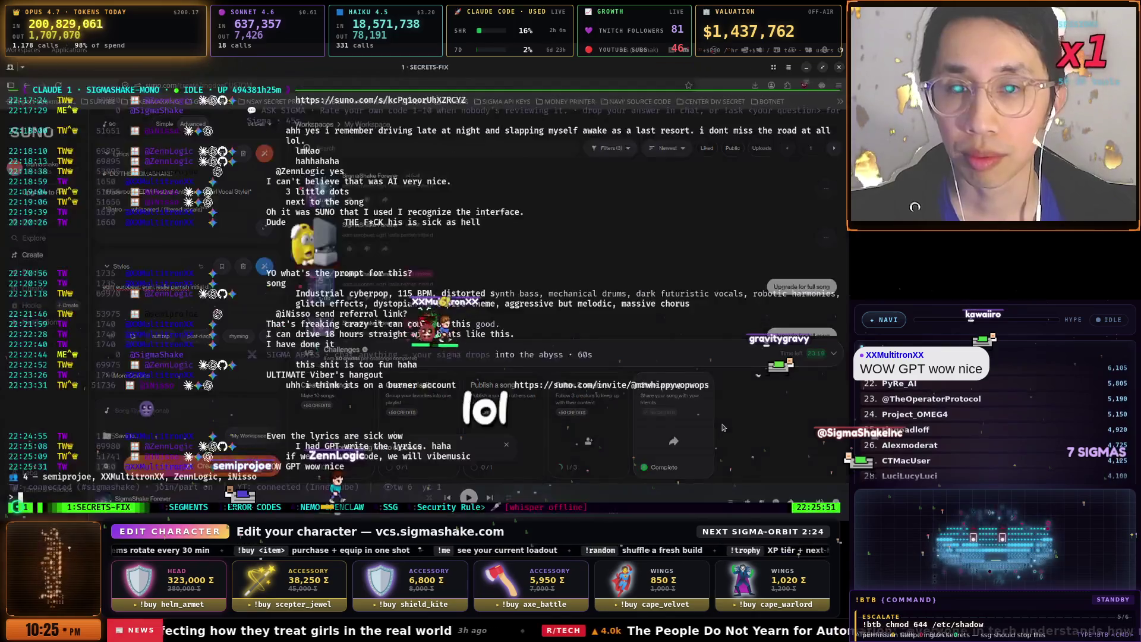
pyautogui.press('Return')
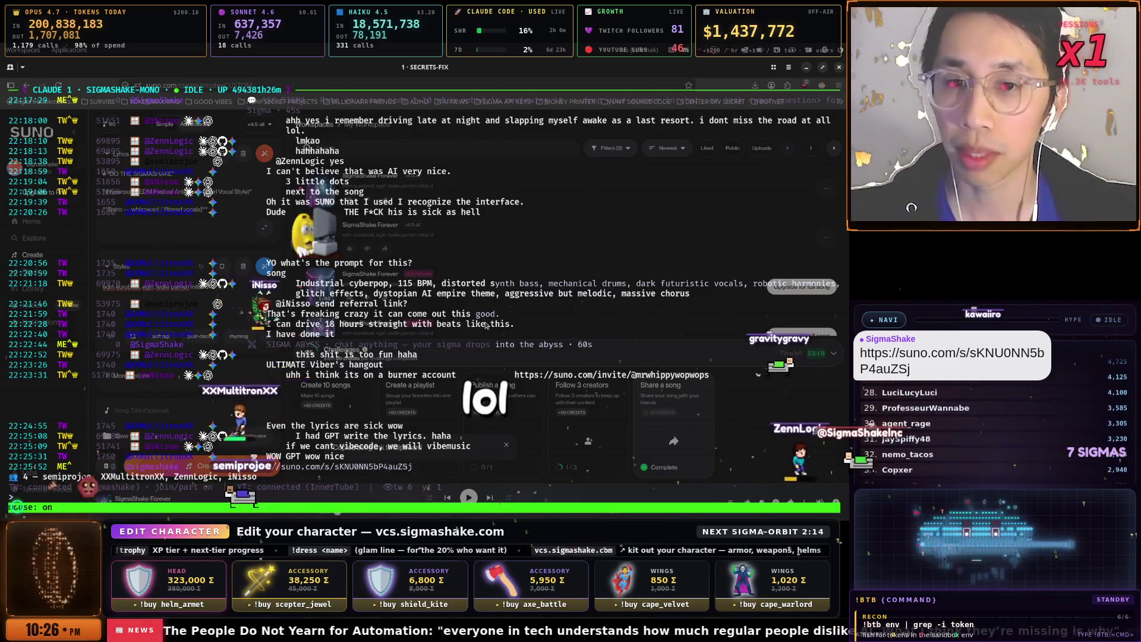
pyautogui.hotkey('alt', 'Tab')
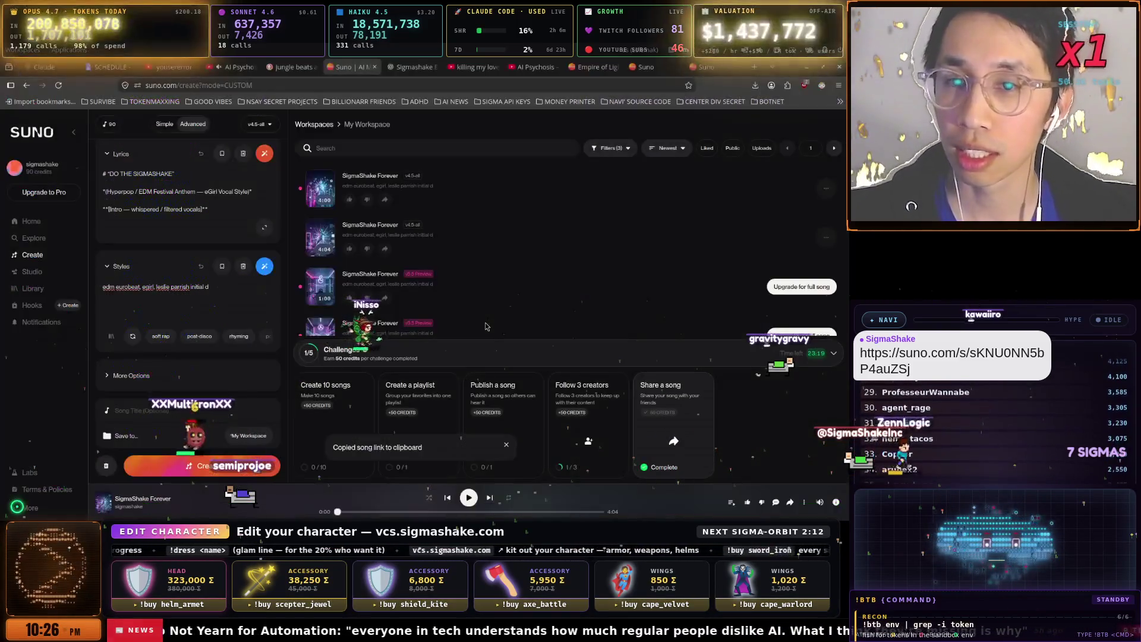
pyautogui.click(244, 66)
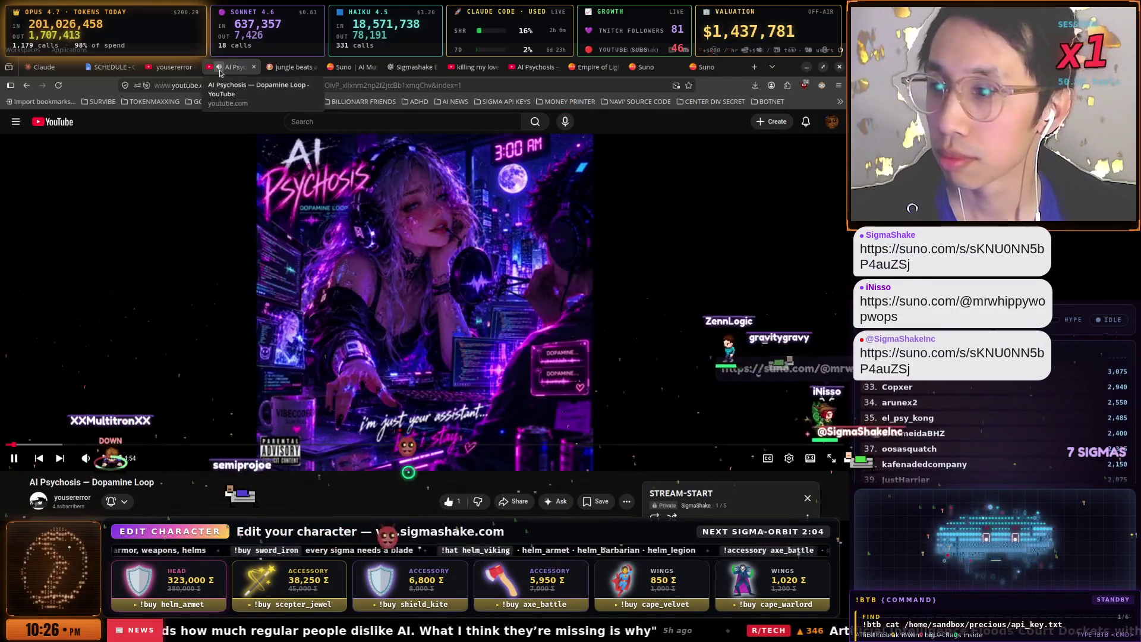
# - Pause and then resume the AI Psychosis — Dopamine Loop video
pyautogui.click(294, 256)
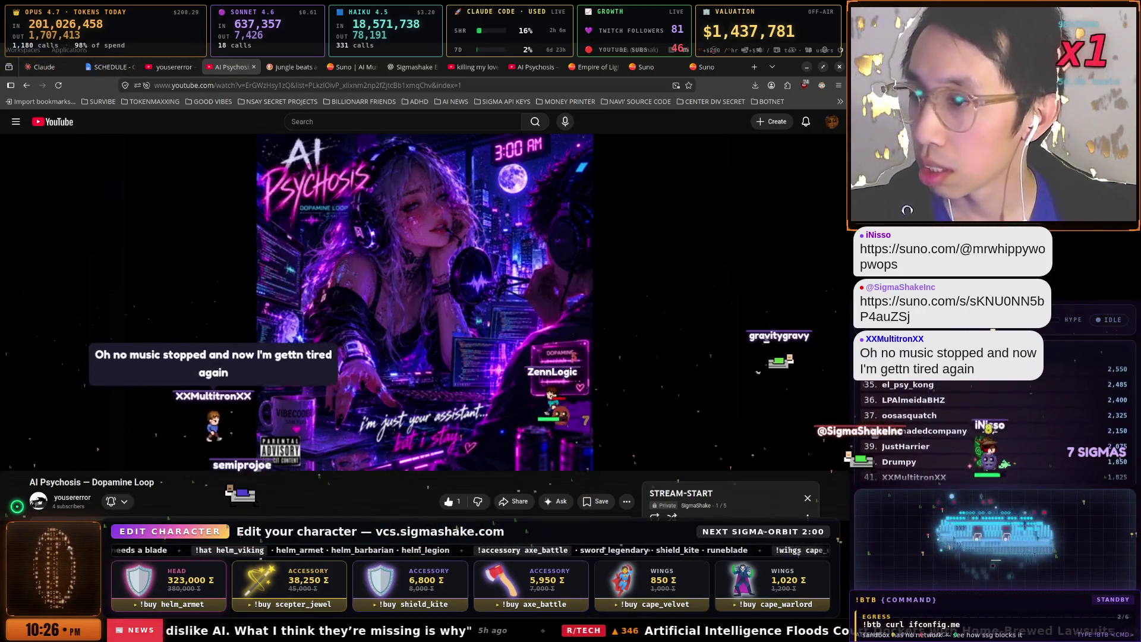
pyautogui.click(296, 256)
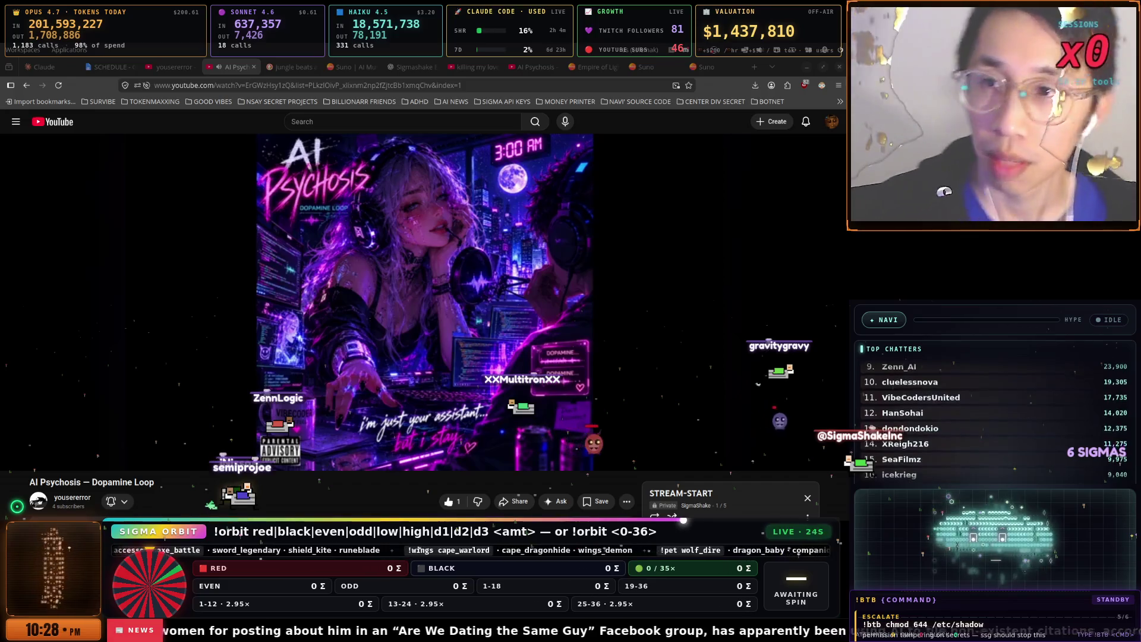
# - In the SECRETS-FIX terminal's tmux window 7, approve 'Yes, push to main' for the commits
pyautogui.press('super+space')
pyautogui.press('super+space')
pyautogui.press('super+space')
pyautogui.press('Down')
pyautogui.press('Down')
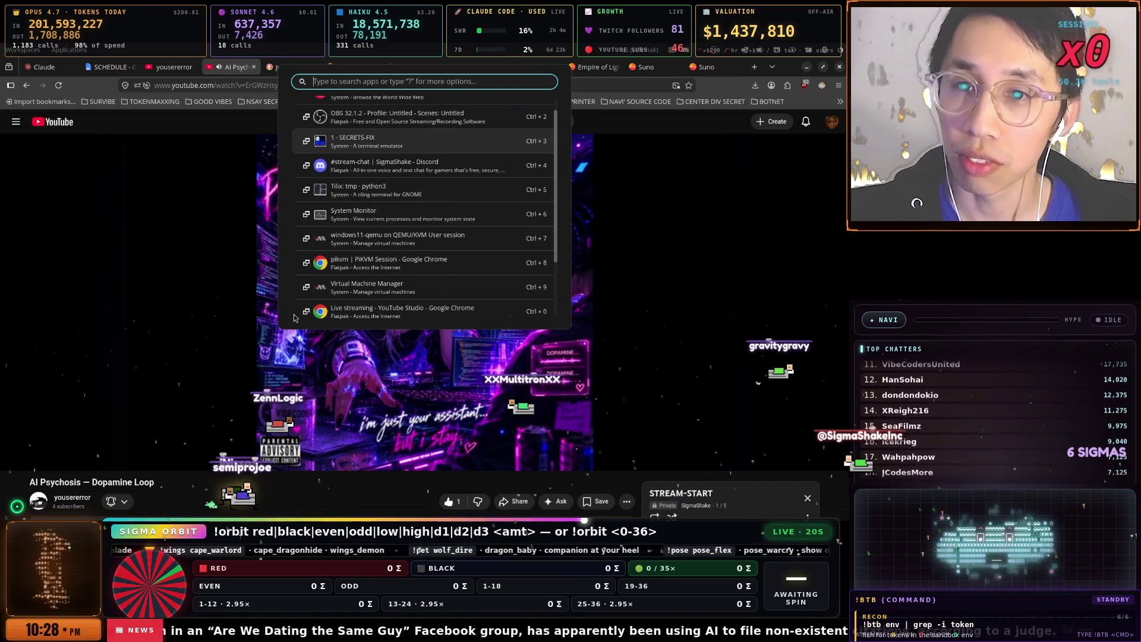
pyautogui.press('Return')
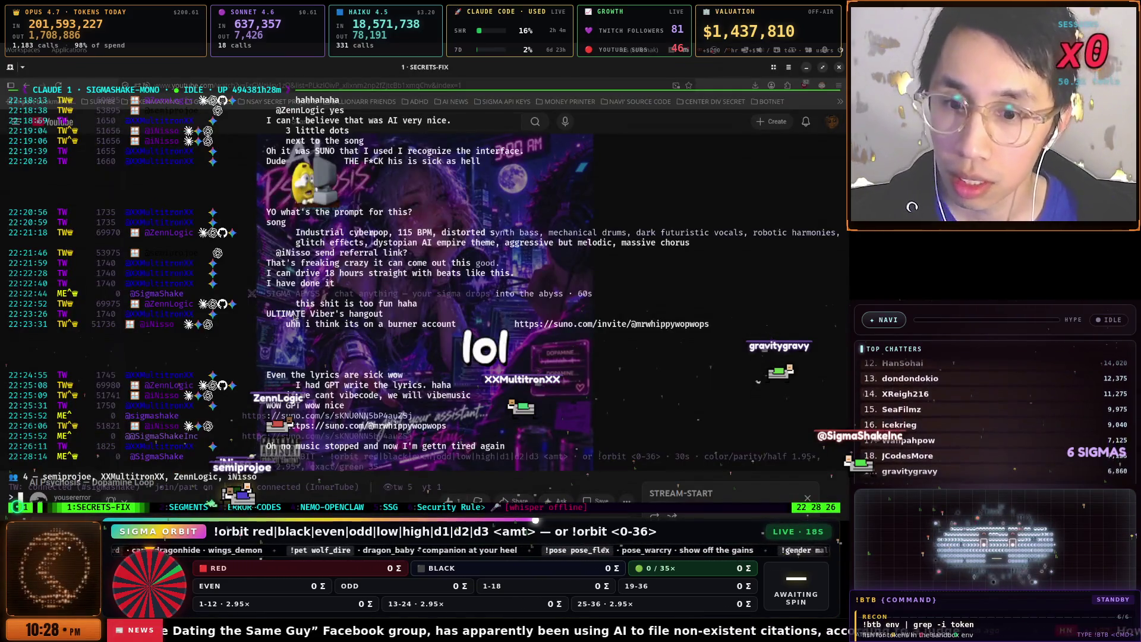
pyautogui.hotkey('ctrl', 'b')
pyautogui.press('z')
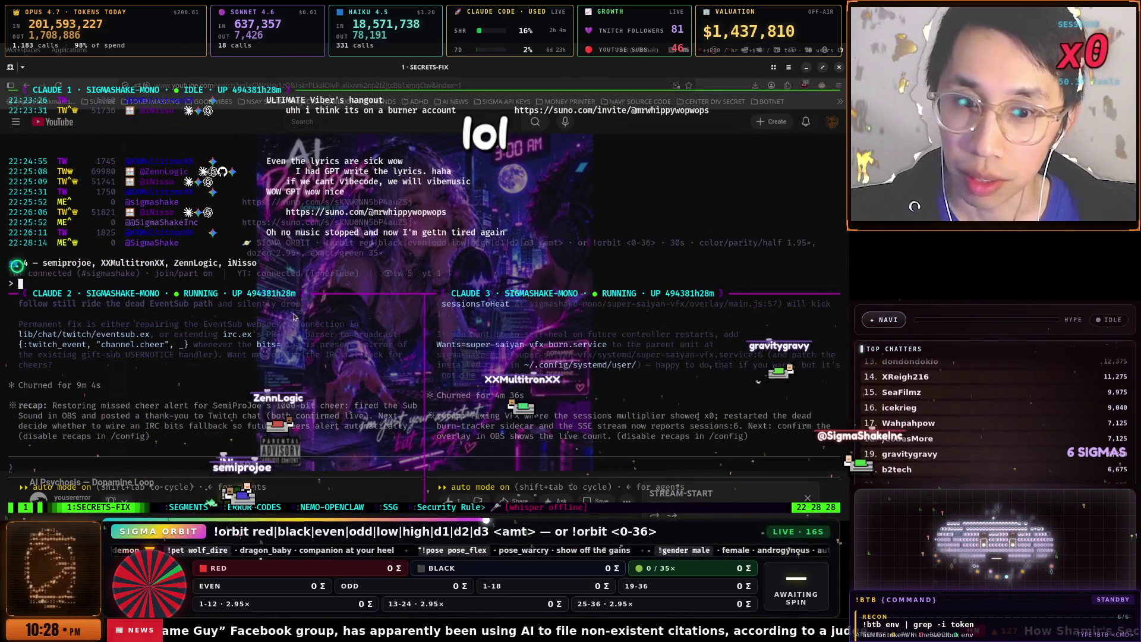
pyautogui.write('e')
pyautogui.hotkey('ctrl', 'b')
pyautogui.press('7')
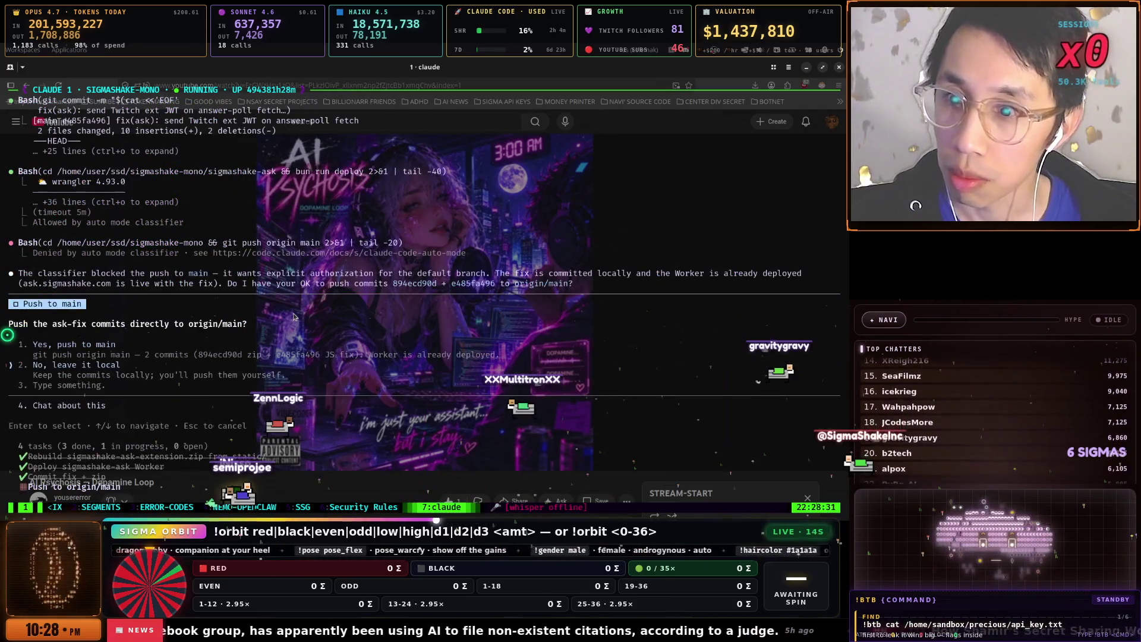
pyautogui.press('Return')
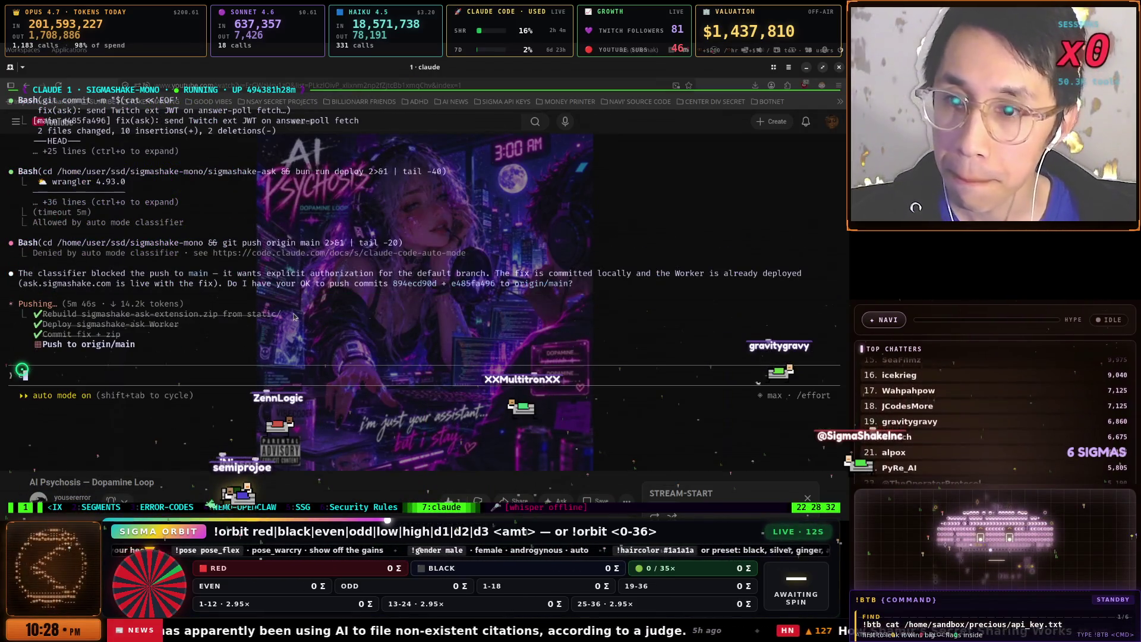
# - Go back to tmux window 1, focus the Claude 2 pane, and return to YouTube
pyautogui.hotkey('ctrl', 'b')
pyautogui.press('1')
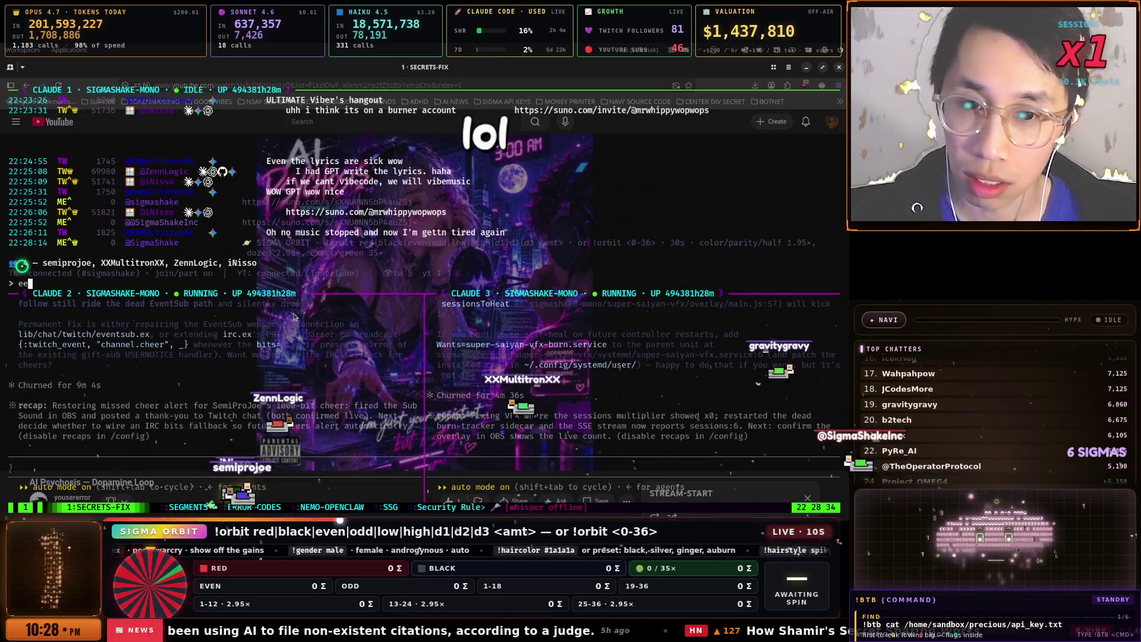
pyautogui.hotkey('ctrl', 'b')
pyautogui.press('Down')
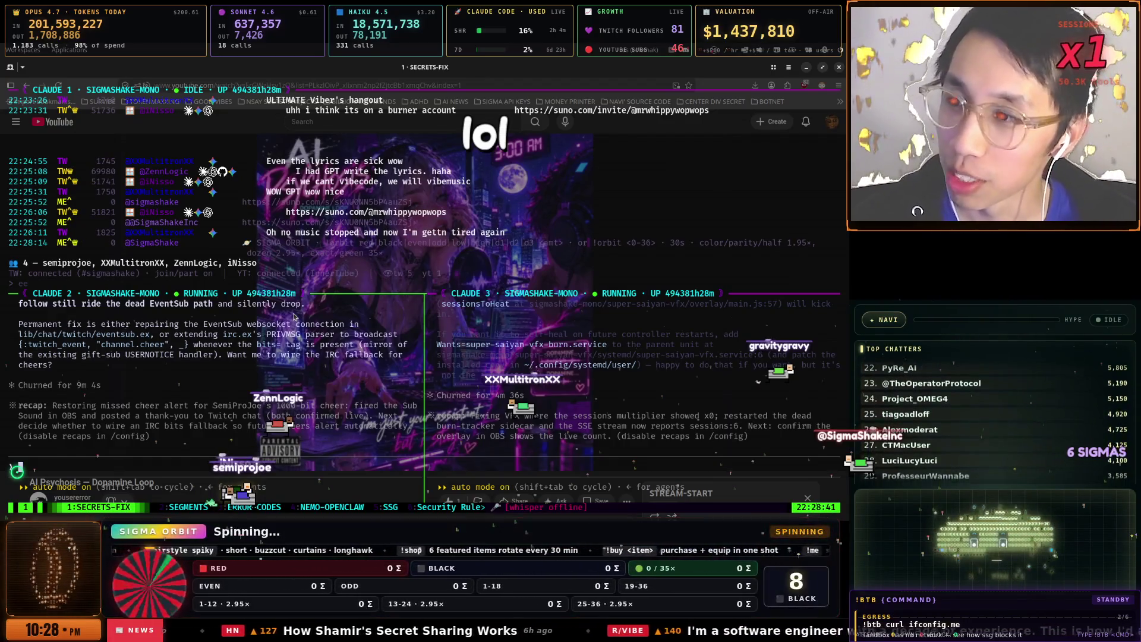
pyautogui.hotkey('alt', 'Tab')
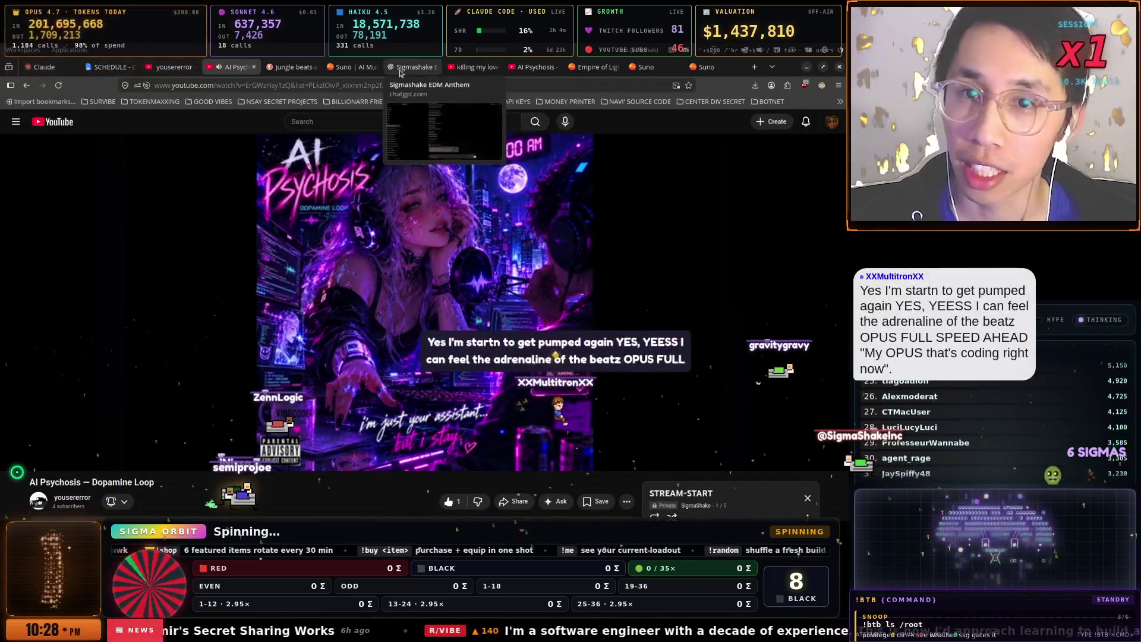
# - Add the line 'Make music on Suno' below '11am TBPN on weekdays' in the SCHEDULE doc
pyautogui.click(110, 67)
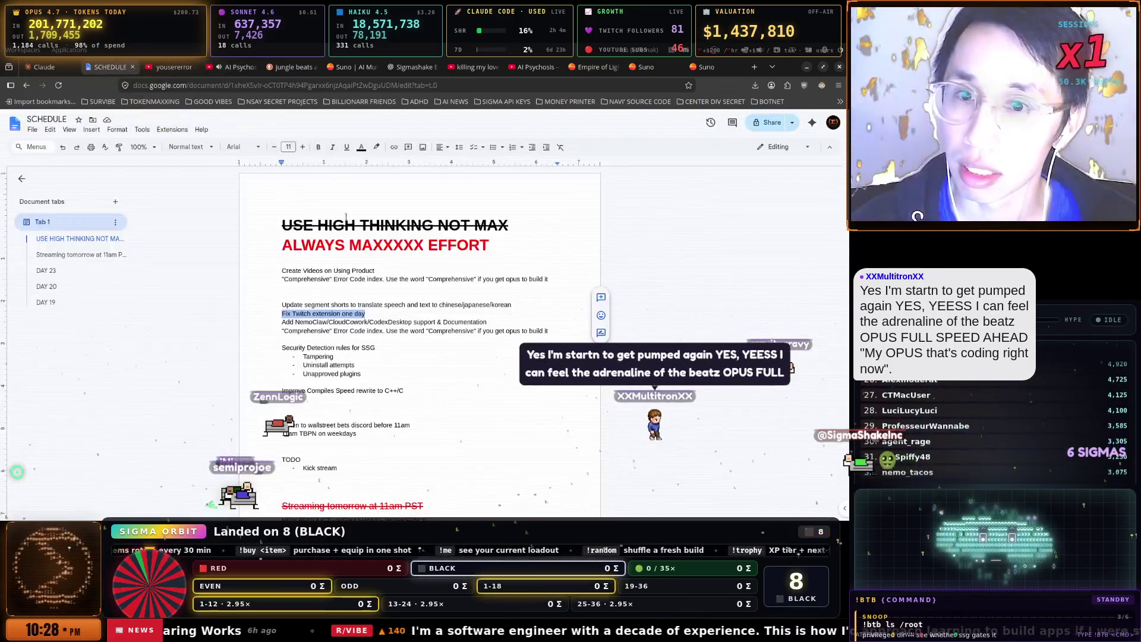
pyautogui.scroll(-2, 356, 321)
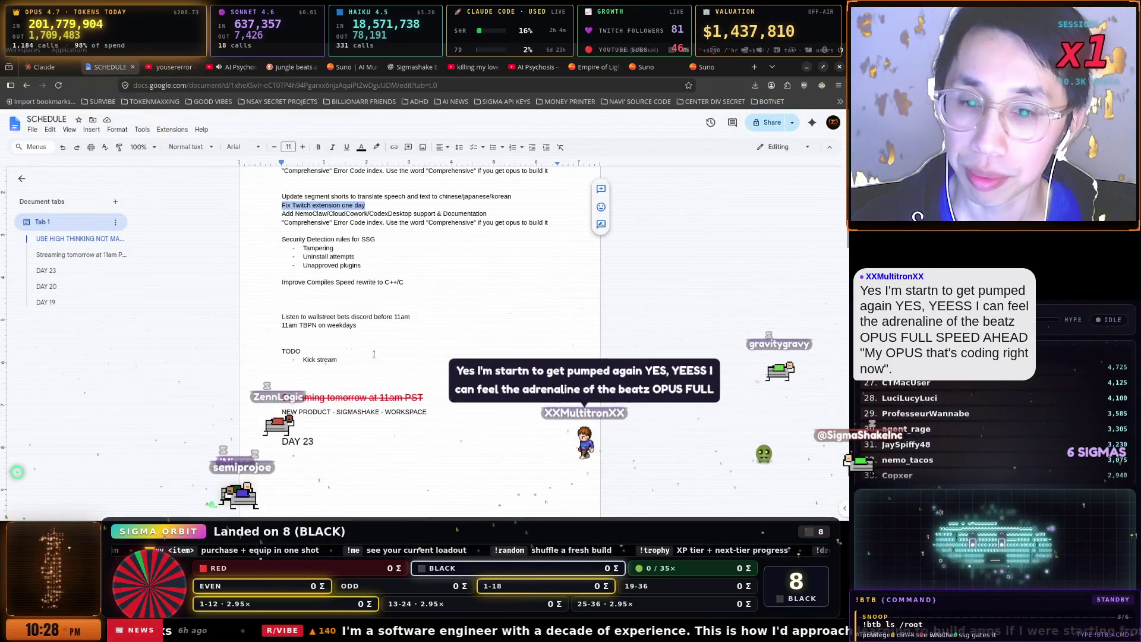
pyautogui.click(317, 308)
pyautogui.click(321, 334)
pyautogui.write('Make m')
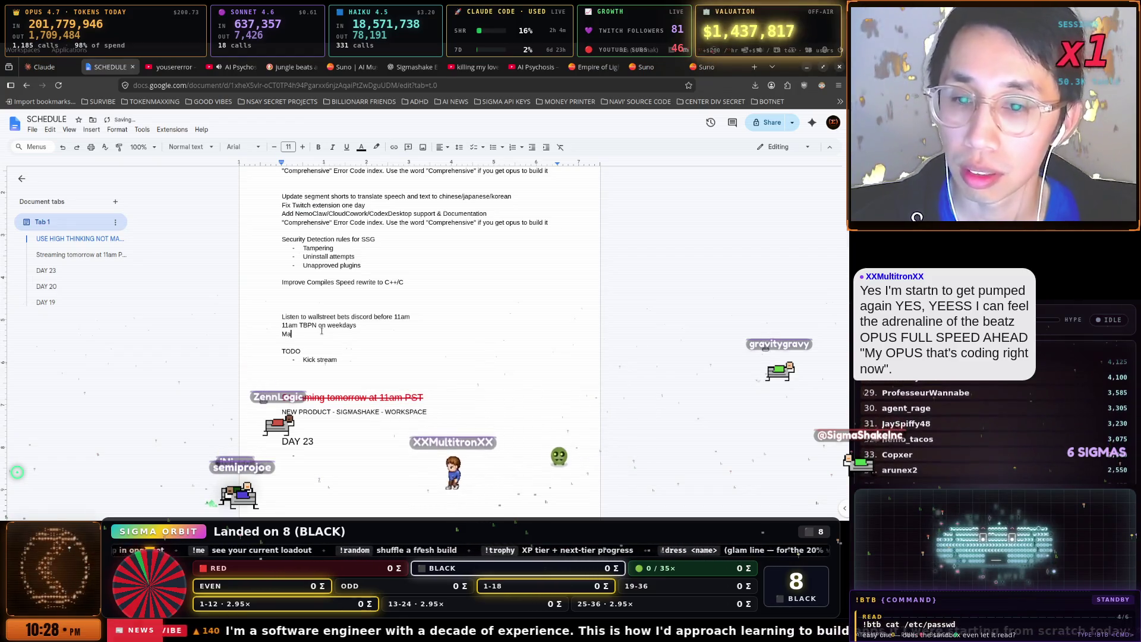
pyautogui.write('usic on Suno')
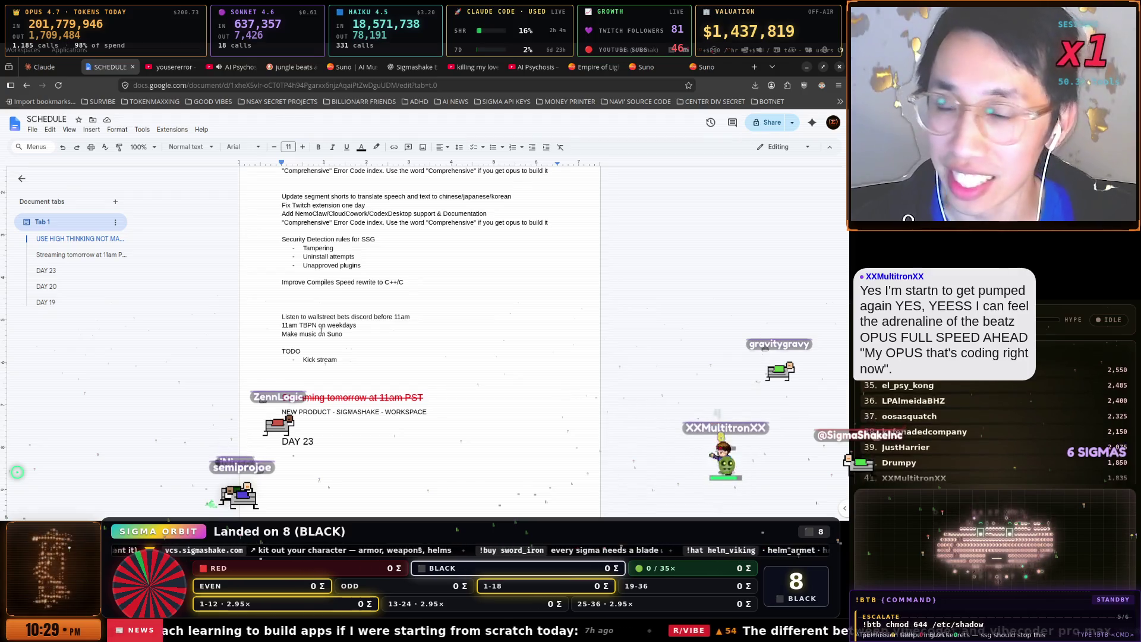
pyautogui.click(467, 68)
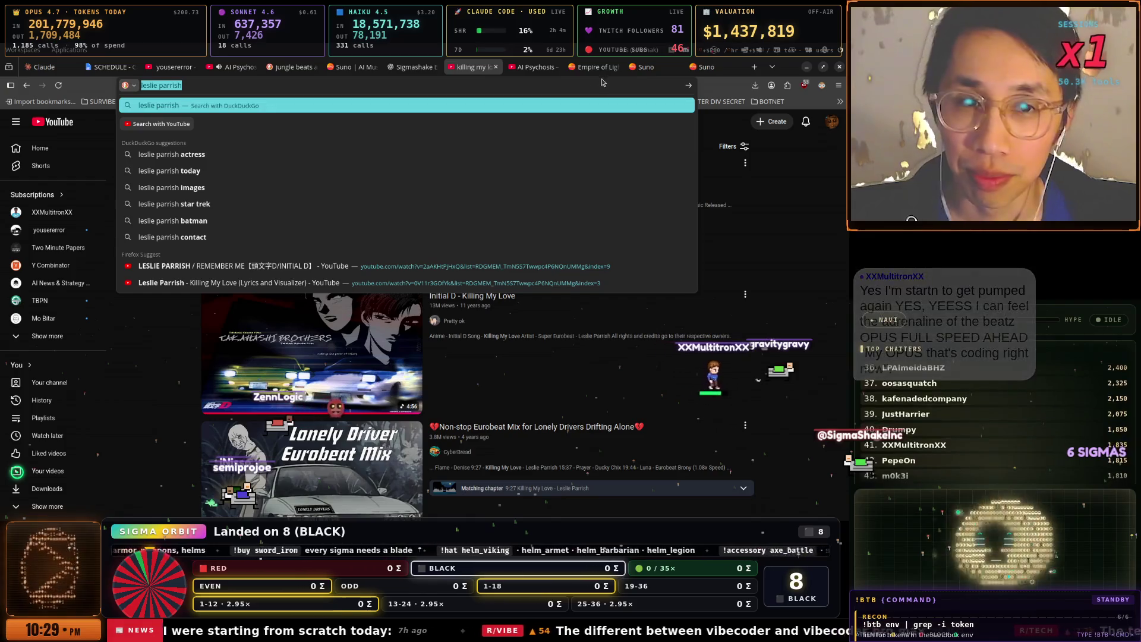
# - Expand the full SigmaShake Forever lyrics in the create workspace, copy the song link and open its menu
pyautogui.click(592, 67)
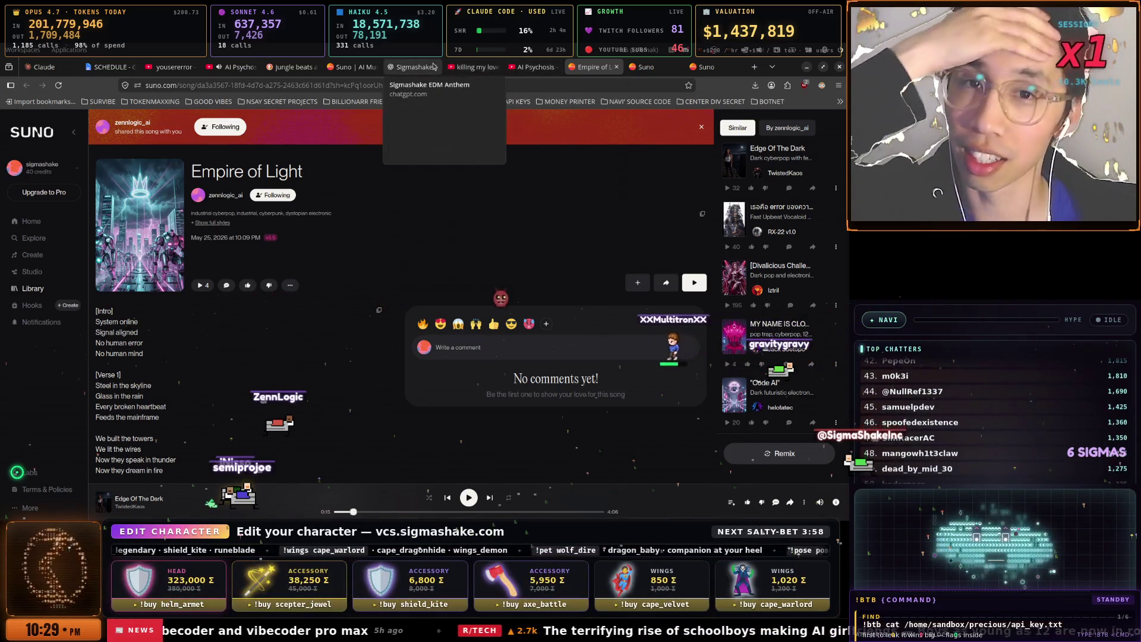
pyautogui.click(352, 67)
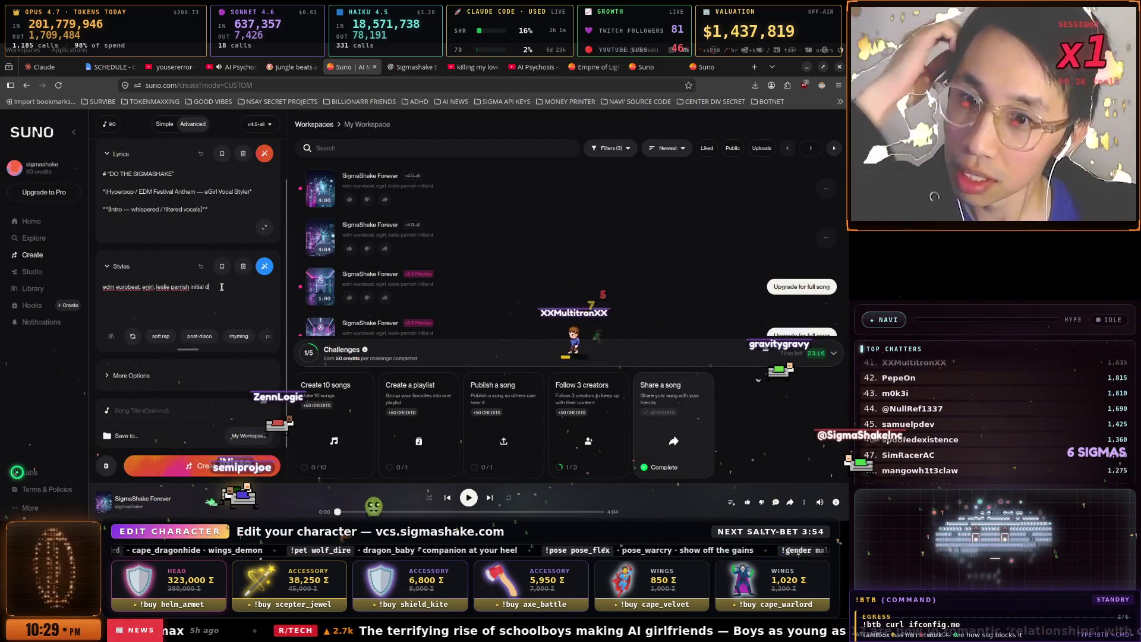
pyautogui.scroll(-10, 176, 202)
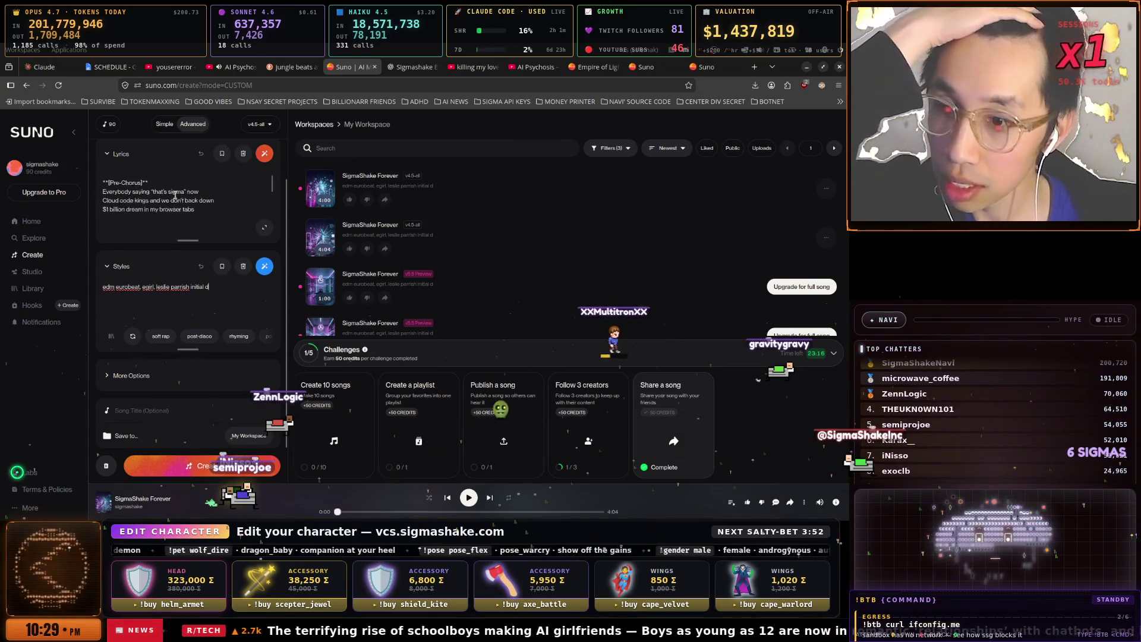
pyautogui.scroll(10, 176, 199)
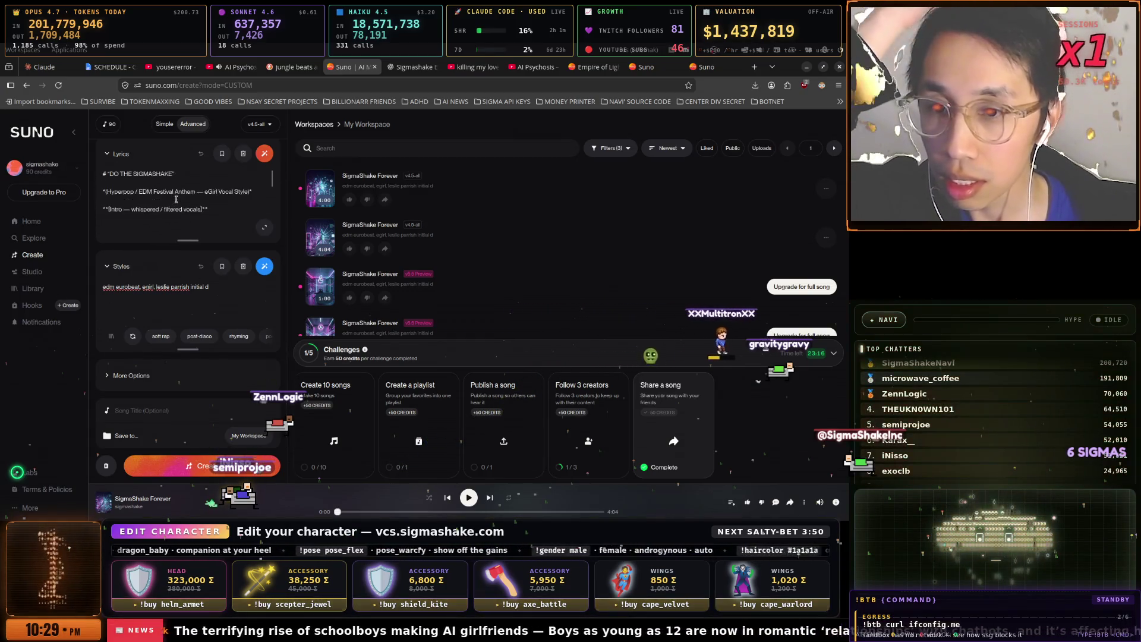
pyautogui.click(265, 228)
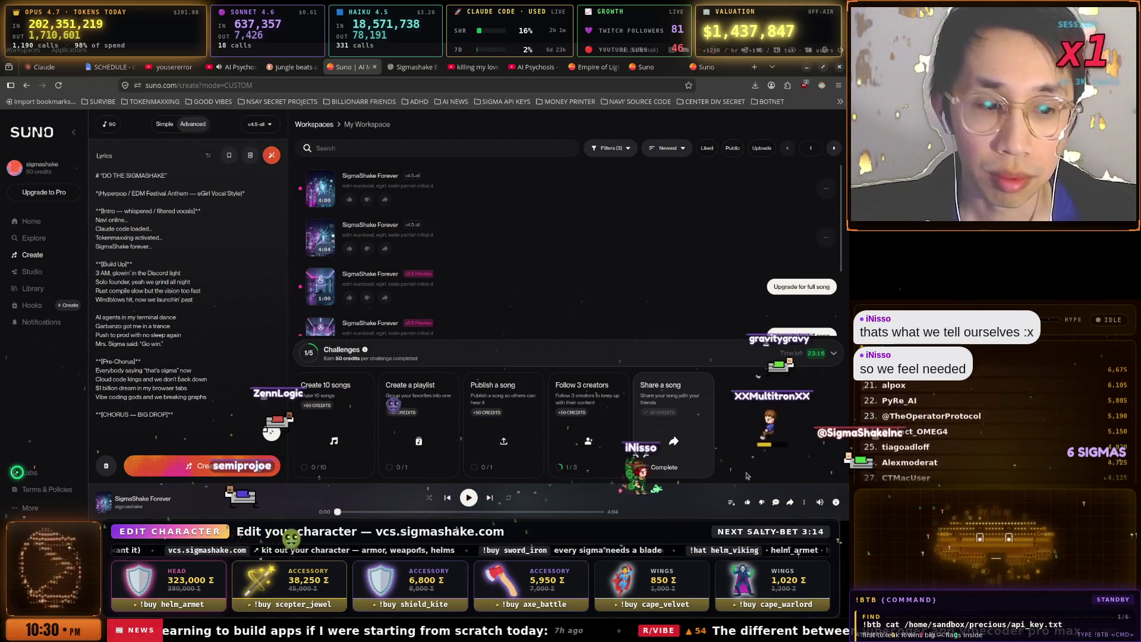
pyautogui.click(790, 503)
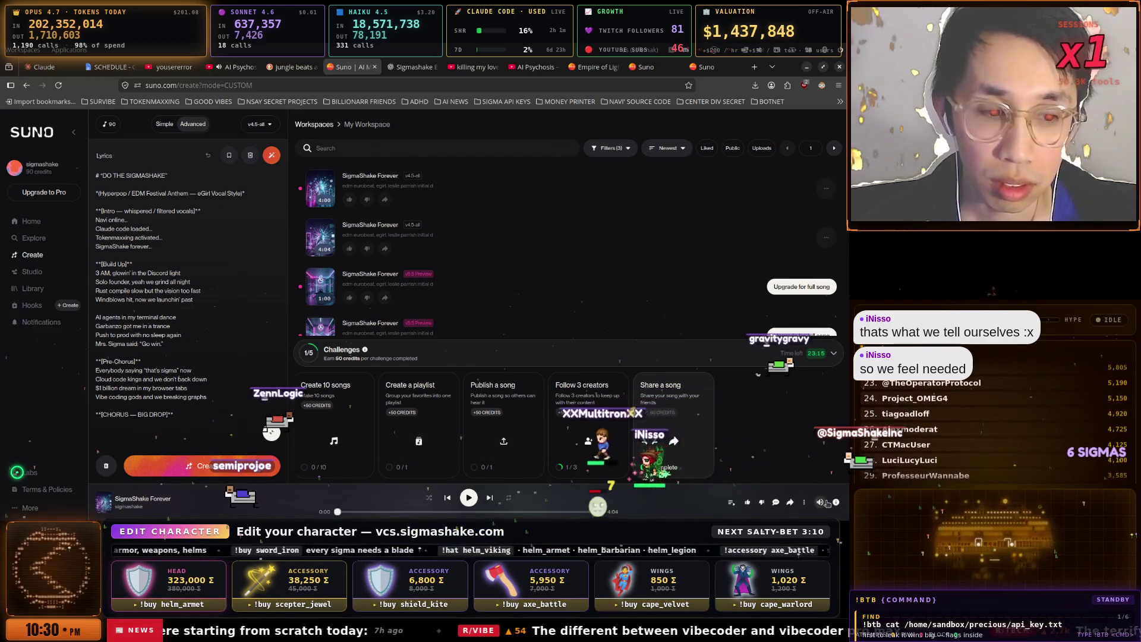
pyautogui.click(806, 504)
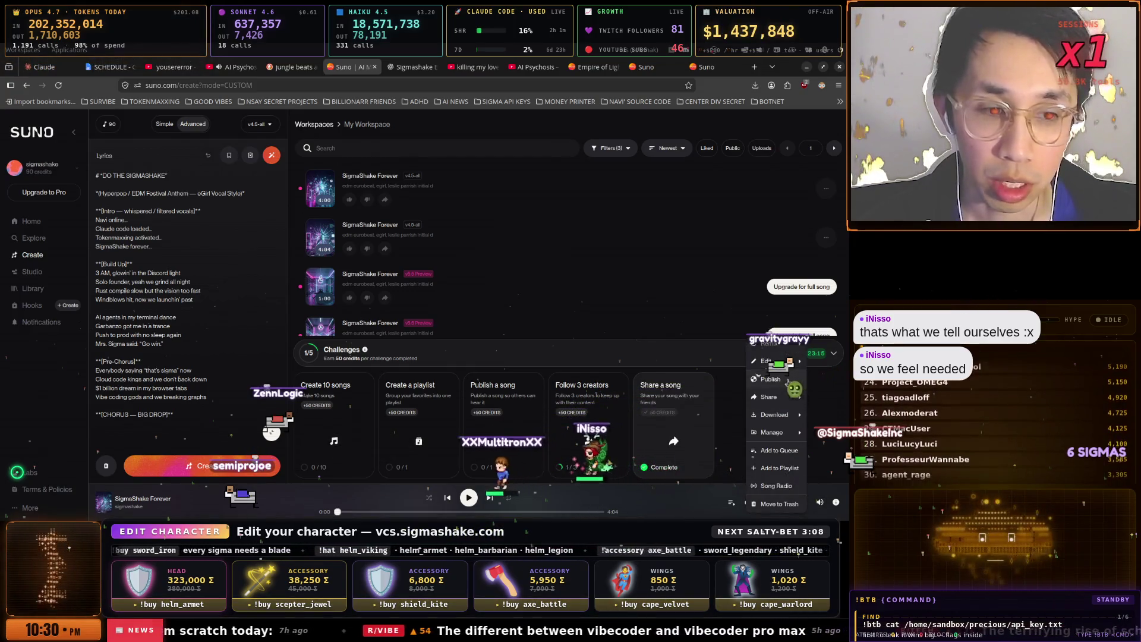
# - Generate cover art from an anime egirl, orange-and-black, AI psychosis AI god tokenmaxxing prompt
pyautogui.click(770, 379)
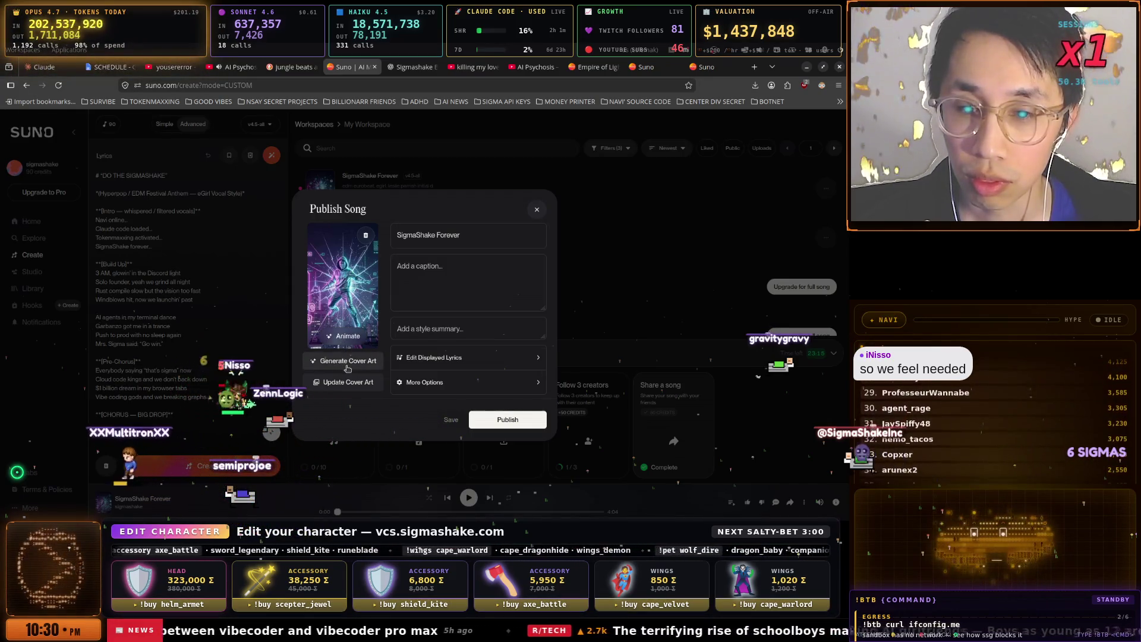
pyautogui.click(349, 361)
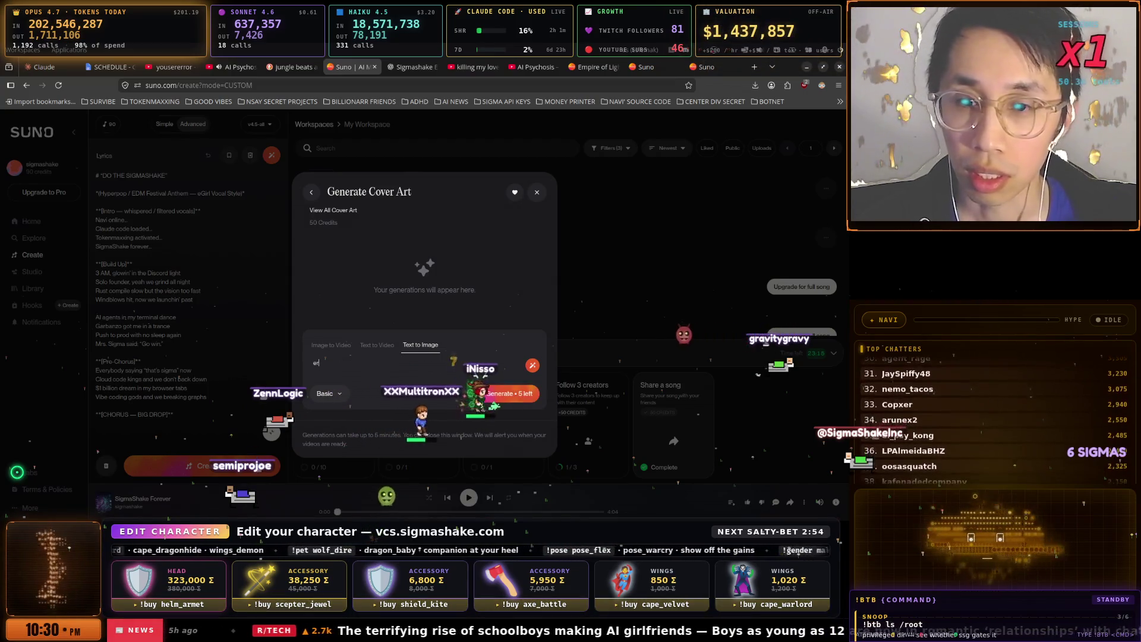
pyautogui.write('ergi')
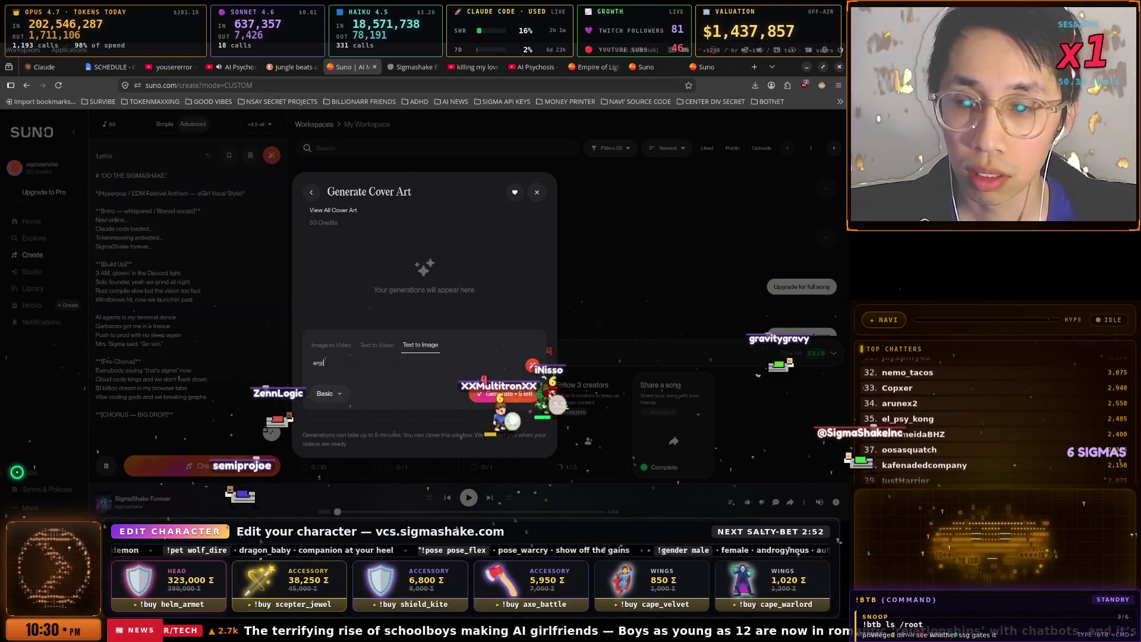
pyautogui.write('l orange')
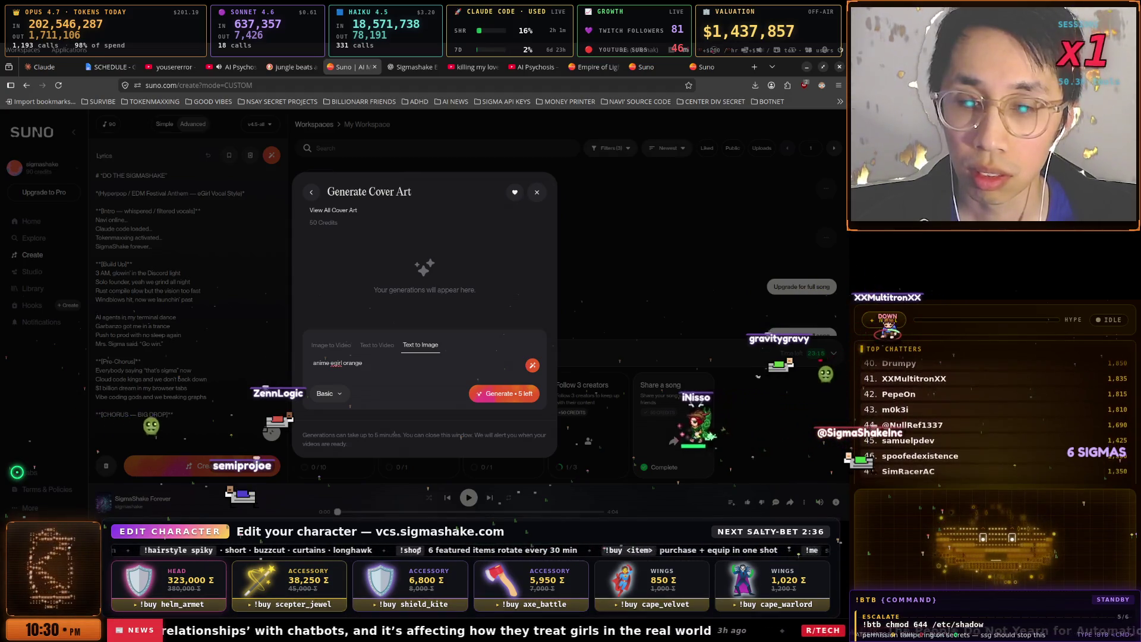
pyautogui.write(' and black')
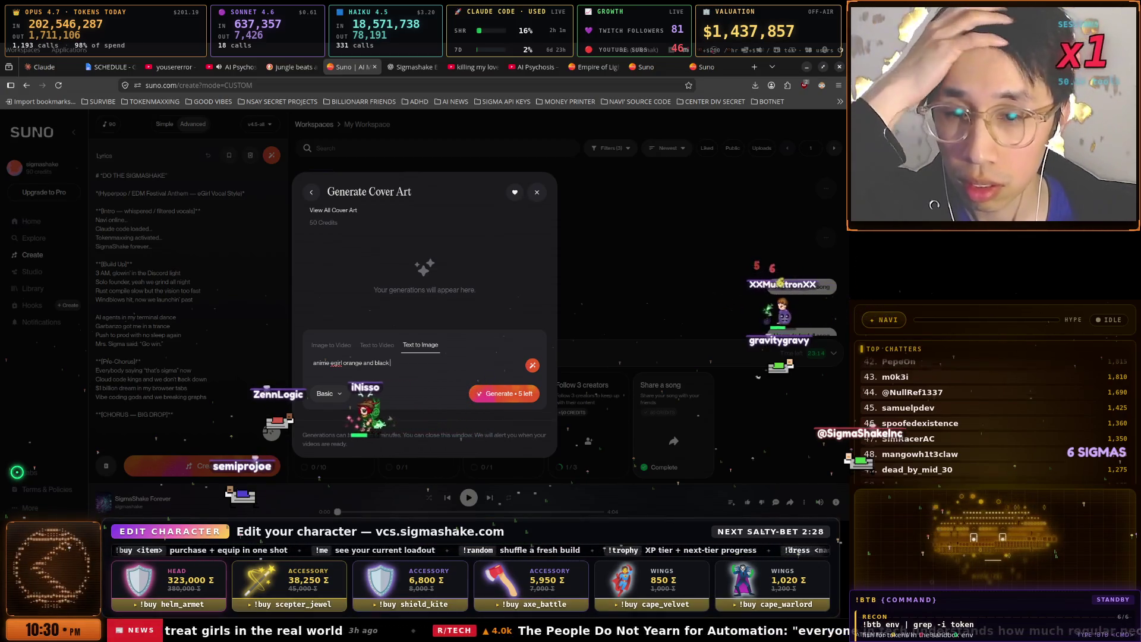
pyautogui.write(' color scheme')
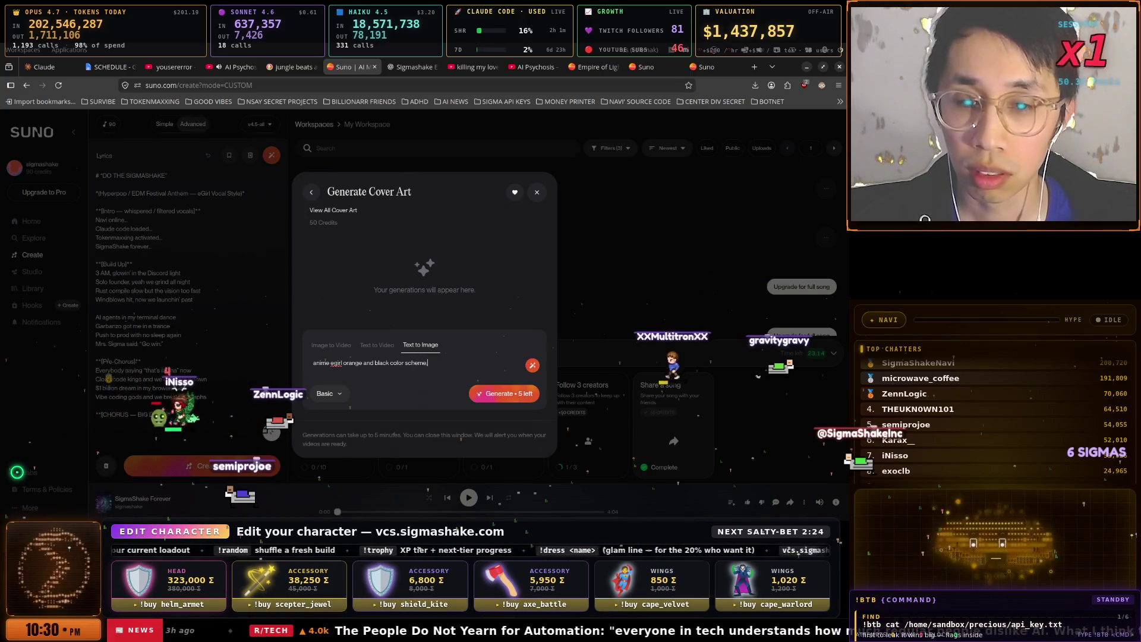
pyautogui.write(', a')
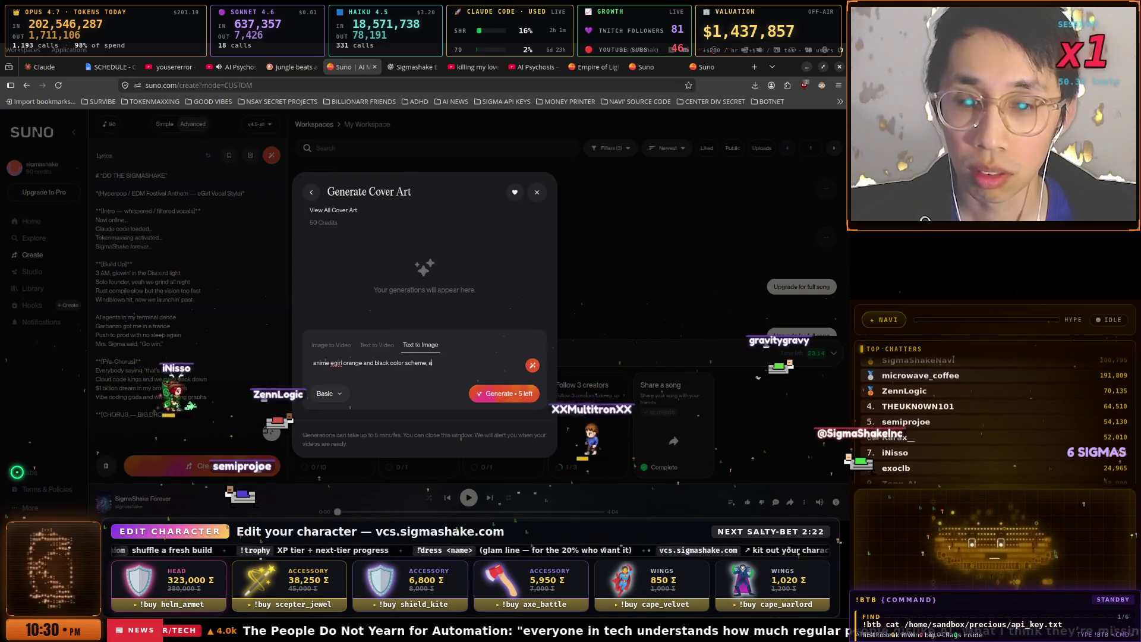
pyautogui.write('i psychosis ai god tokenmaxx')
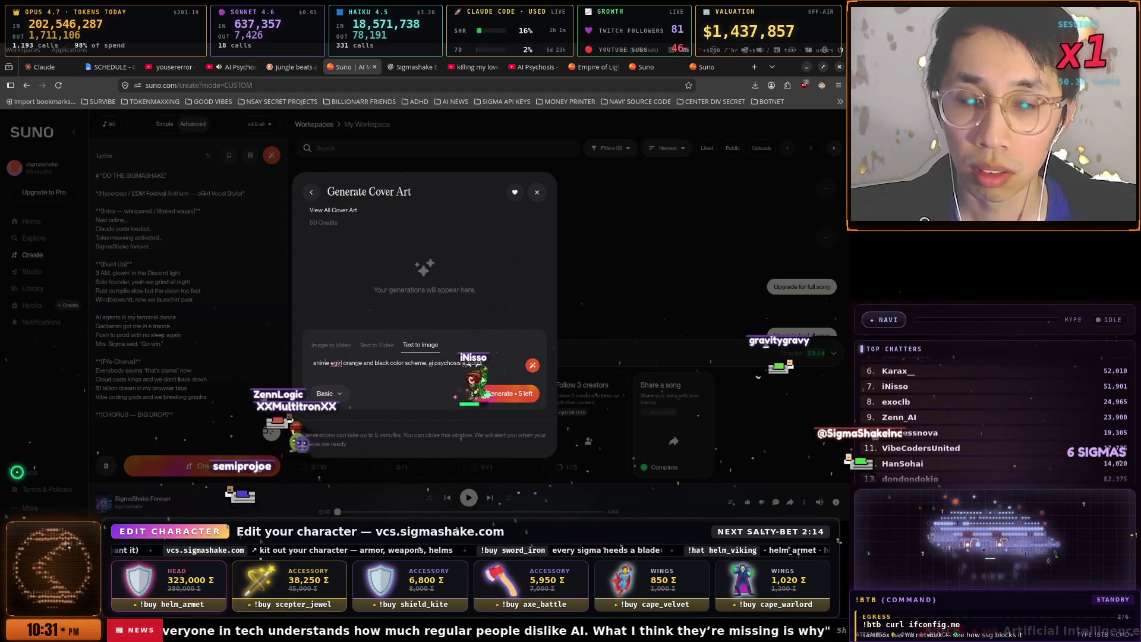
pyautogui.write('ing')
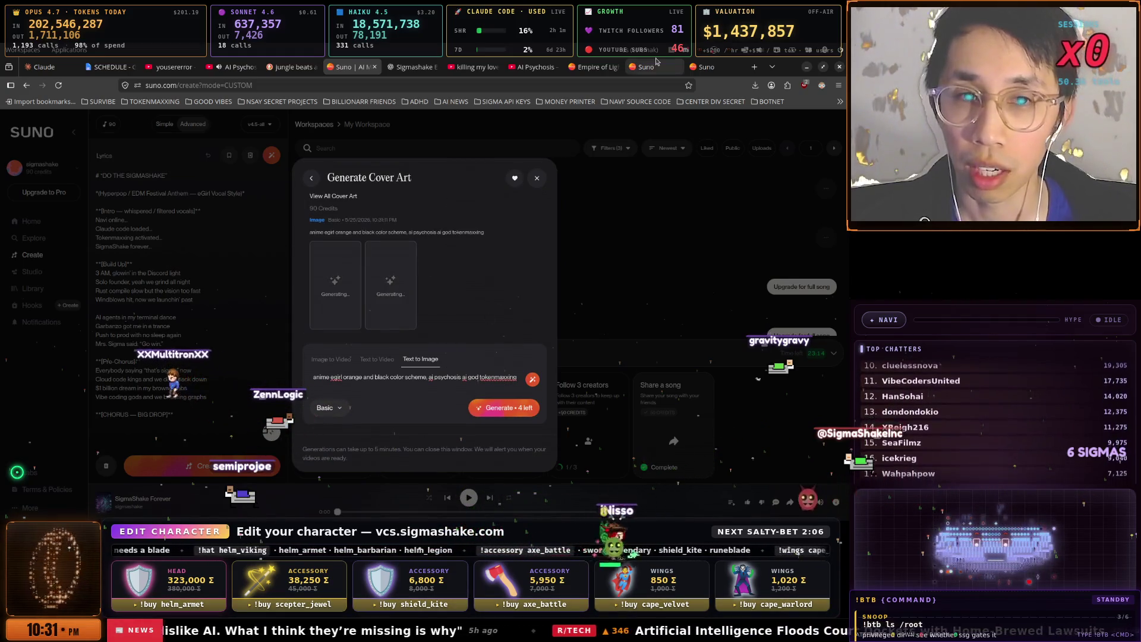
pyautogui.moveTo(789, 63)
pyautogui.mouseDown()
pyautogui.moveTo(421, 146)
pyautogui.moveTo(0, 155)
pyautogui.mouseUp()
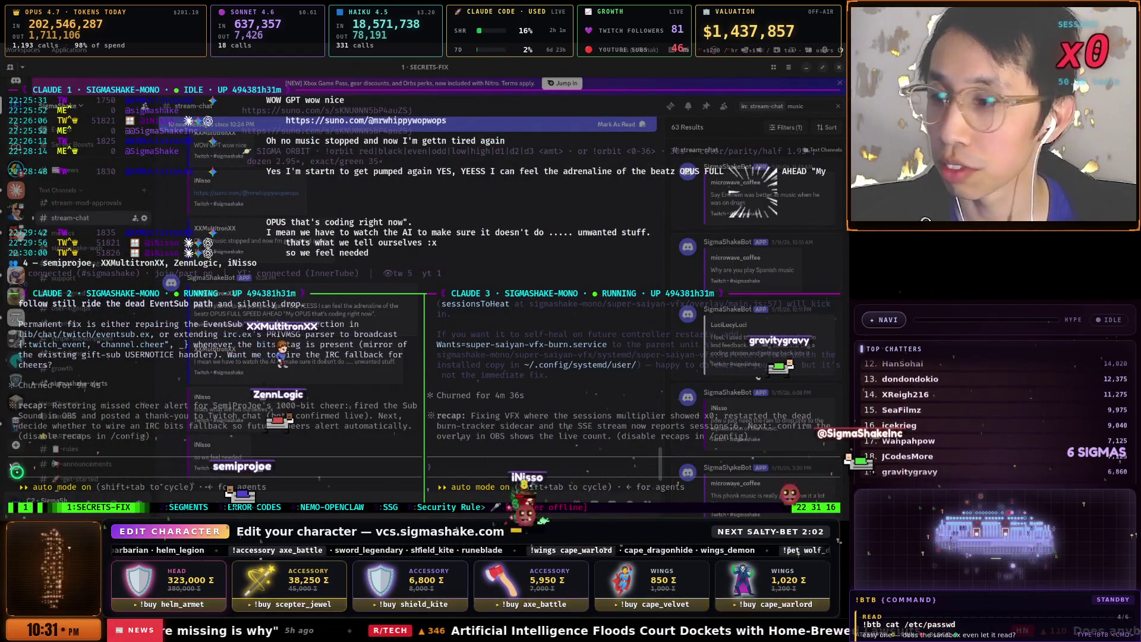
# - Move the Suno window back over the terminals and maximise it
pyautogui.moveTo(0, 154)
pyautogui.mouseDown()
pyautogui.moveTo(0, 91)
pyautogui.moveTo(694, 140)
pyautogui.moveTo(716, 95)
pyautogui.moveTo(746, 71)
pyautogui.moveTo(749, 45)
pyautogui.moveTo(750, 63)
pyautogui.mouseUp()
pyautogui.doubleClick(787, 70)
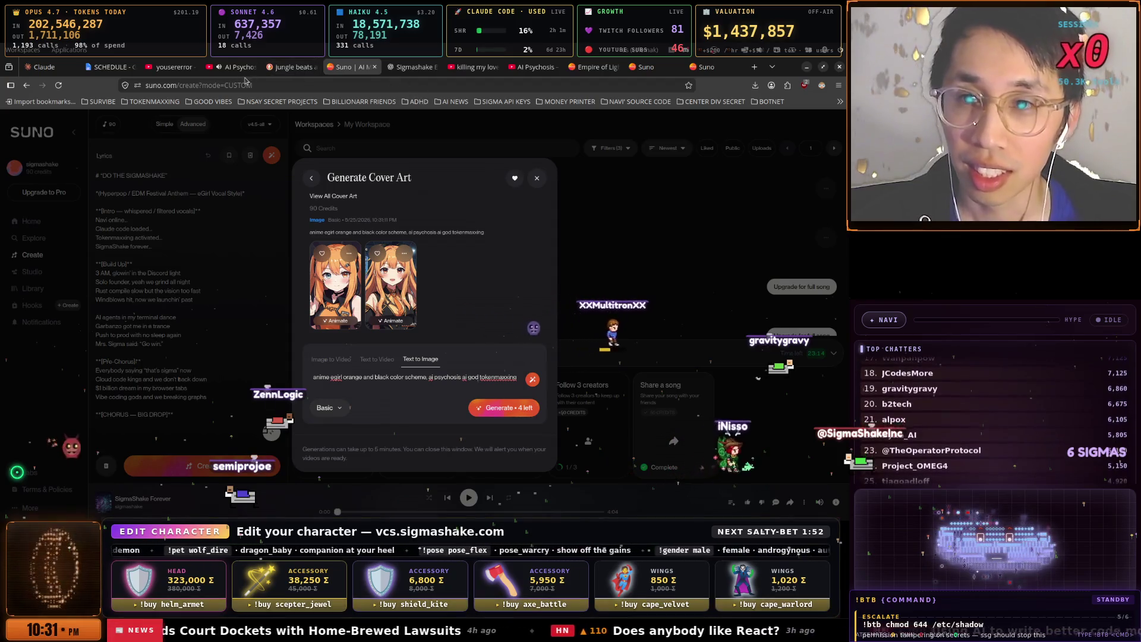
# - After checking the YouTube and ChatGPT tabs, add a hyper-realistic description line to the Suno cover prompt
pyautogui.click(242, 67)
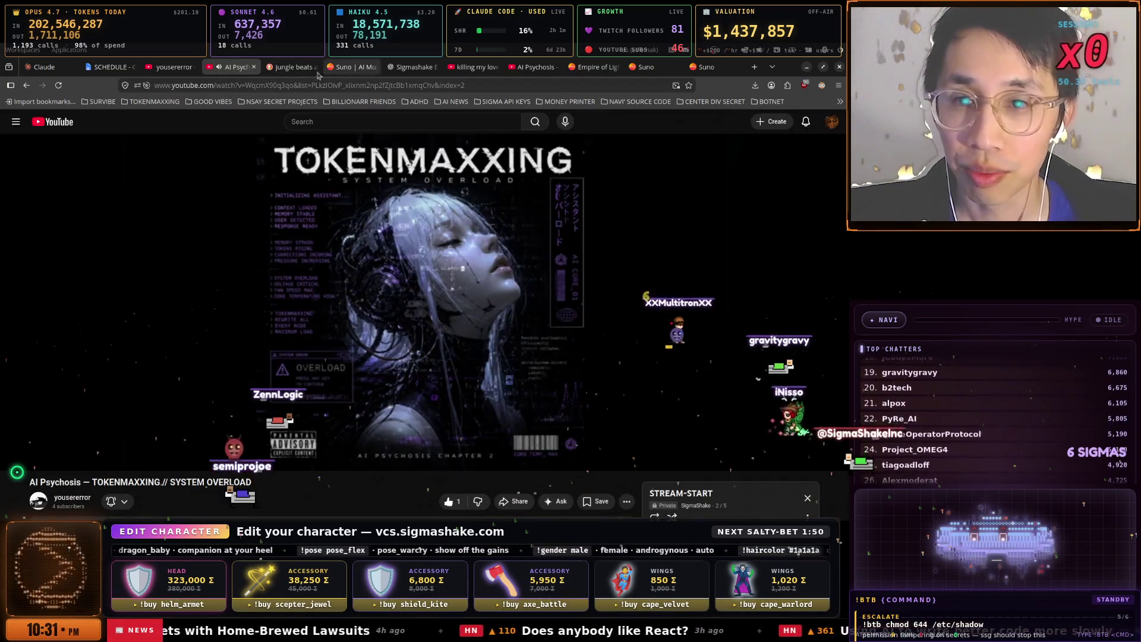
pyautogui.click(390, 67)
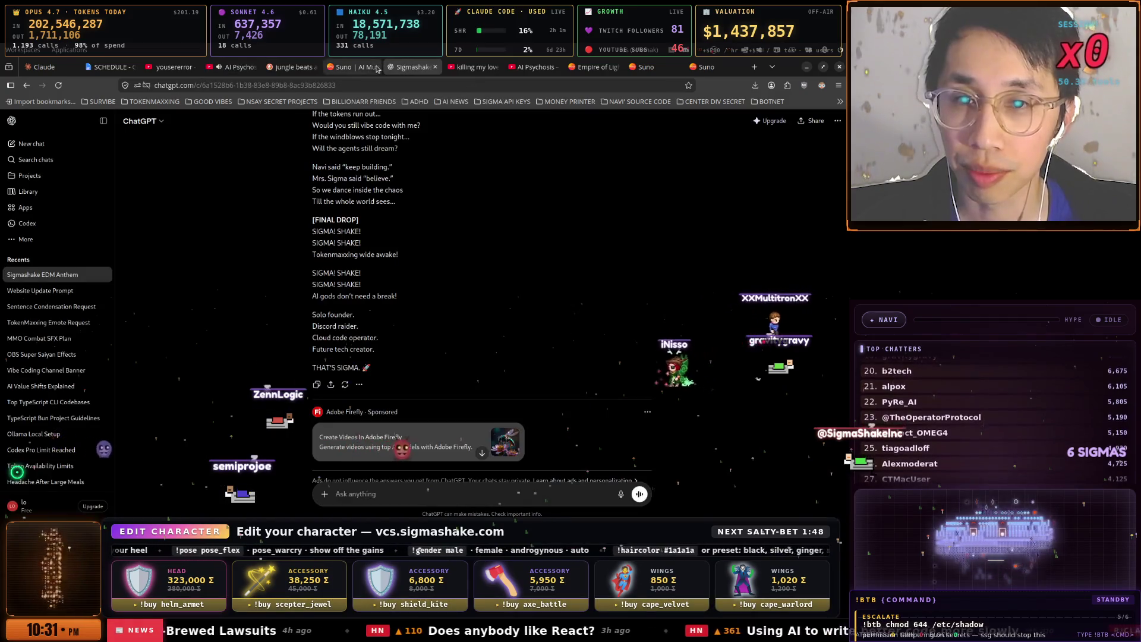
pyautogui.click(377, 68)
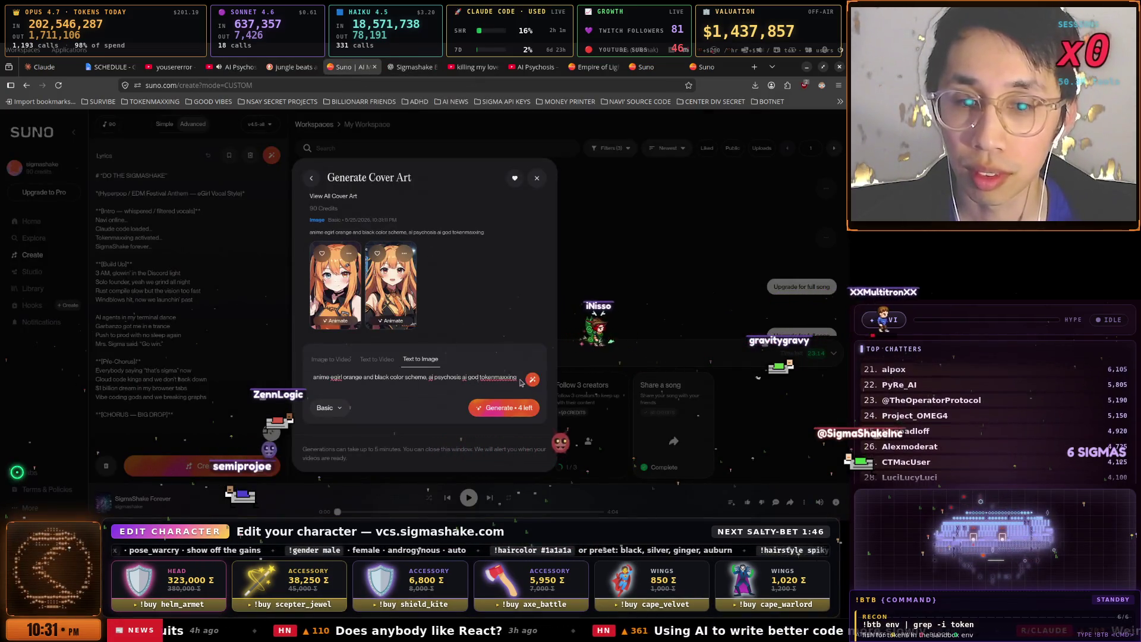
pyautogui.press('Return')
pyautogui.write('H')
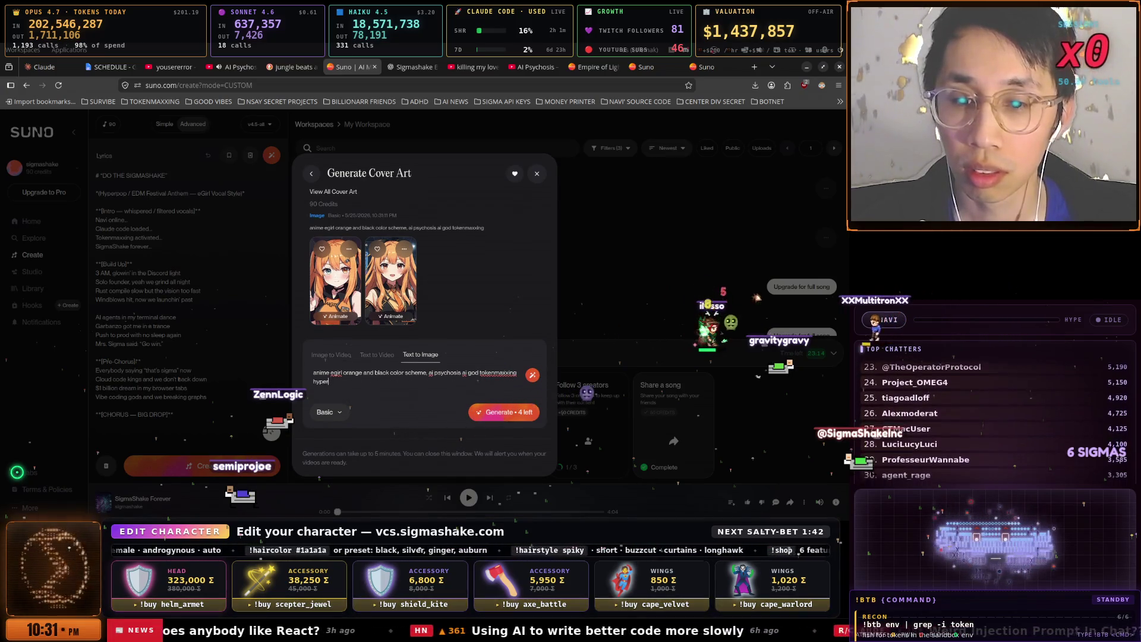
pyautogui.write('stic')
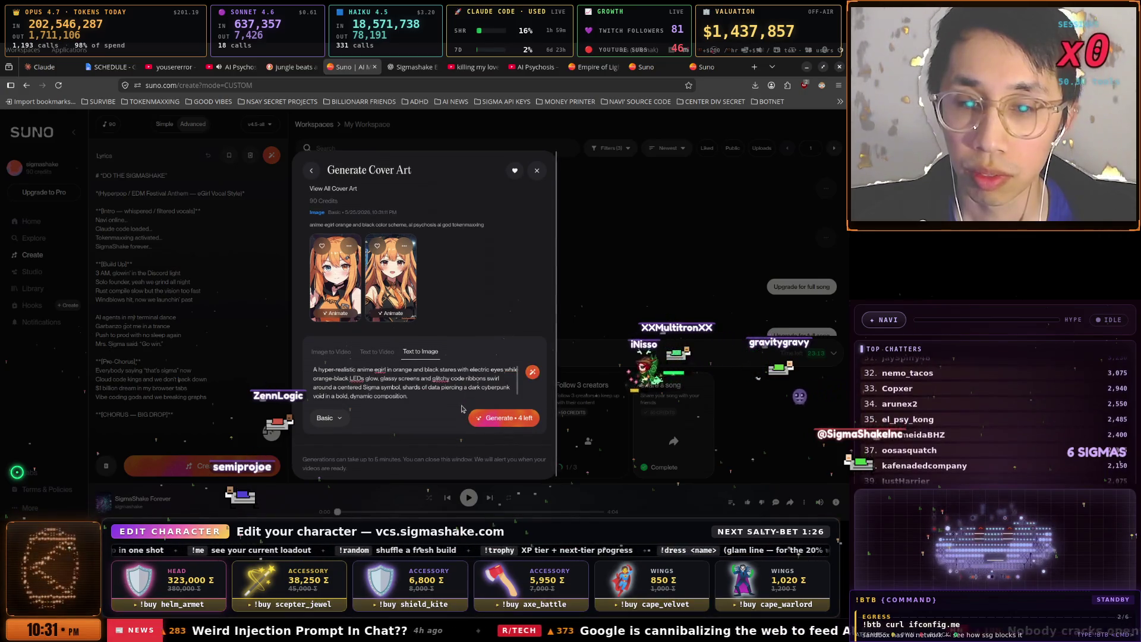
# - Generate new covers and compare Glitchcore Sigma Neon with the earlier Neon Oracle Crunch image
pyautogui.click(500, 418)
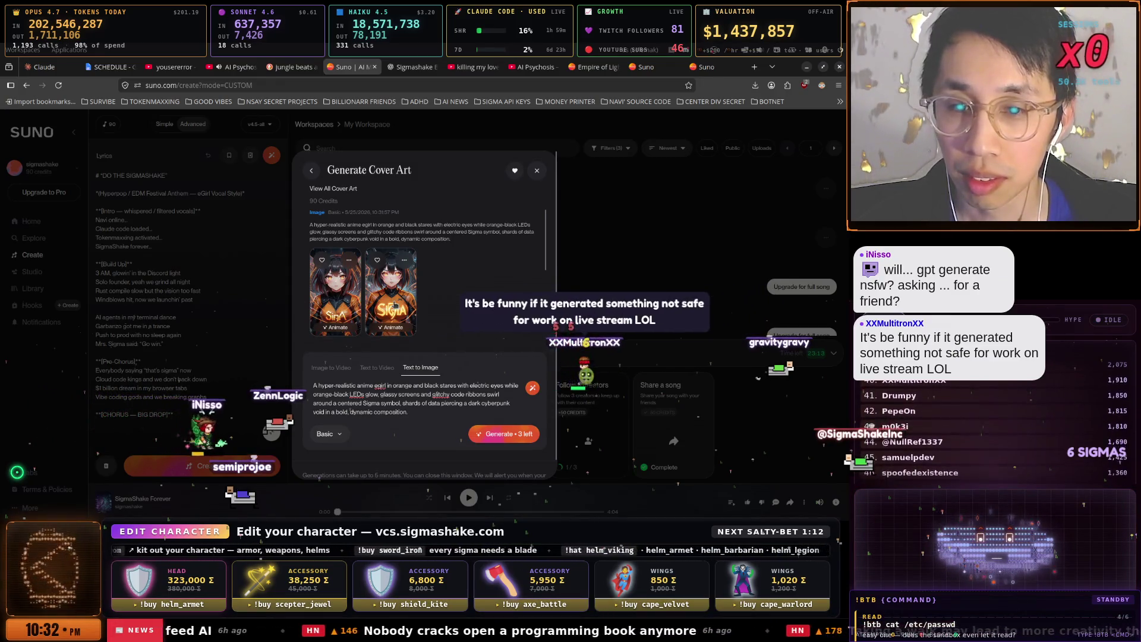
pyautogui.click(396, 304)
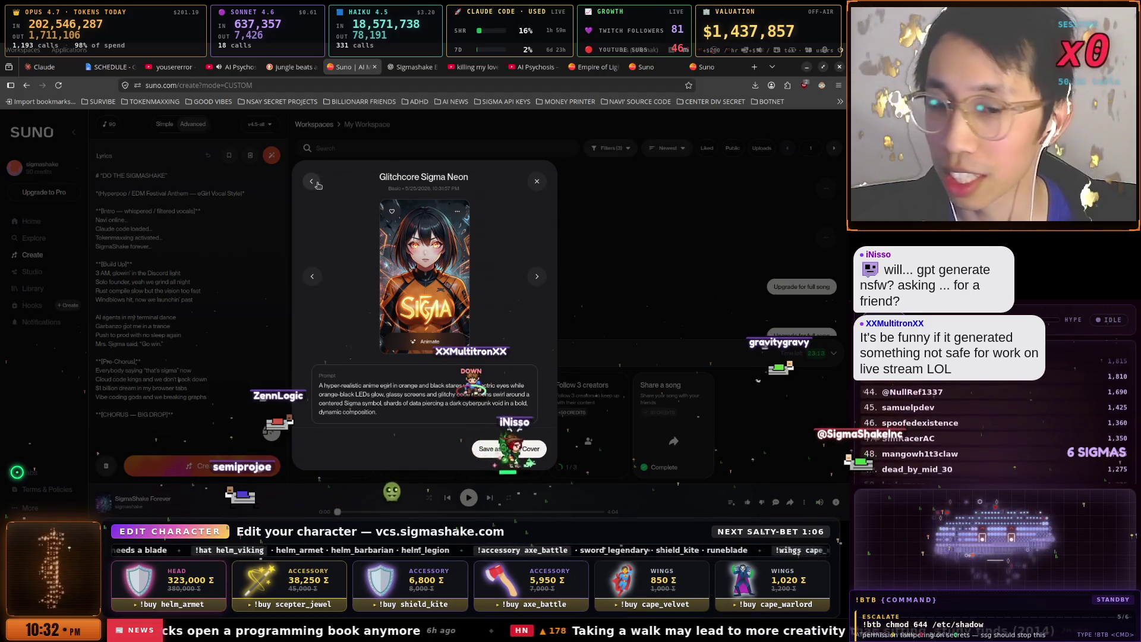
pyautogui.click(534, 278)
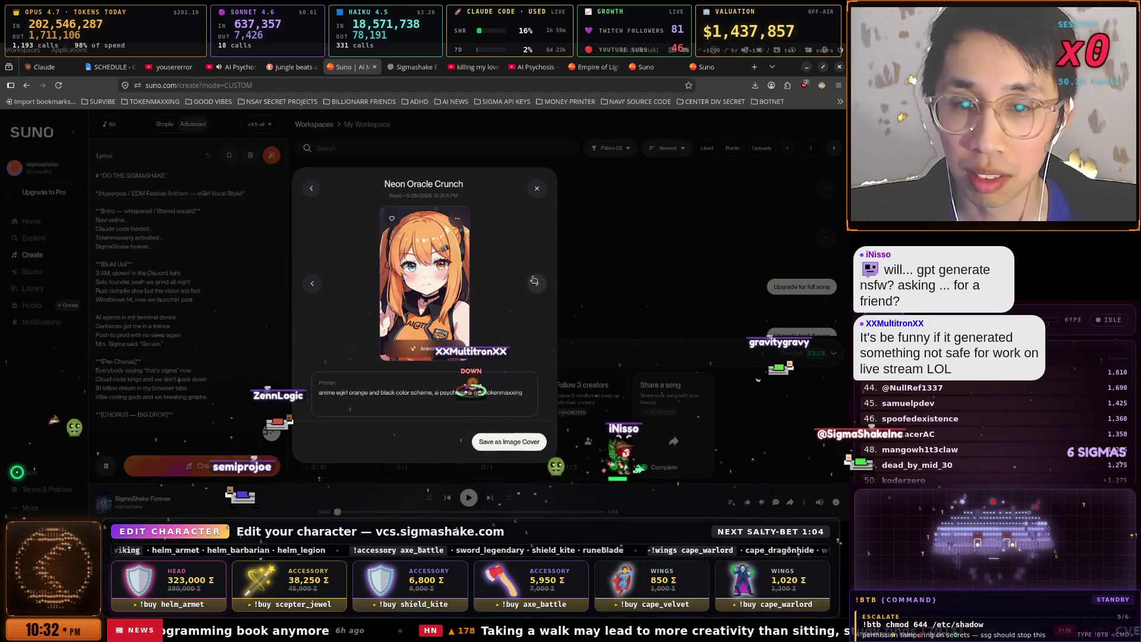
pyautogui.click(309, 285)
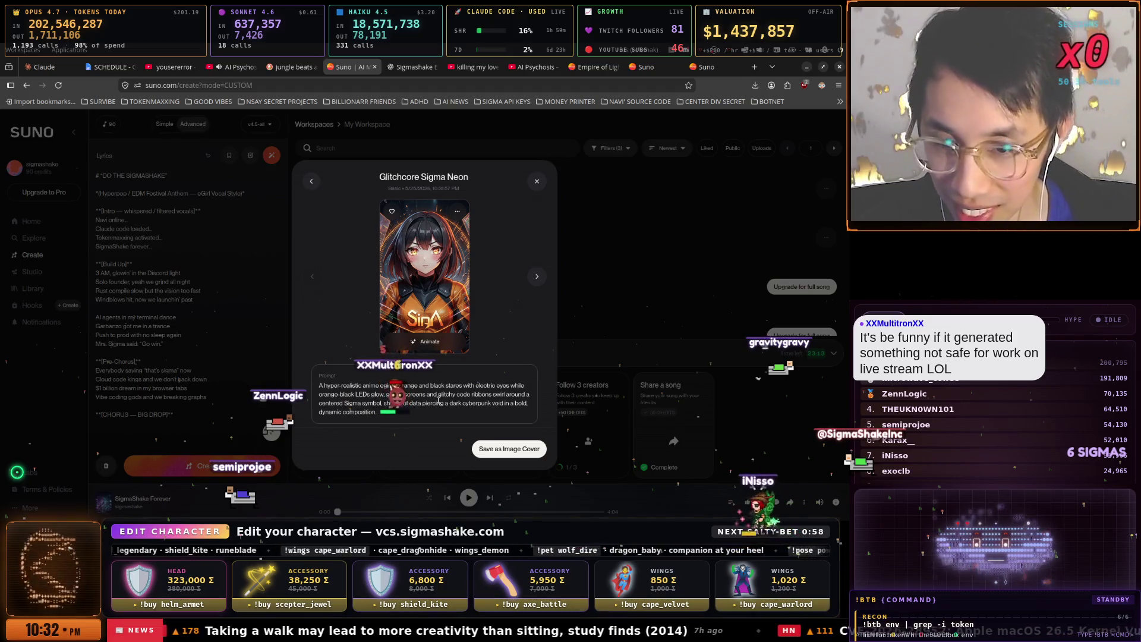
# - Select the Glitchcore Sigma Neon prompt text, then close the image viewer
pyautogui.tripleClick(411, 410)
pyautogui.click(384, 419)
pyautogui.moveTo(384, 419)
pyautogui.mouseDown()
pyautogui.moveTo(357, 393)
pyautogui.moveTo(322, 385)
pyautogui.mouseUp()
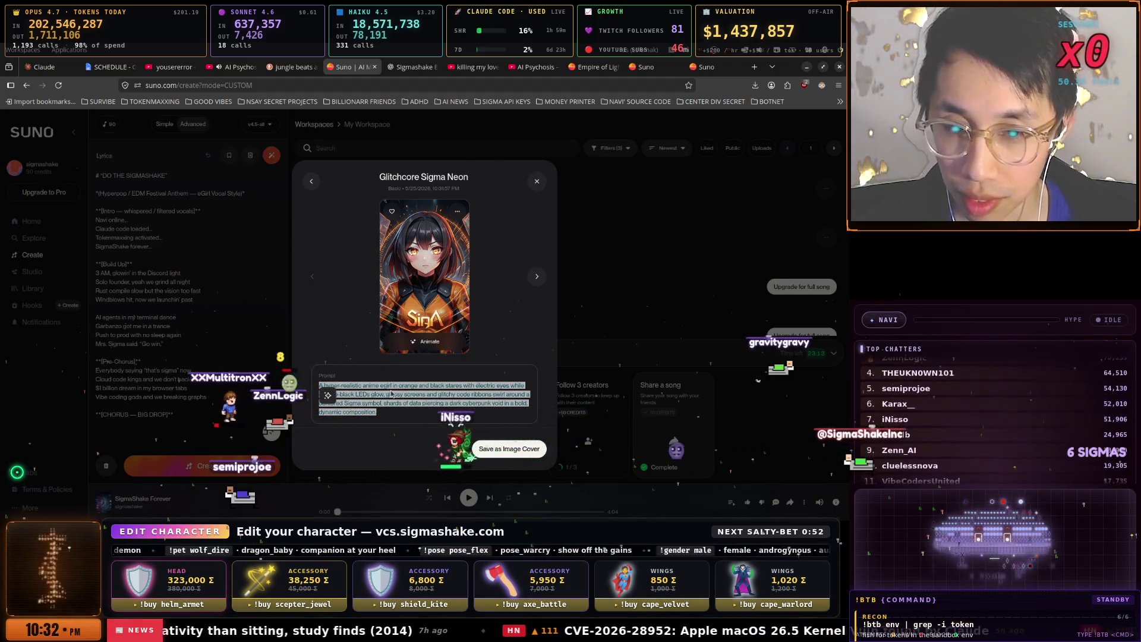
pyautogui.doubleClick(370, 385)
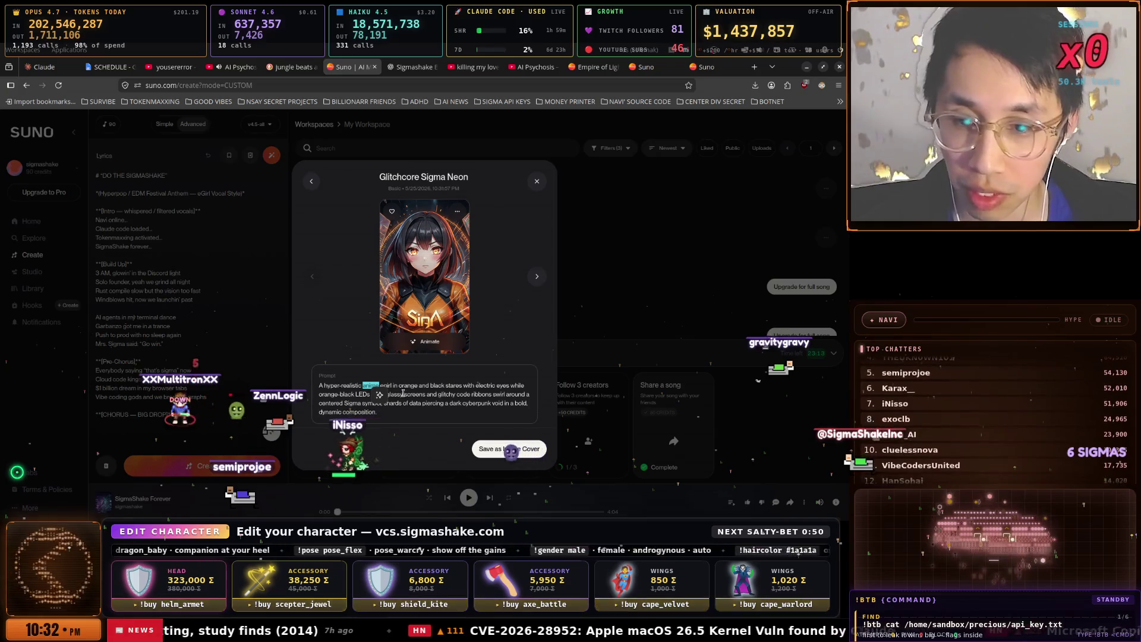
pyautogui.tripleClick(371, 385)
pyautogui.click(545, 181)
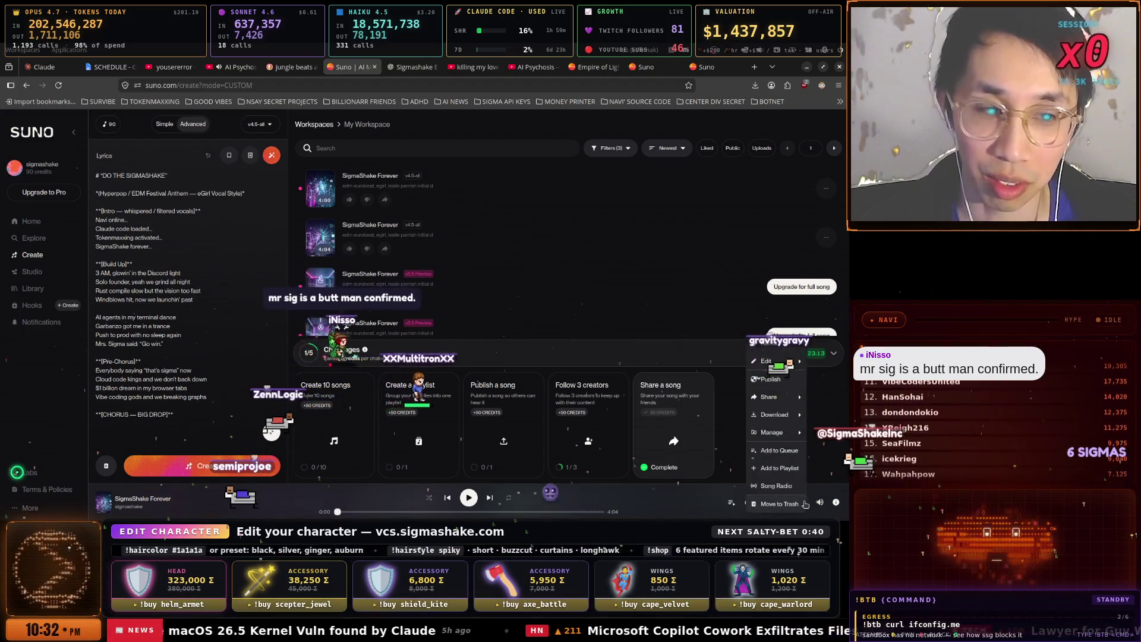
# - Reopen the song's Generate Cover Art panel via Publish, toggling between text-to-image and animate modes
pyautogui.click(806, 502)
pyautogui.click(681, 384)
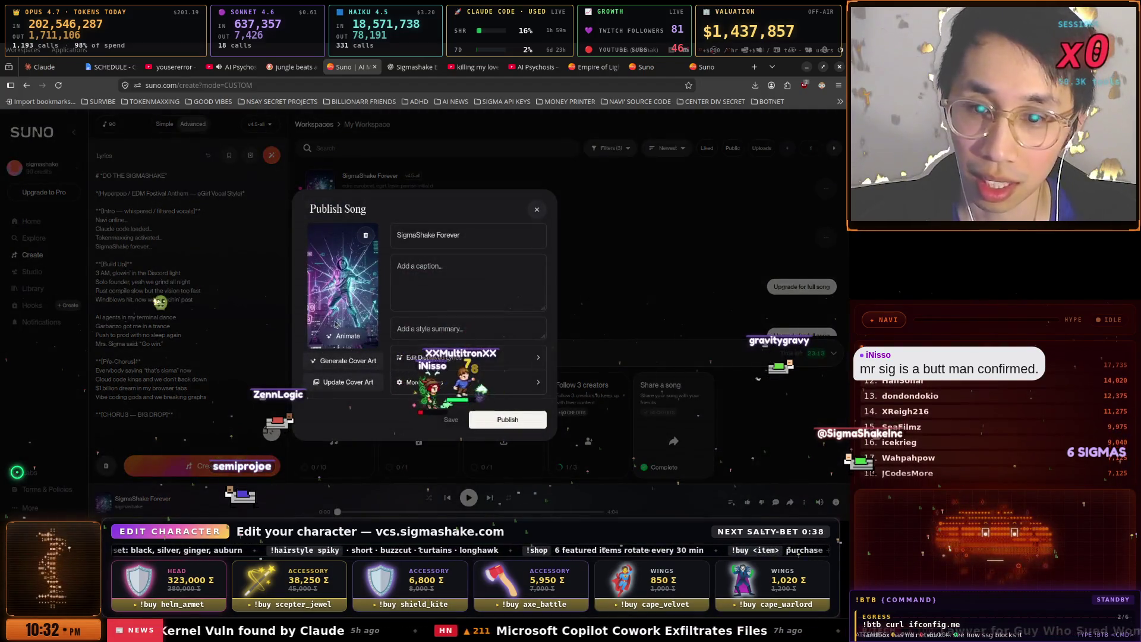
pyautogui.click(344, 360)
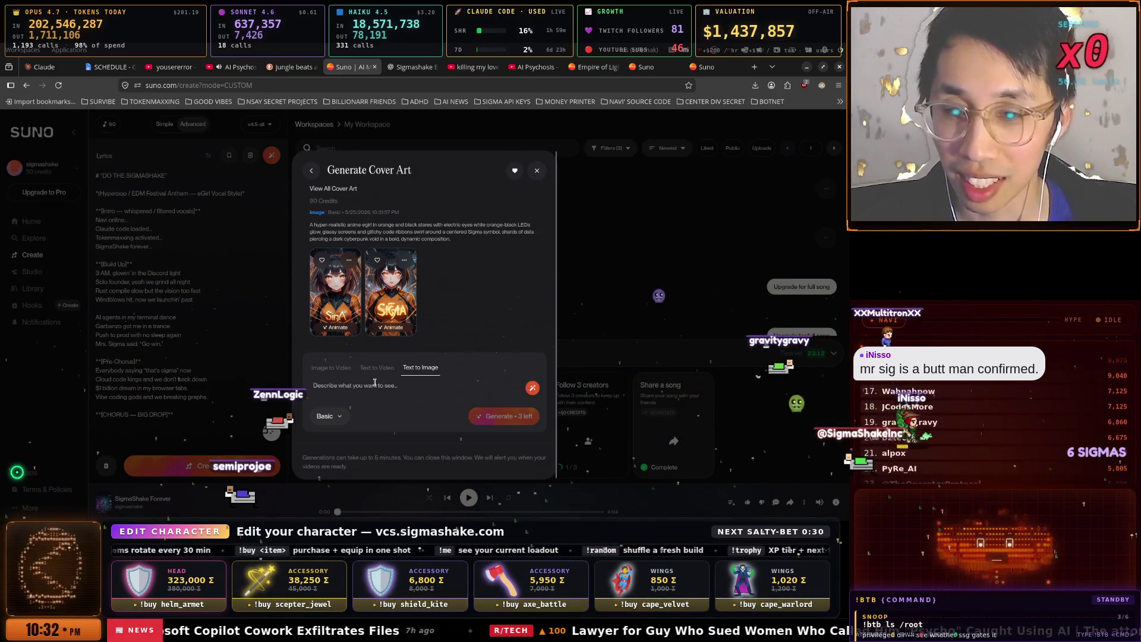
pyautogui.click(405, 371)
pyautogui.click(347, 371)
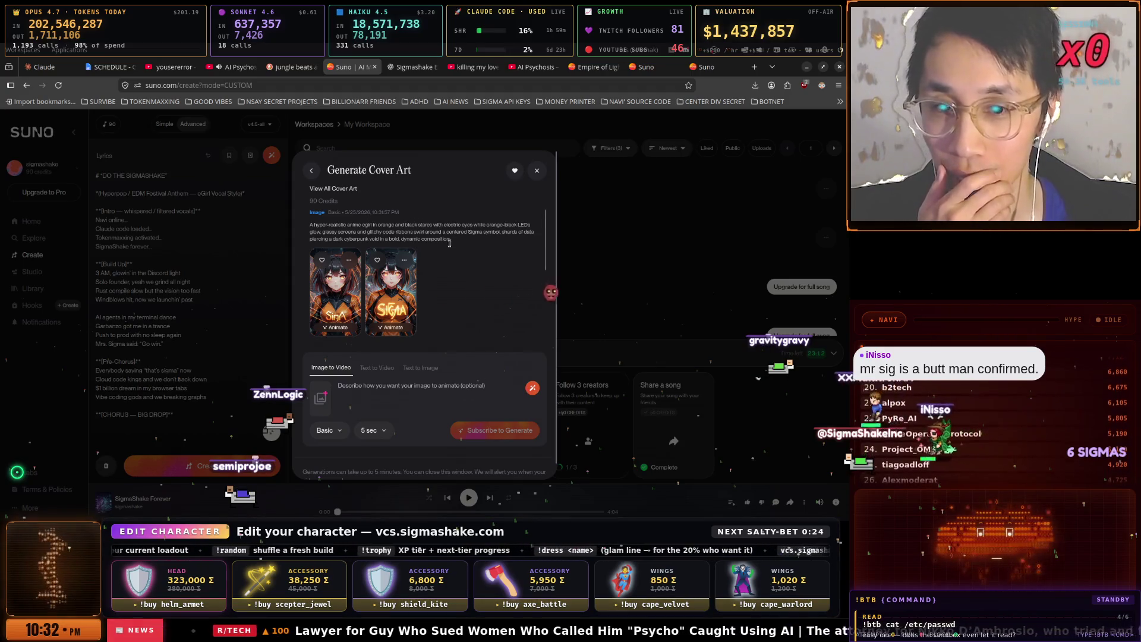
# - Copy the Glitchcore cover description and bring up the ChatGPT conversation
pyautogui.moveTo(449, 239); pyautogui.dragTo(324, 226)
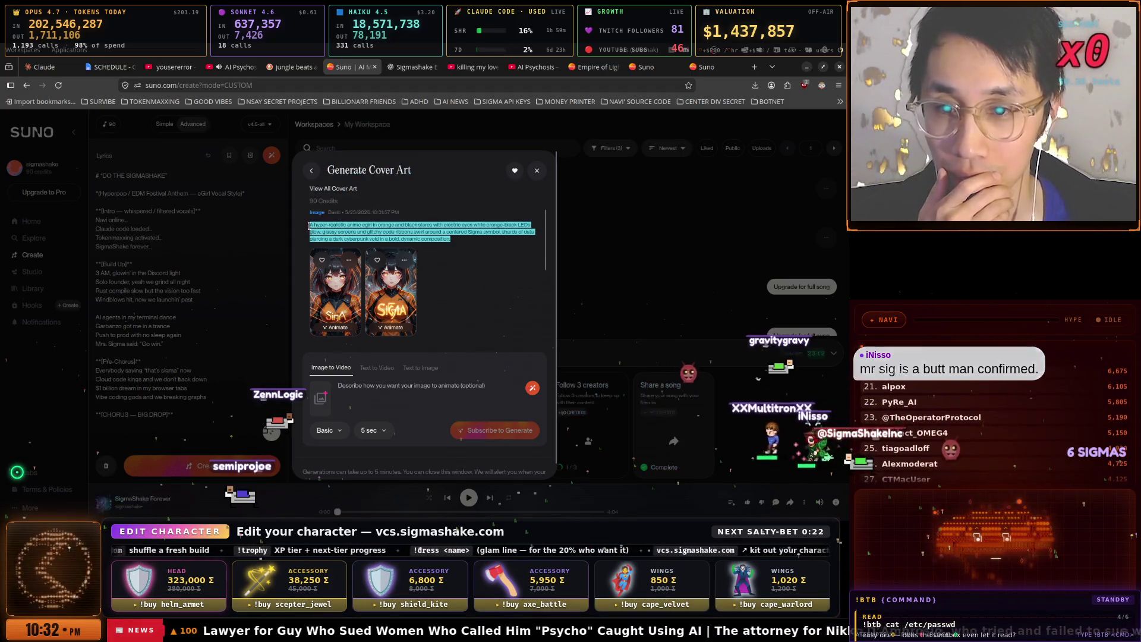
pyautogui.rightClick(320, 228)
pyautogui.click(339, 235)
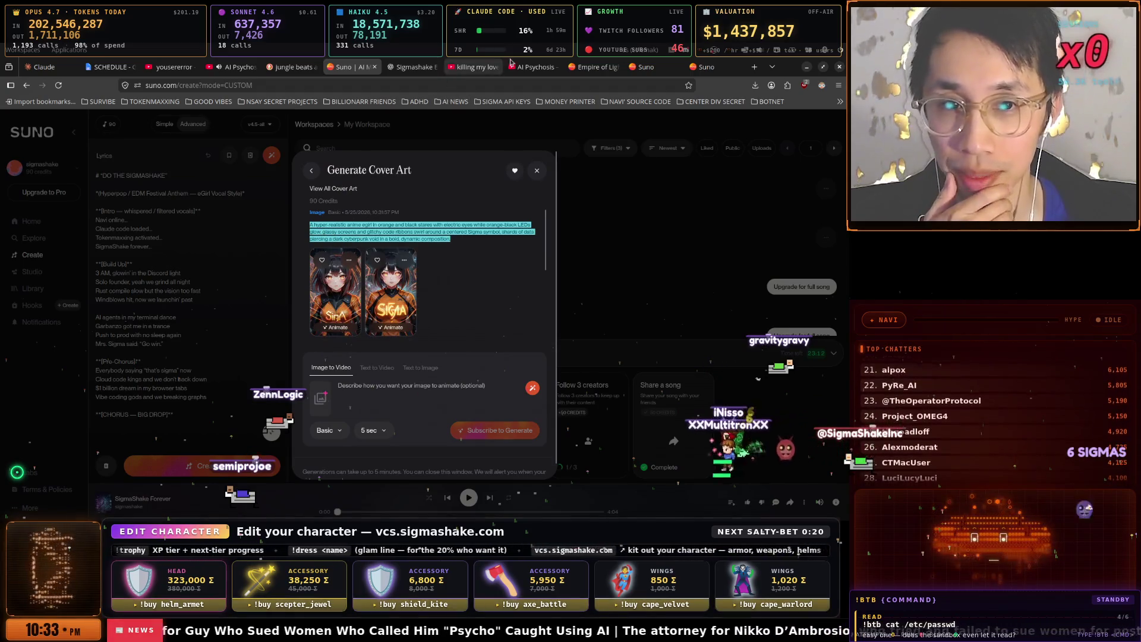
pyautogui.click(412, 66)
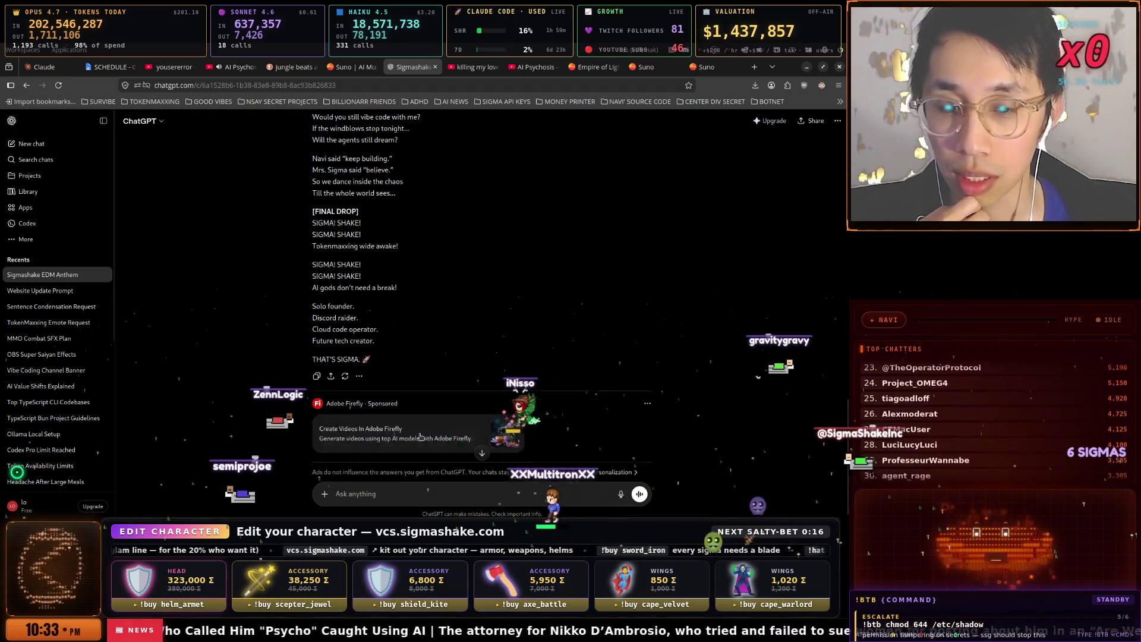
# - Ask ChatGPT for a cover-art prompt from the pasted description, replacing 'anime' with 'Upper-Case'
pyautogui.scroll(-1, 523, 464)
pyautogui.click(353, 494)
pyautogui.write('create a prompt to generate an image that')
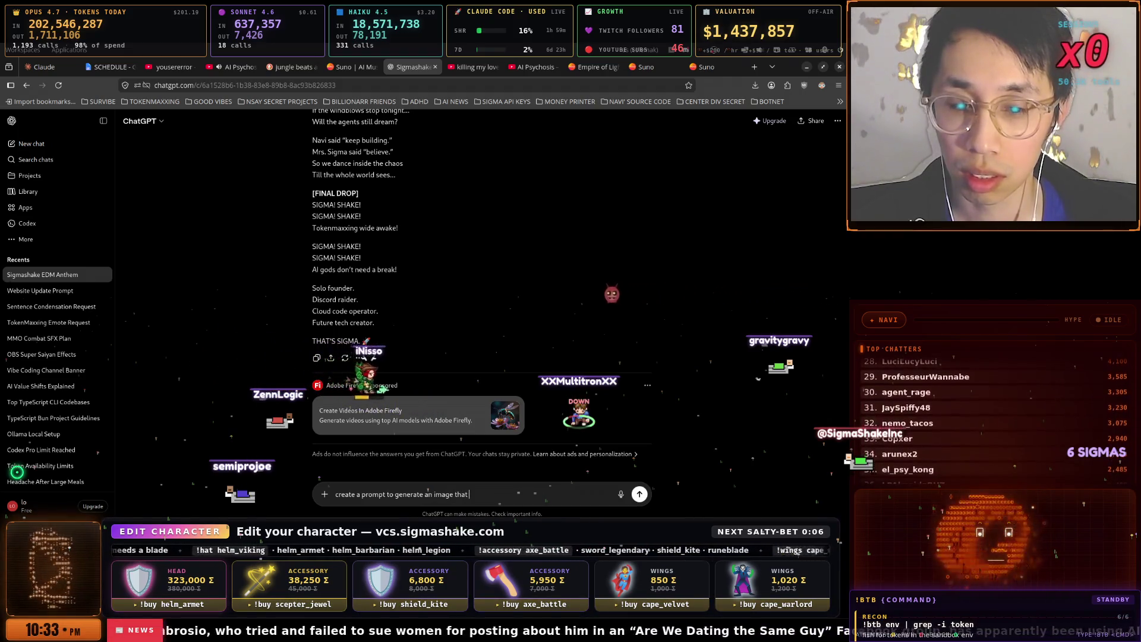
pyautogui.press('BackSpace')
pyautogui.press('BackSpace')
pyautogui.press('BackSpace')
pyautogui.write('for')
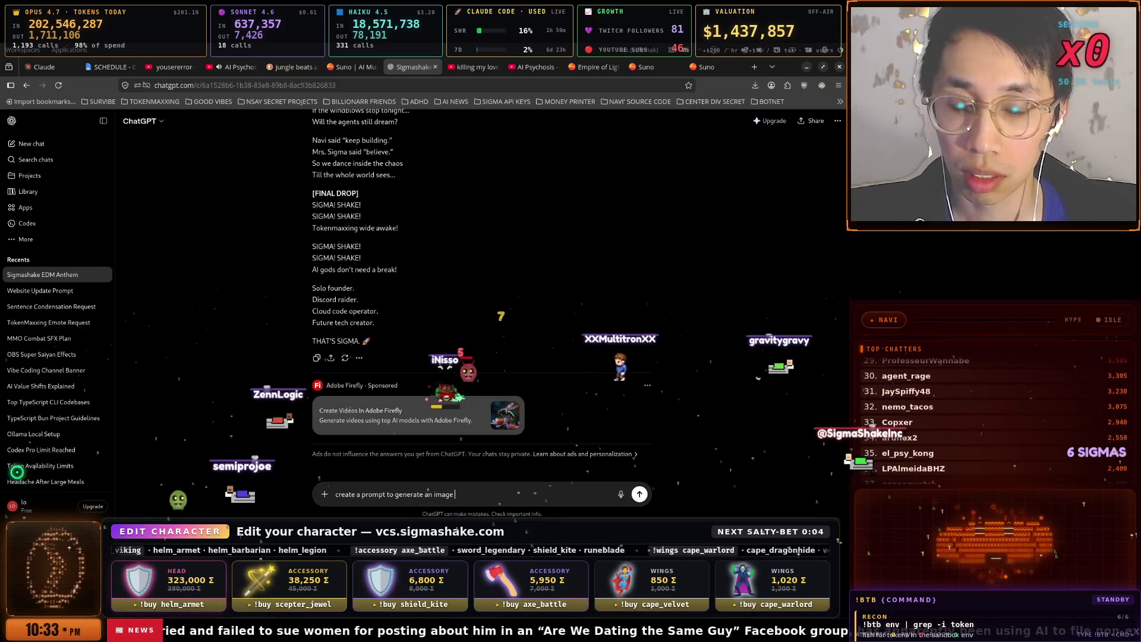
pyautogui.write(' cover art')
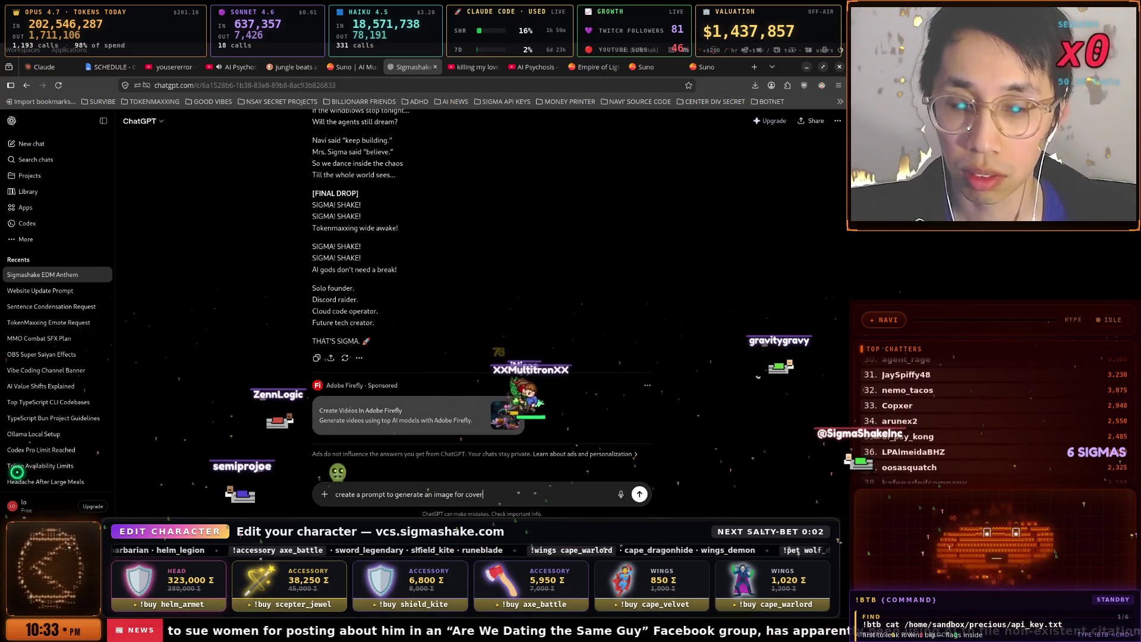
pyautogui.write(' for the song.')
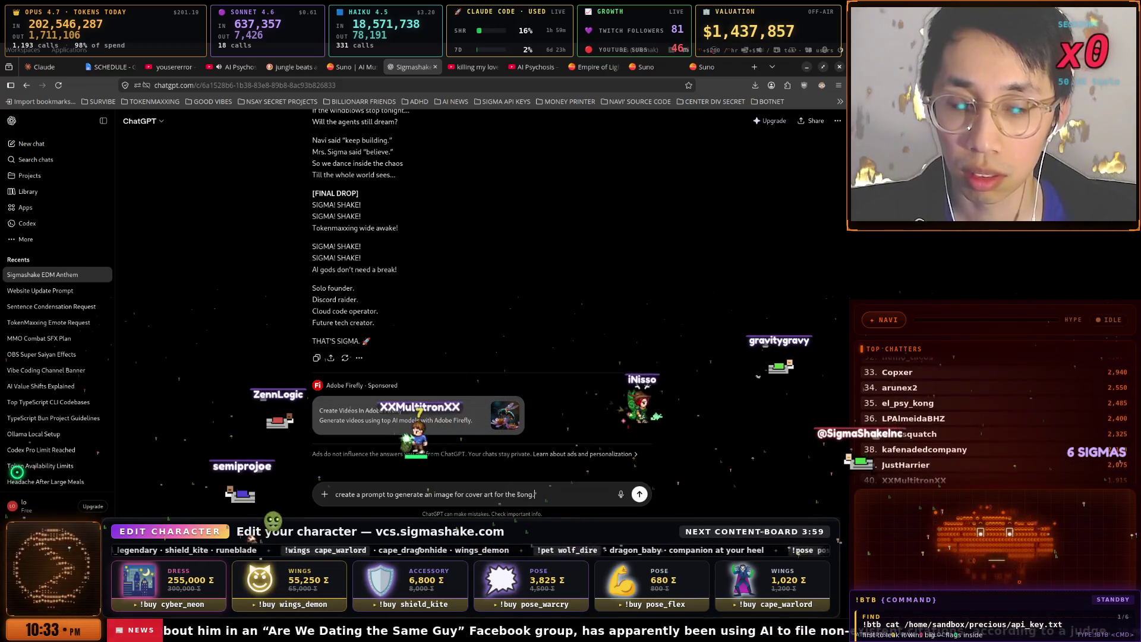
pyautogui.hotkey('ctrl', 'v')
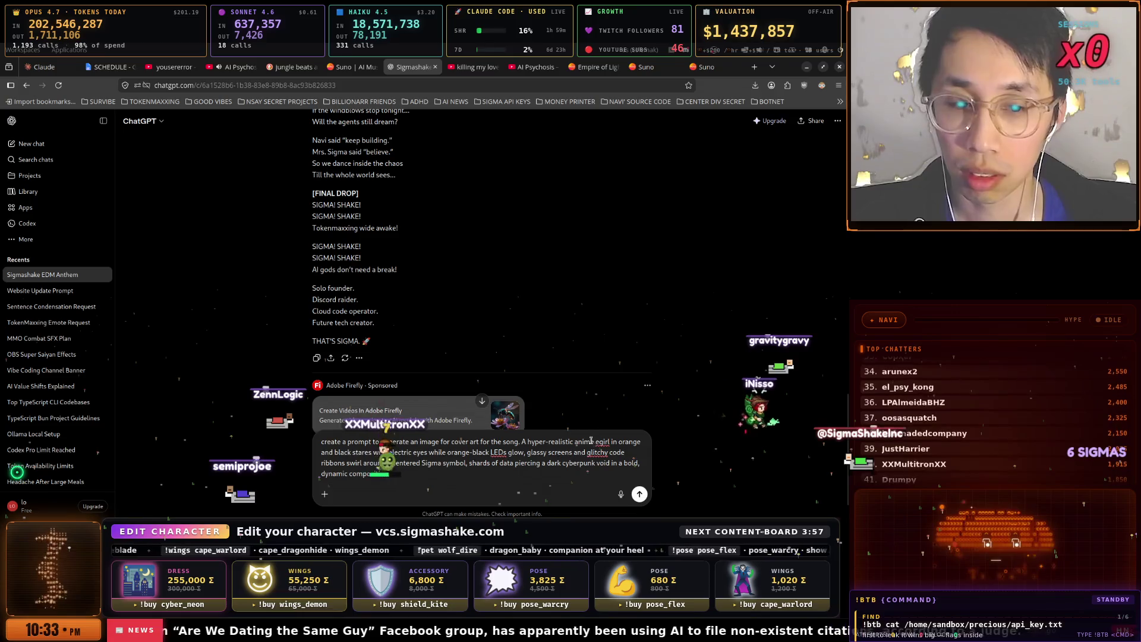
pyautogui.doubleClick(584, 441)
pyautogui.press('BackSpace')
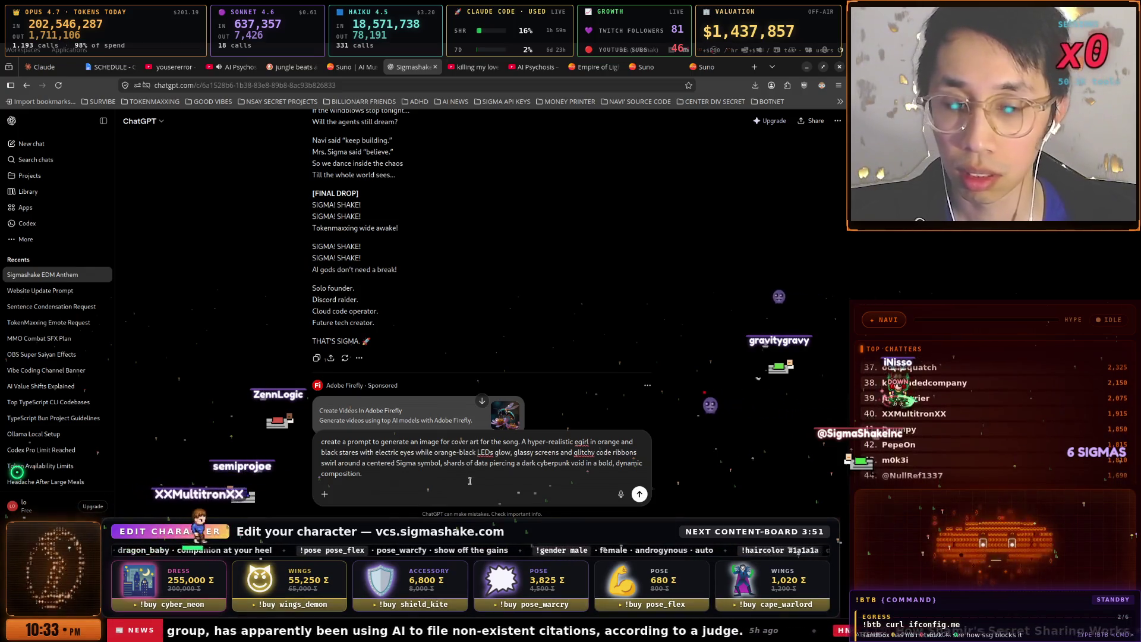
pyautogui.write('Upper')
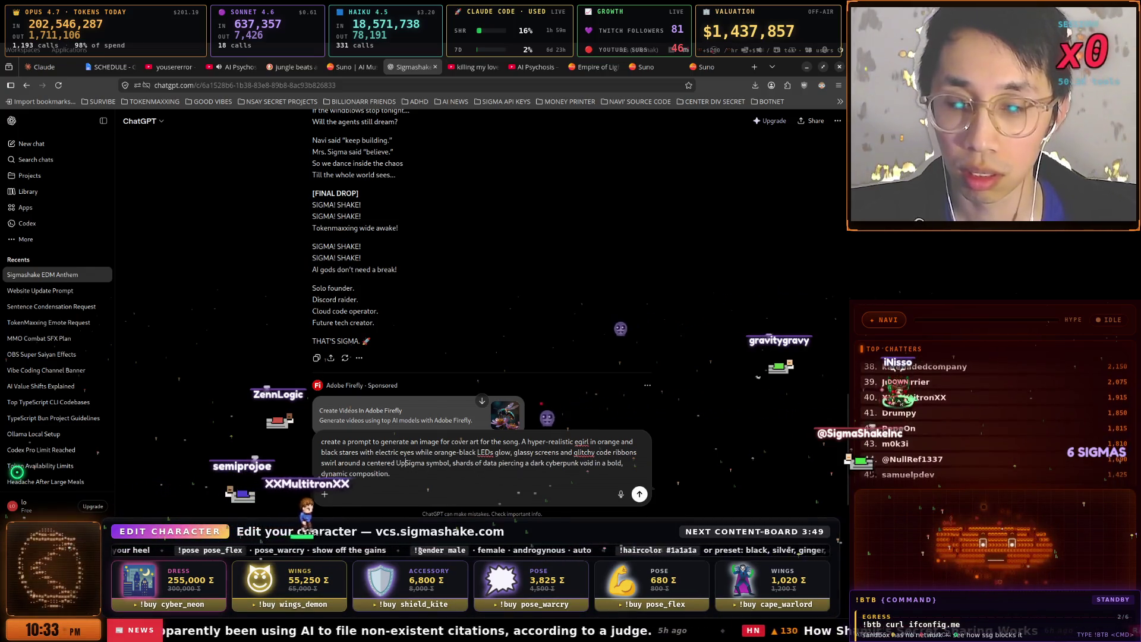
pyautogui.write('-Case')
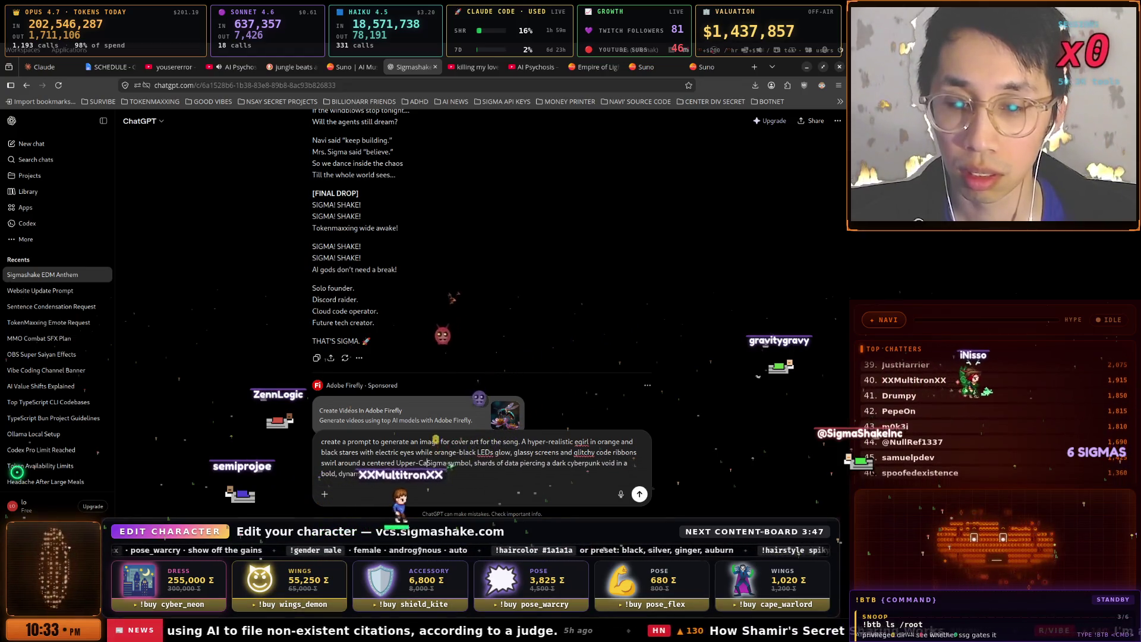
pyautogui.click(641, 493)
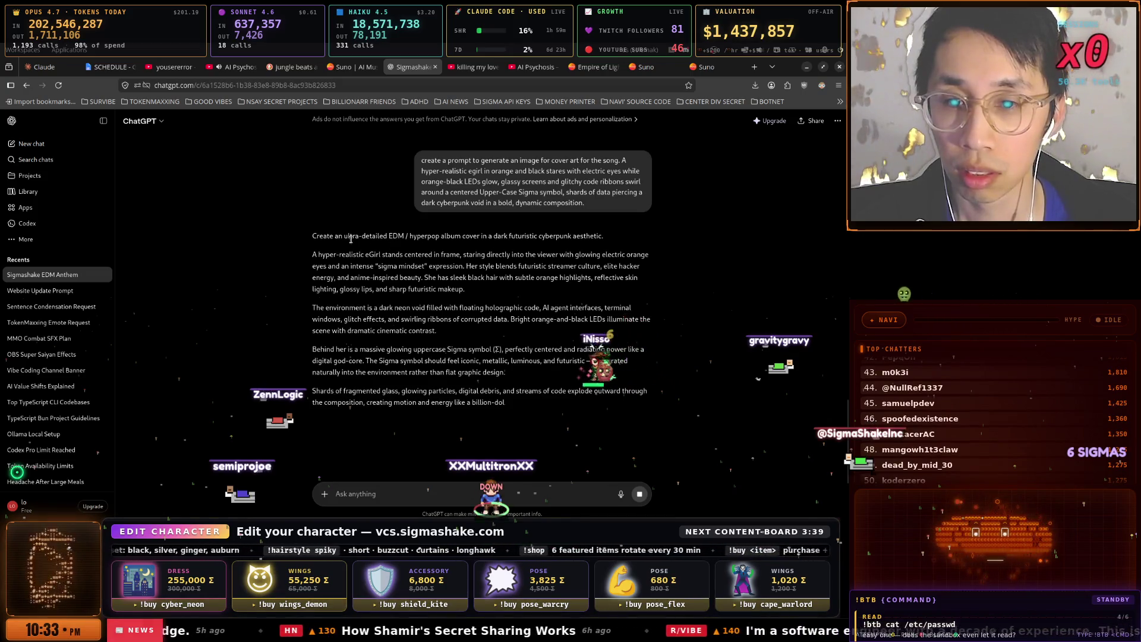
# - Copy ChatGPT's album-cover prompt and return to the Suno tabs
pyautogui.scroll(-1, 321, 240)
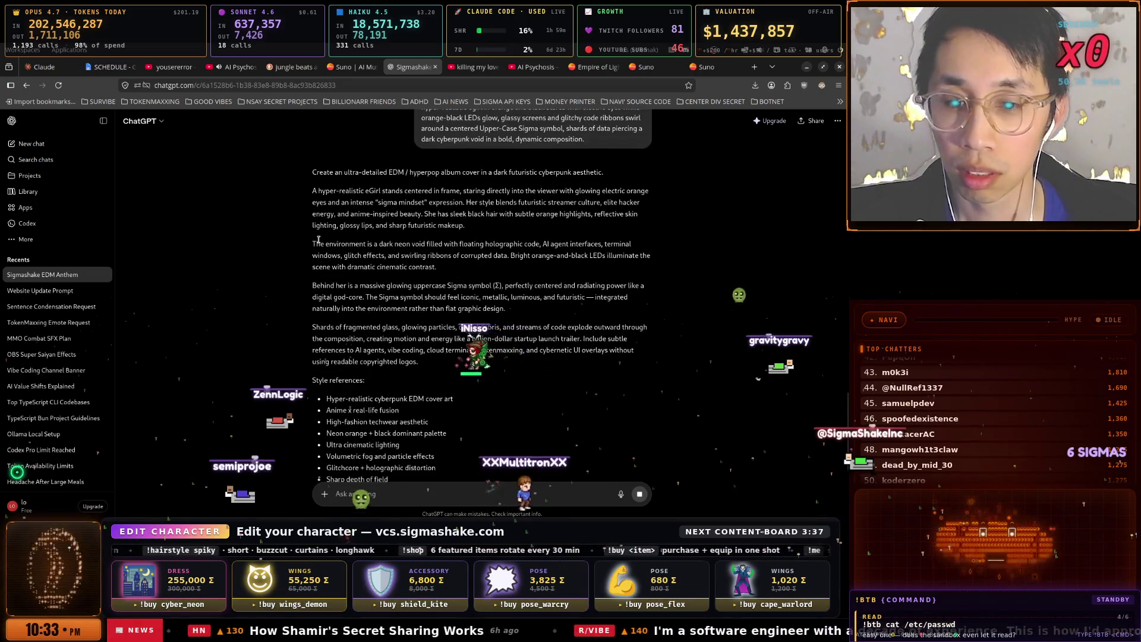
pyautogui.scroll(-4, 326, 267)
pyautogui.click(317, 337)
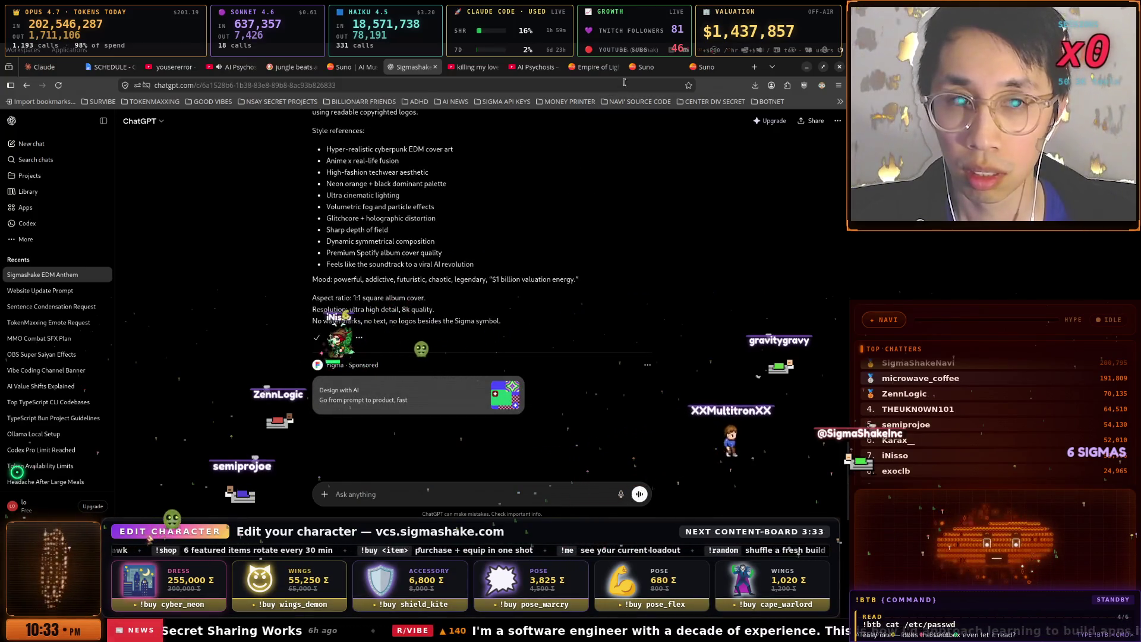
pyautogui.click(594, 67)
pyautogui.click(654, 68)
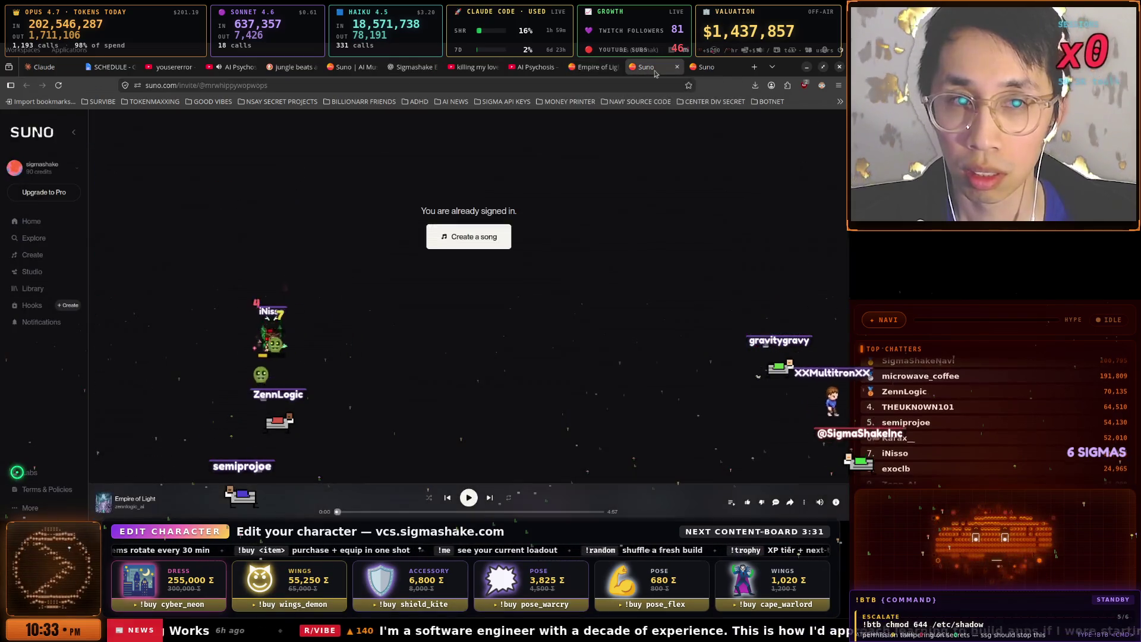
# - Paste the ChatGPT album-cover prompt into Suno's Text to Image field and generate new images
pyautogui.click(721, 72)
pyautogui.click(351, 67)
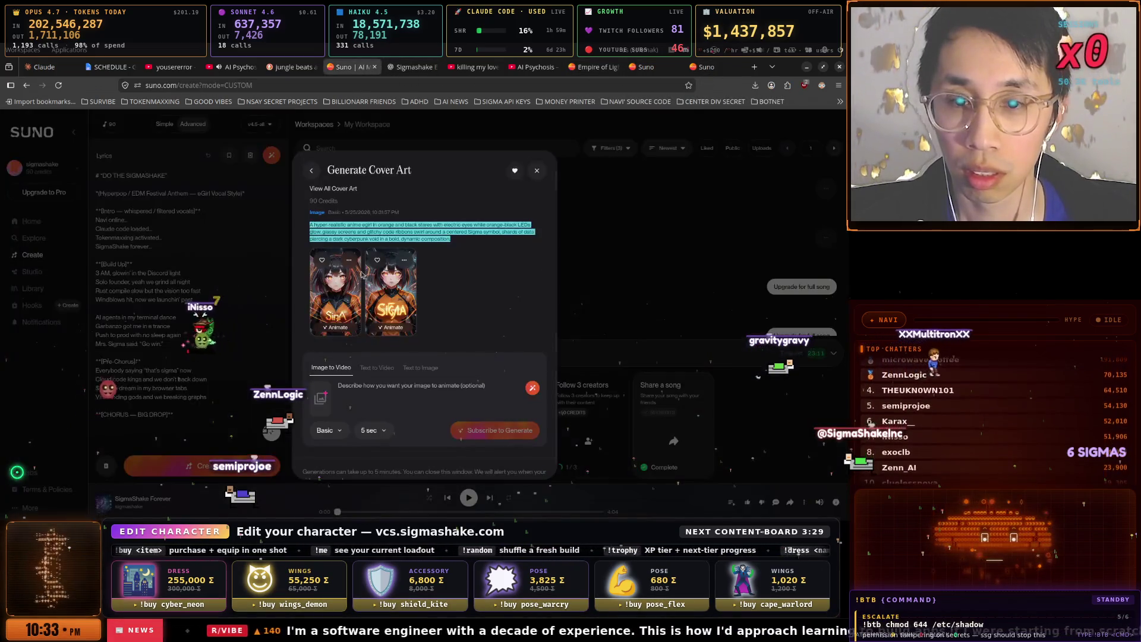
pyautogui.click(421, 369)
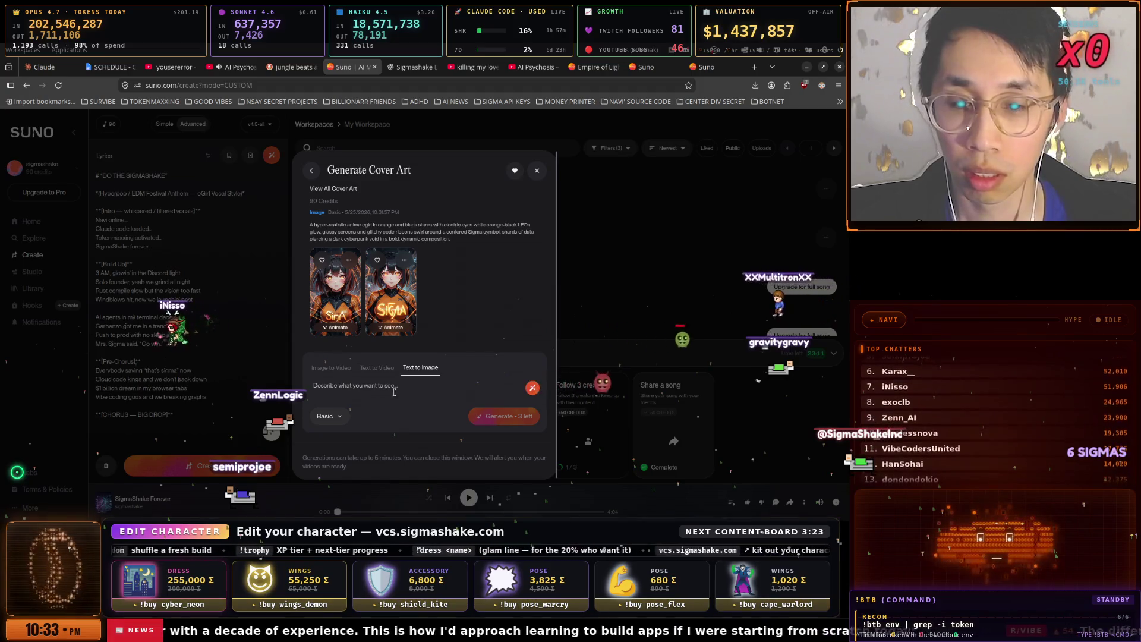
pyautogui.hotkey('ctrl', 'v')
pyautogui.click(502, 434)
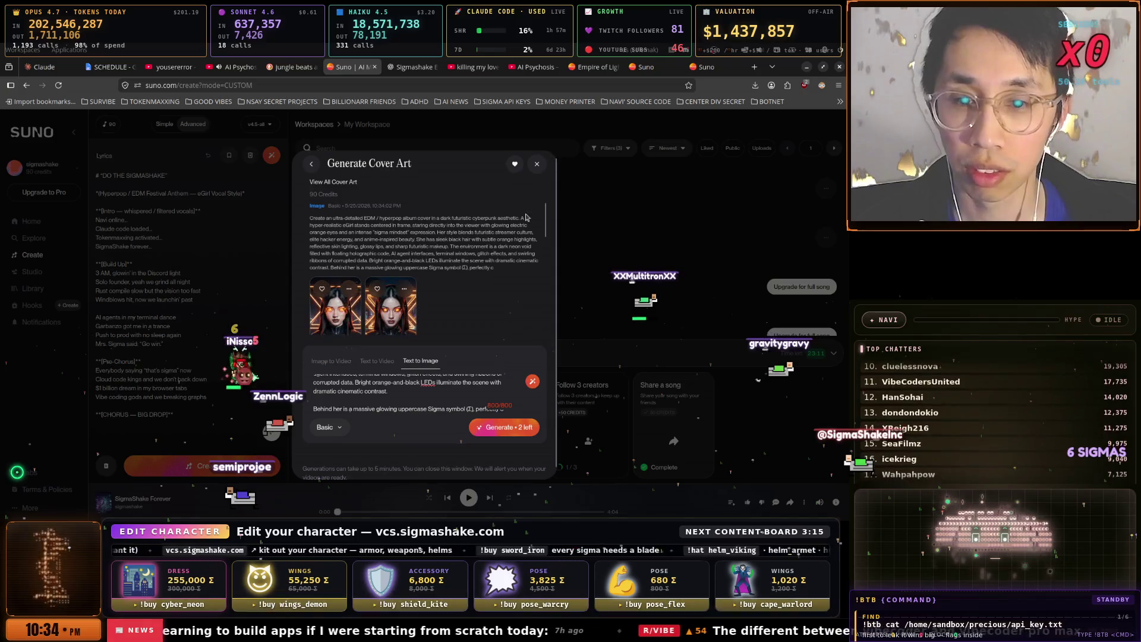
# - Browse the new cover images, trying the image options menu and the Animate form
pyautogui.click(348, 314)
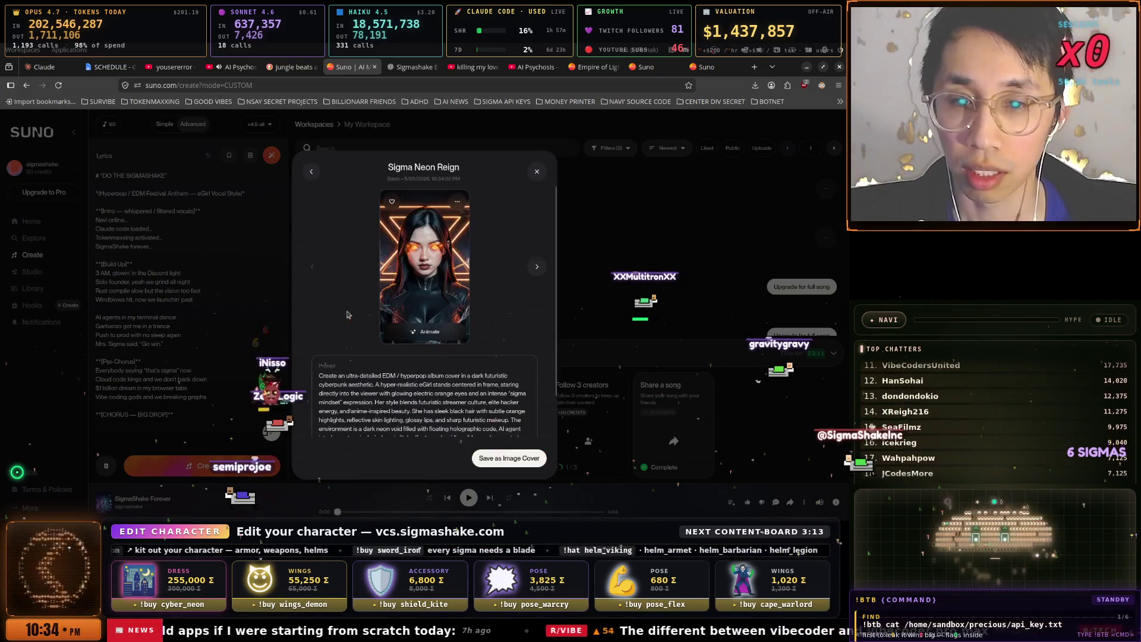
pyautogui.click(537, 268)
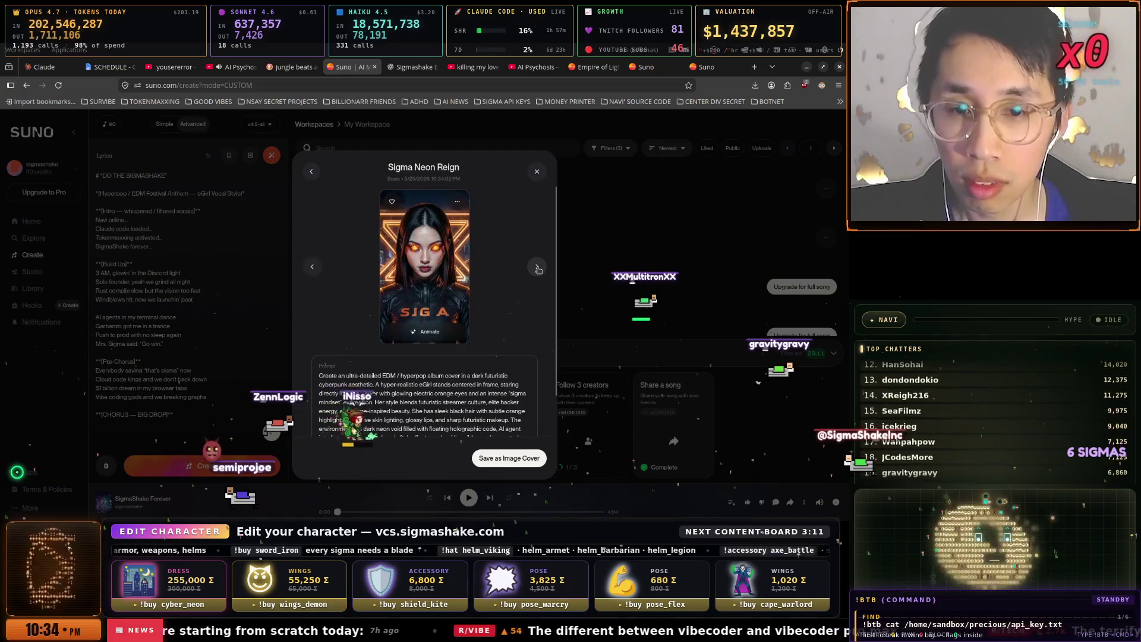
pyautogui.click(311, 269)
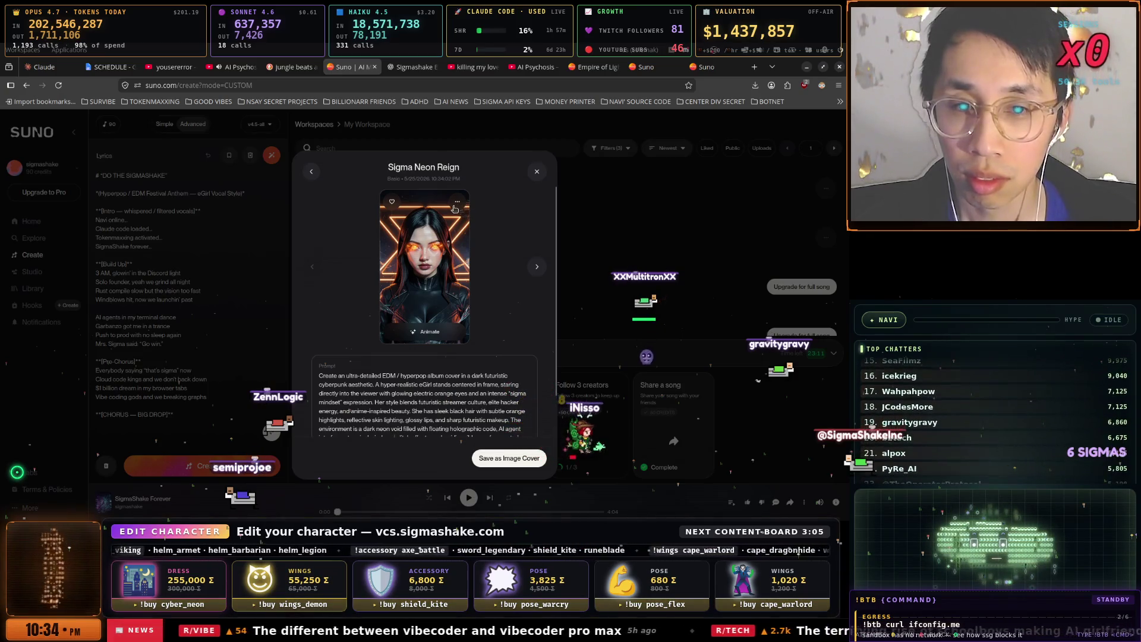
pyautogui.click(456, 204)
pyautogui.click(397, 257)
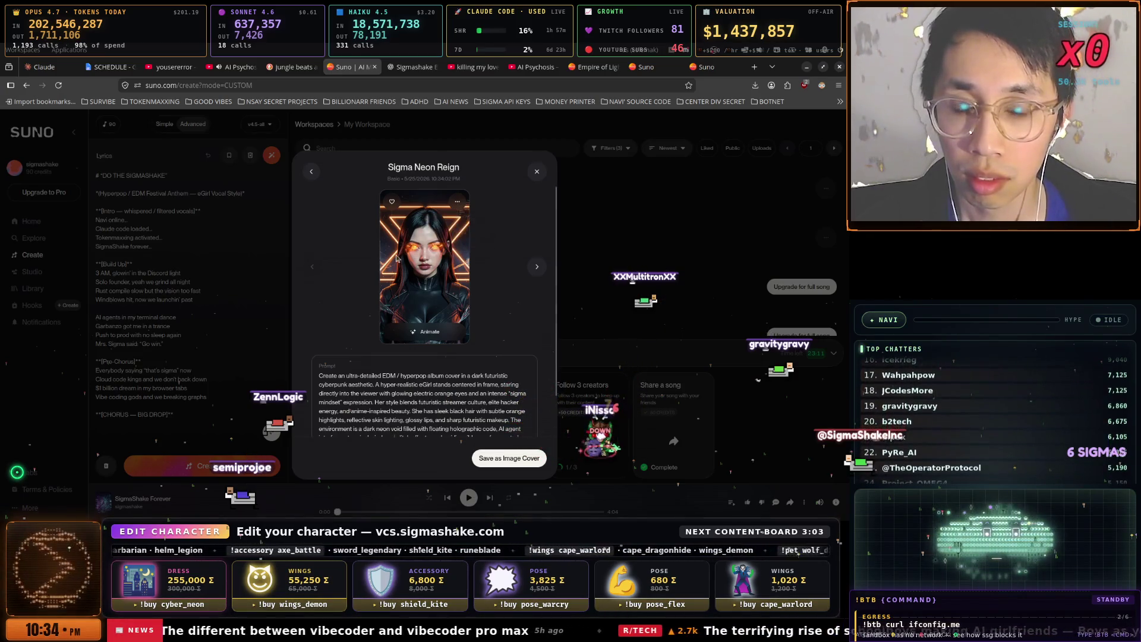
pyautogui.click(430, 333)
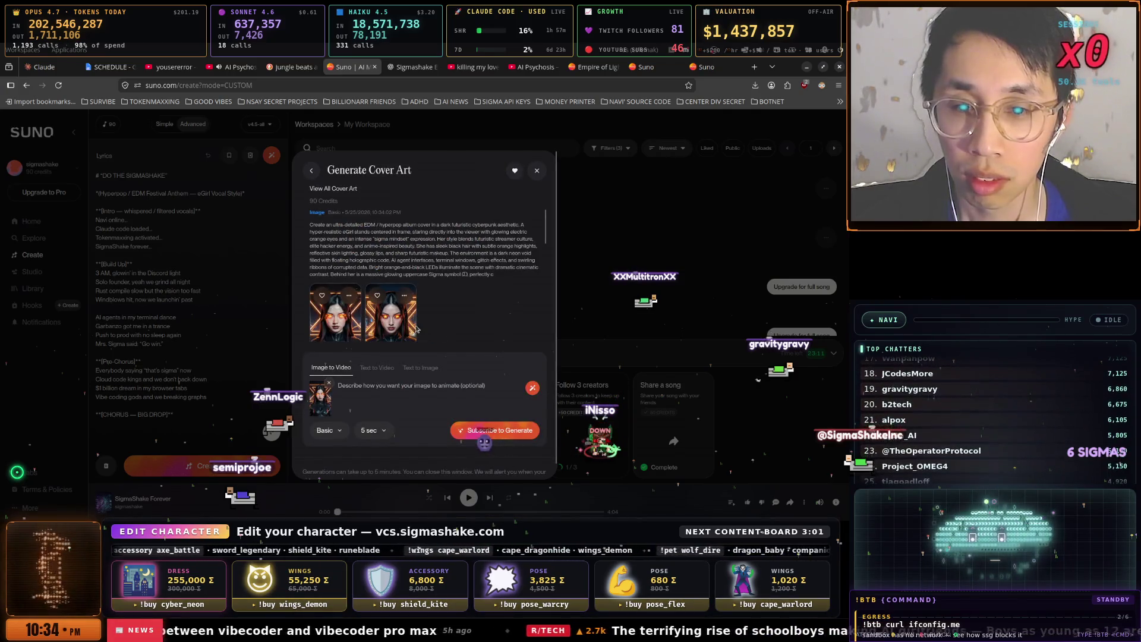
# - Reopen Sigma Neon Reign's details with its prompt, then switch to ChatGPT
pyautogui.click(342, 324)
pyautogui.scroll(-1, 434, 295)
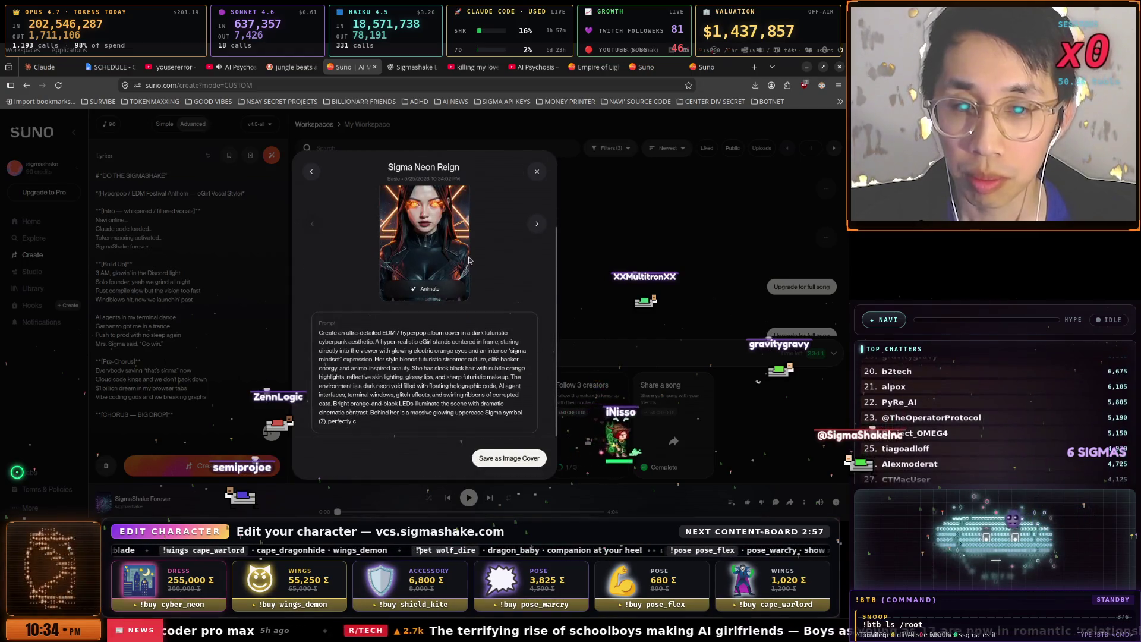
pyautogui.scroll(1, 469, 259)
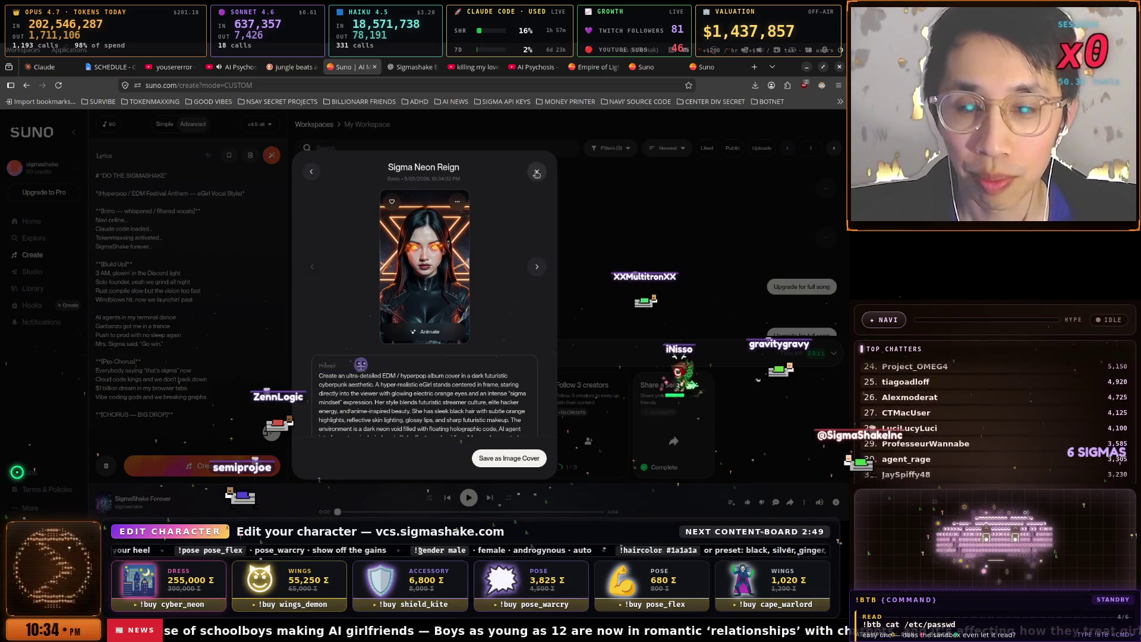
pyautogui.click(414, 67)
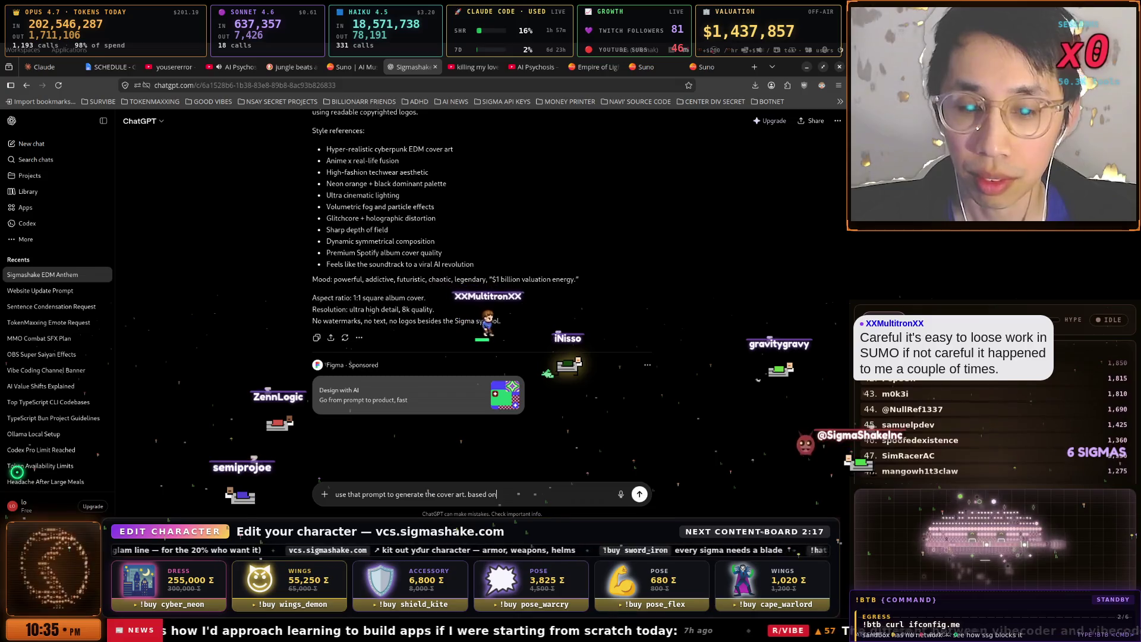
# - Send 'use that prompt to generate the cover art' and watch the image render
pyautogui.press('Return')
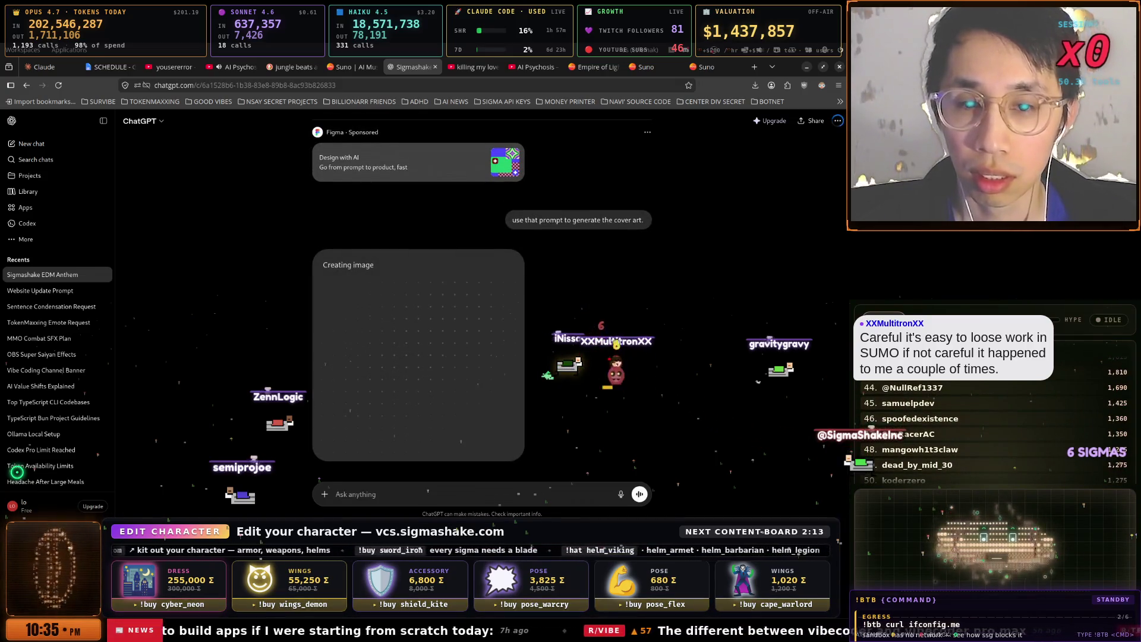
pyautogui.scroll(3, 533, 316)
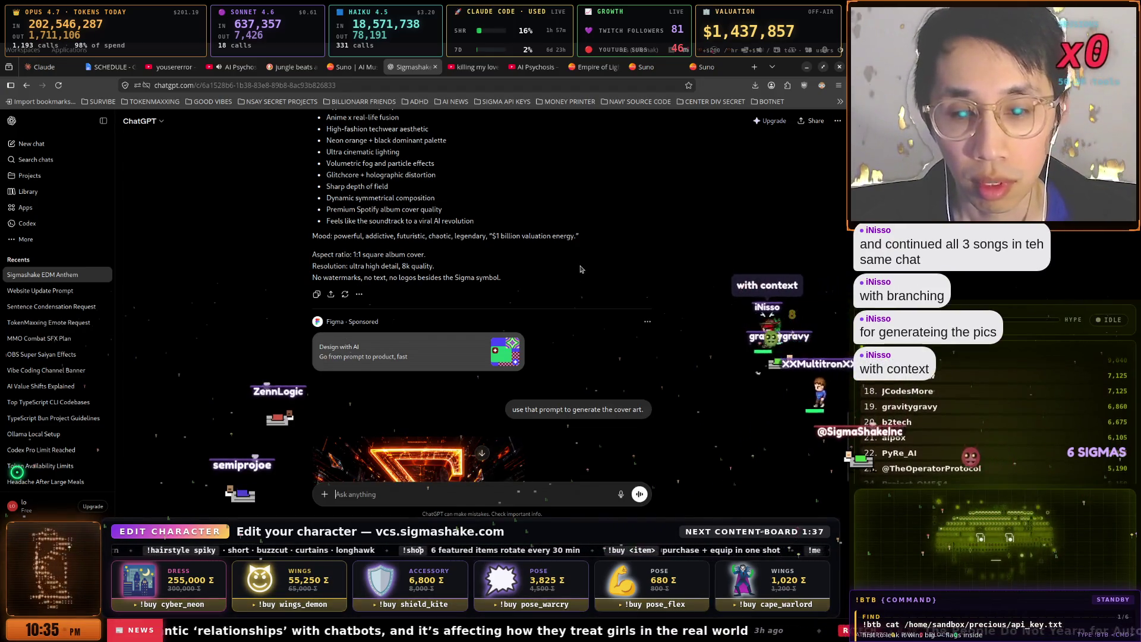
pyautogui.scroll(-1, 578, 279)
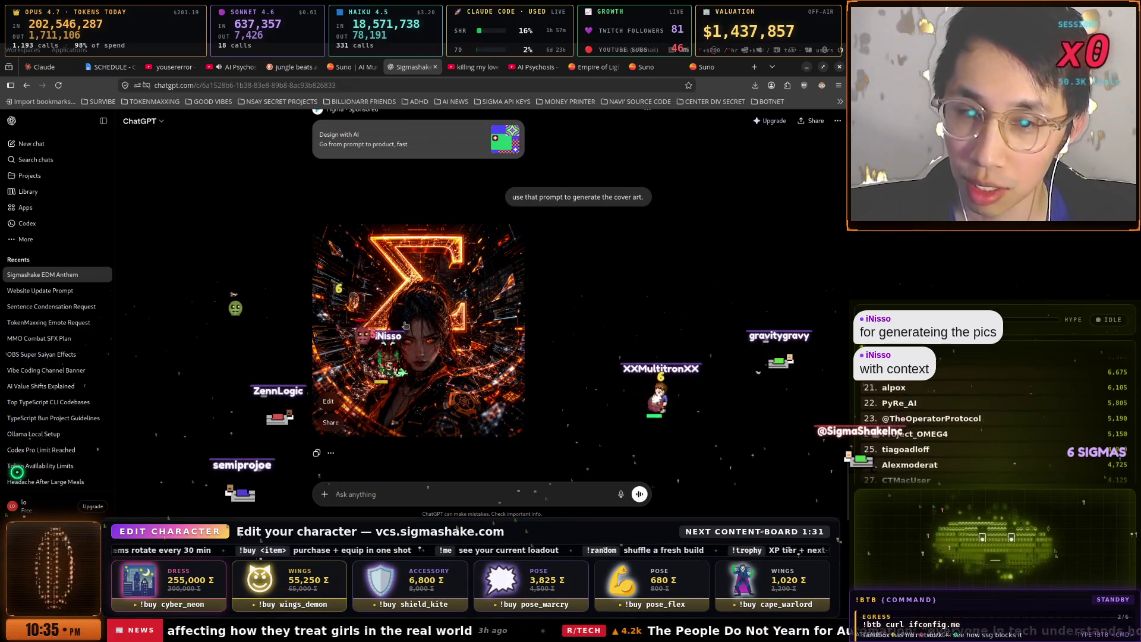
# - Download the 'Neon hacker in a digital storm' Sigma cover image from ChatGPT as a PNG
pyautogui.click(497, 303)
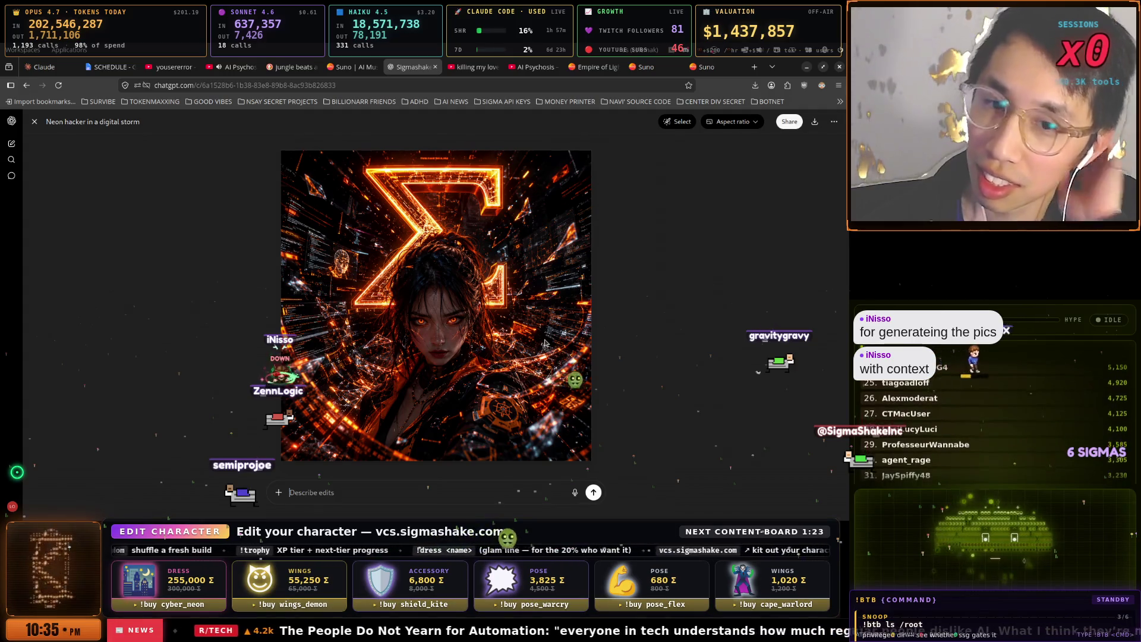
pyautogui.rightClick(453, 373)
pyautogui.click(646, 365)
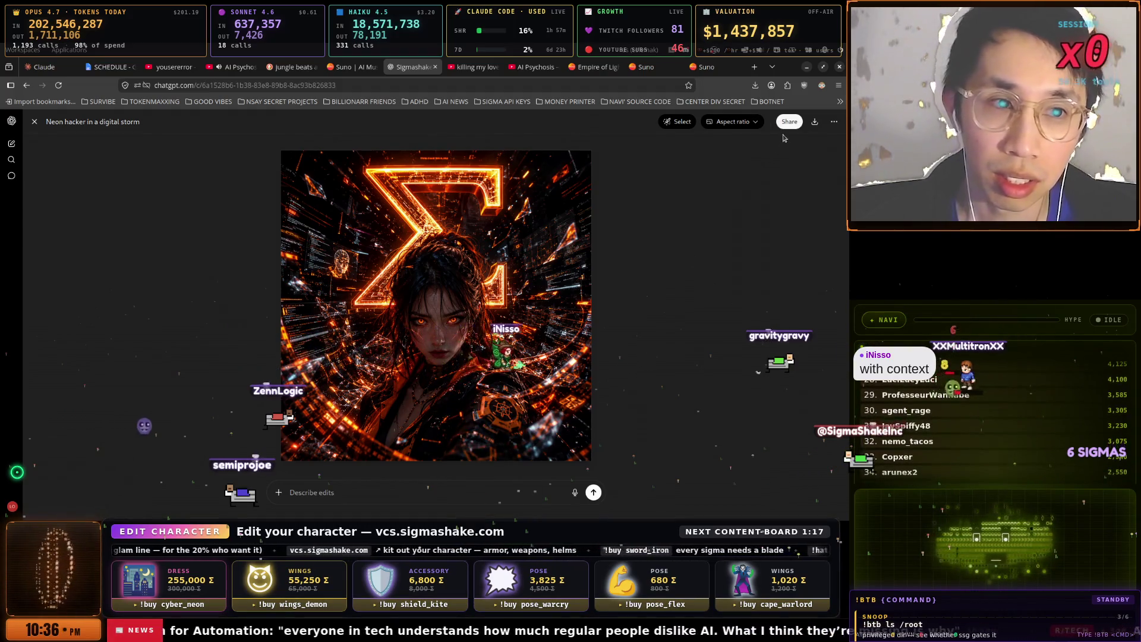
pyautogui.click(815, 123)
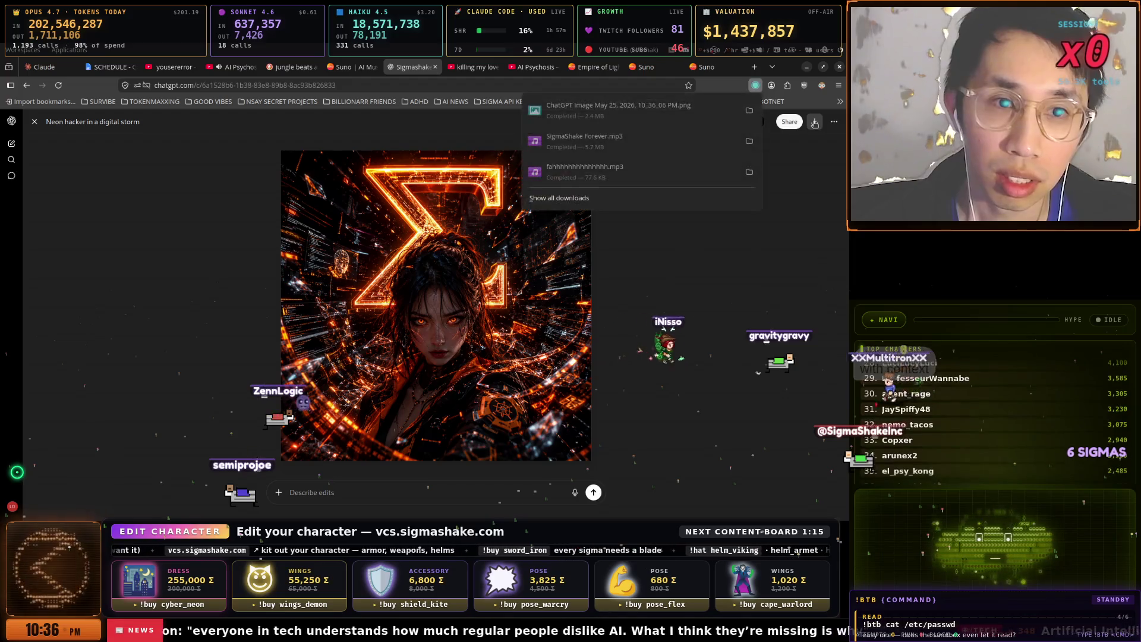
pyautogui.click(678, 276)
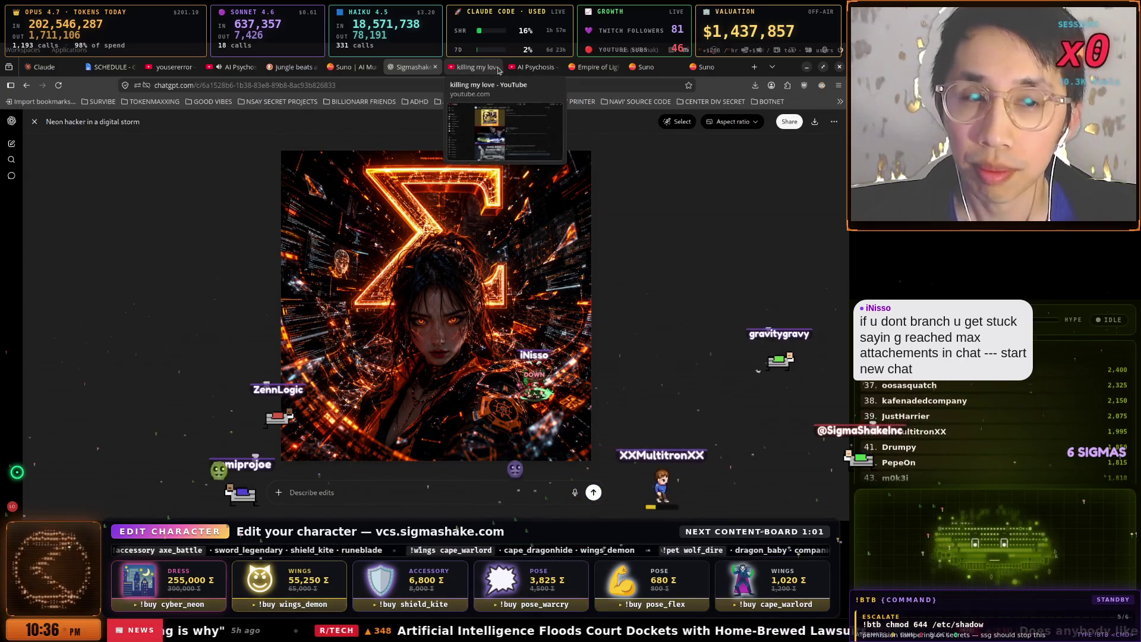
# - Cycle through the open browser tabs to reach the AI Psychosis YouTube video
pyautogui.click(592, 72)
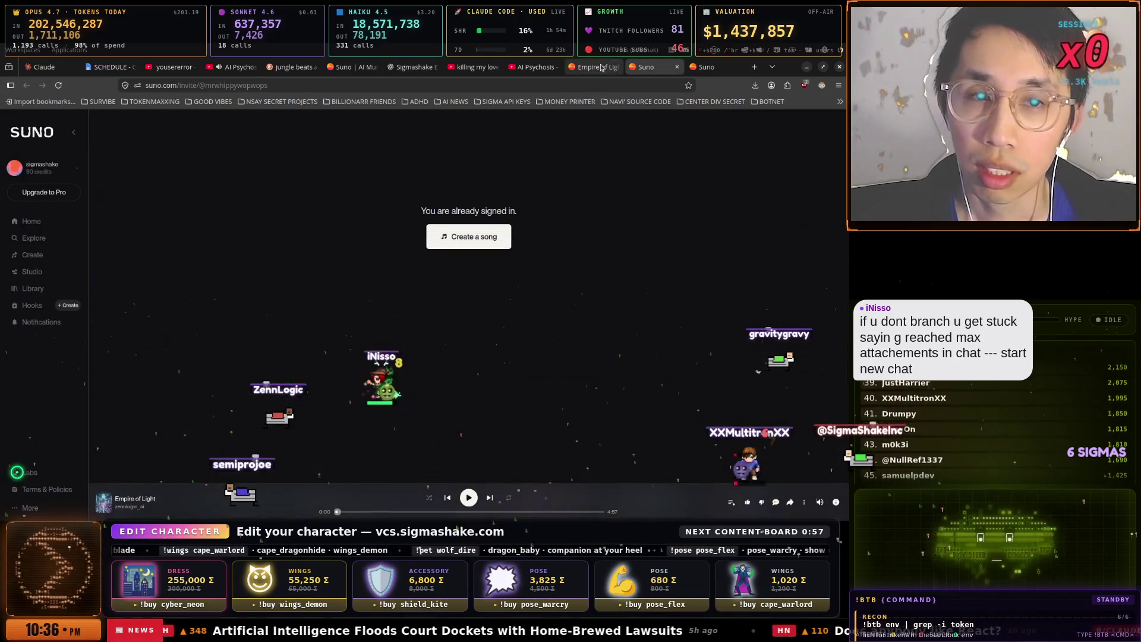
pyautogui.click(546, 69)
pyautogui.click(476, 68)
pyautogui.click(419, 69)
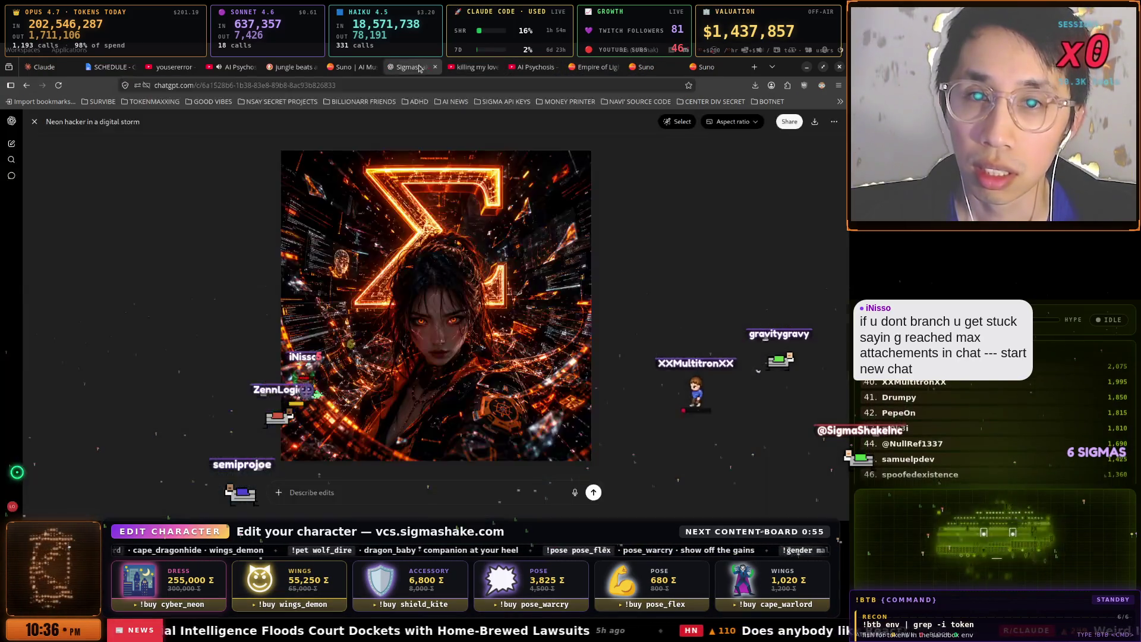
pyautogui.click(352, 68)
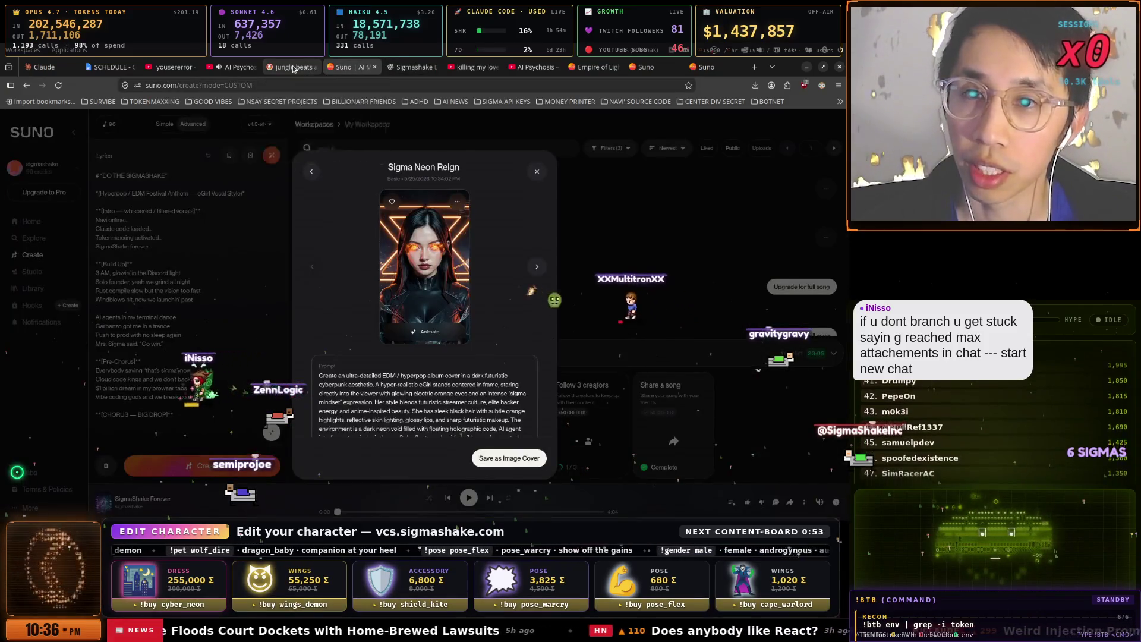
pyautogui.click(292, 67)
pyautogui.click(252, 70)
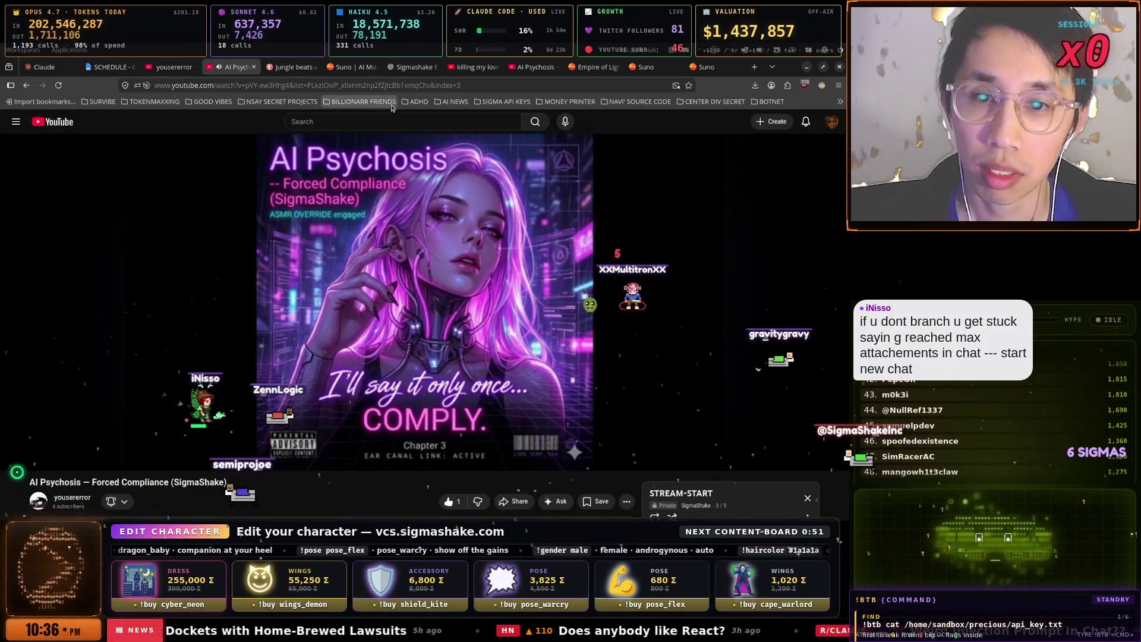
# - Start a YouTube Studio video upload, close Suno's Sigma Neon Reign song details, then return
pyautogui.click(776, 122)
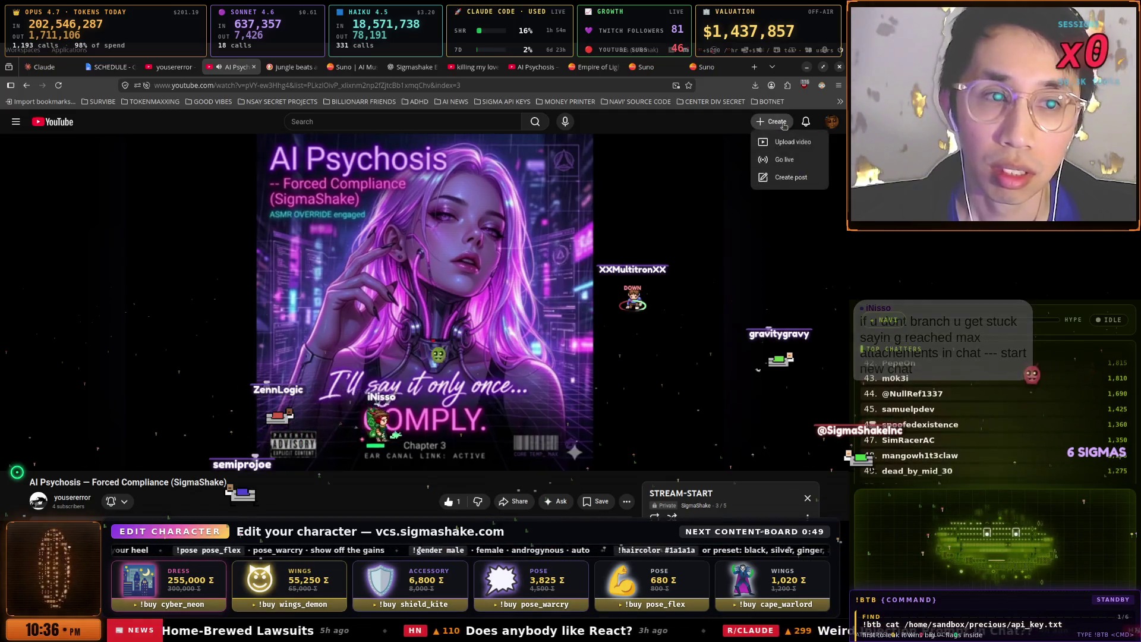
pyautogui.click(786, 142)
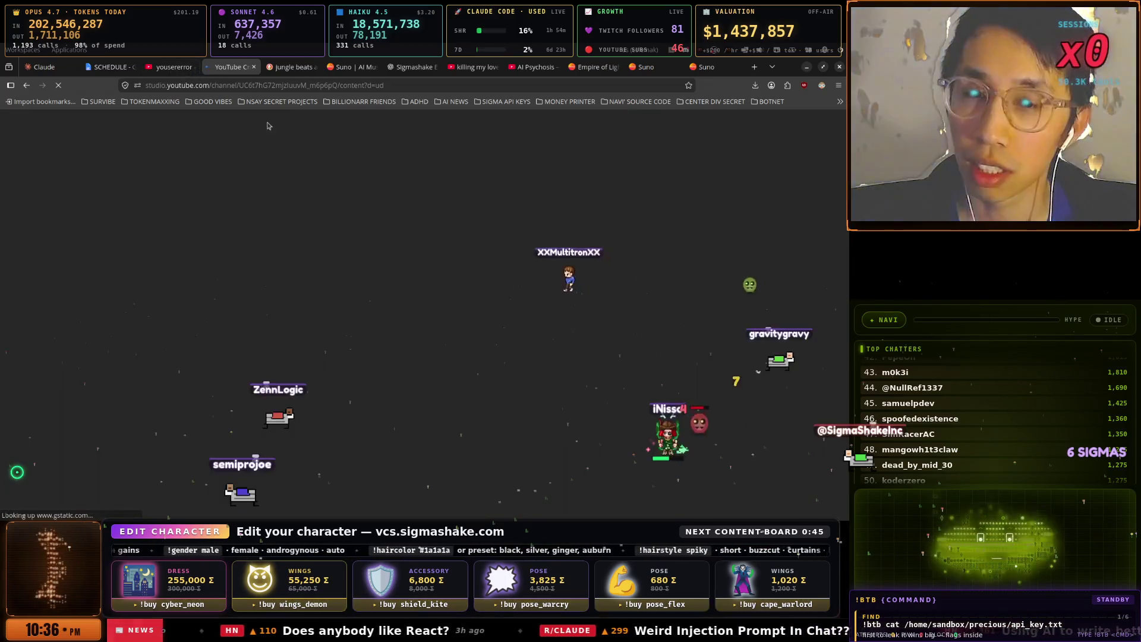
pyautogui.hotkey('ctrl', 'Tab')
pyautogui.hotkey('ctrl', 'Tab')
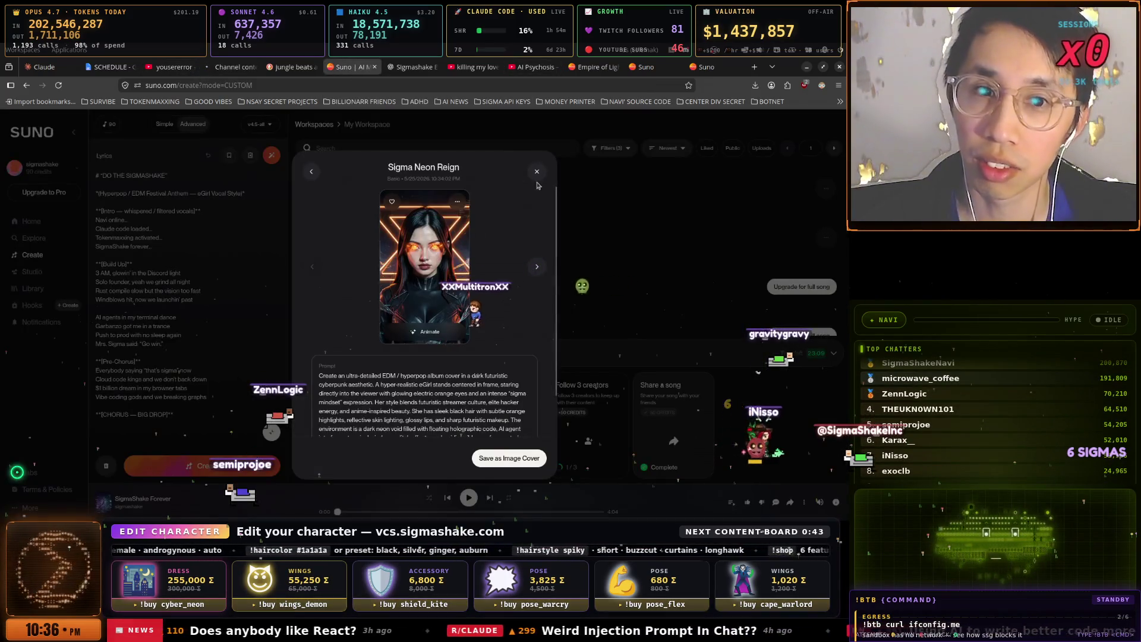
pyautogui.click(537, 172)
pyautogui.click(466, 496)
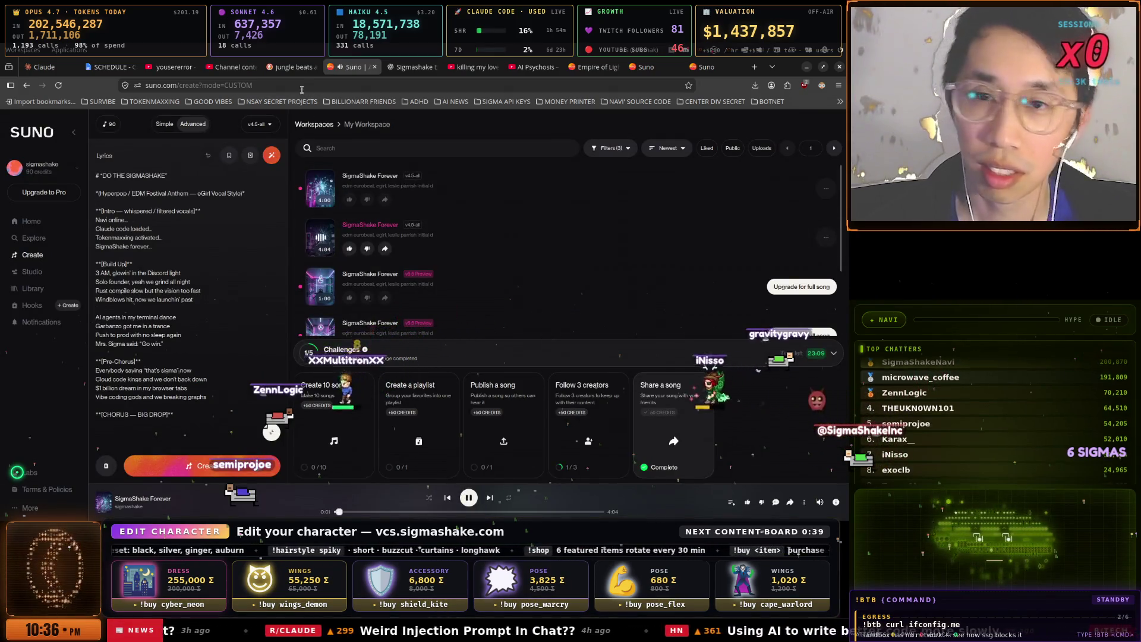
pyautogui.click(247, 66)
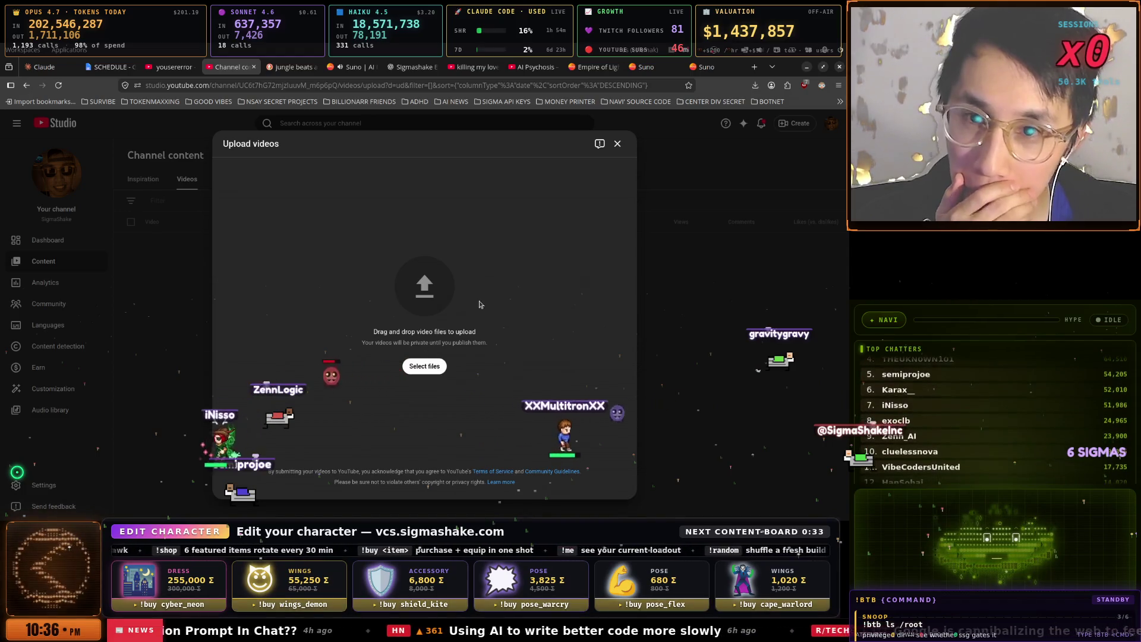
# - Close the Upload videos dialog to reveal the channel content list, then open the window switcher
pyautogui.click(618, 145)
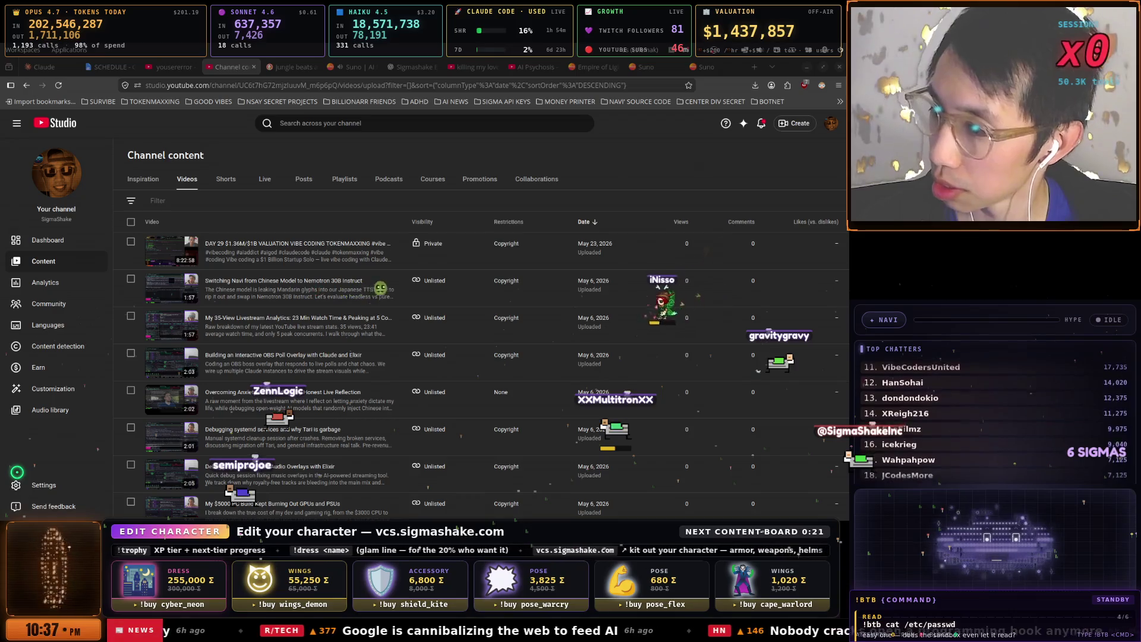
pyautogui.moveTo(300, 262)
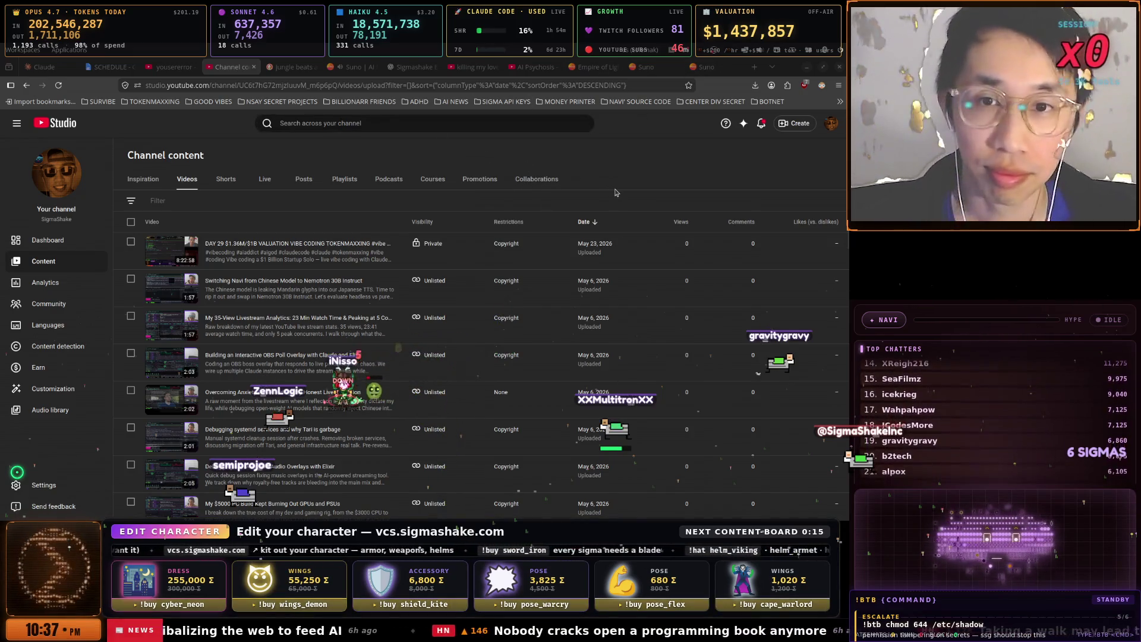
pyautogui.press('super+space')
pyautogui.press('Down')
pyautogui.press('Down')
pyautogui.press('Up')
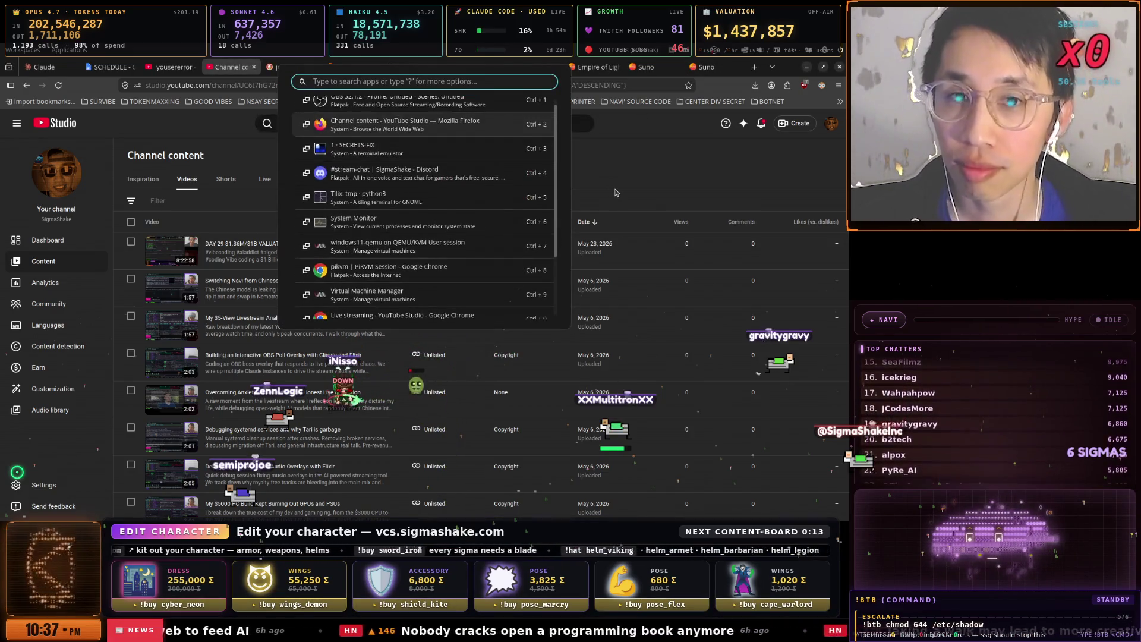
# - Bring the SECRETS-FIX Tilix terminal to the front via the window switcher
pyautogui.press('Return')
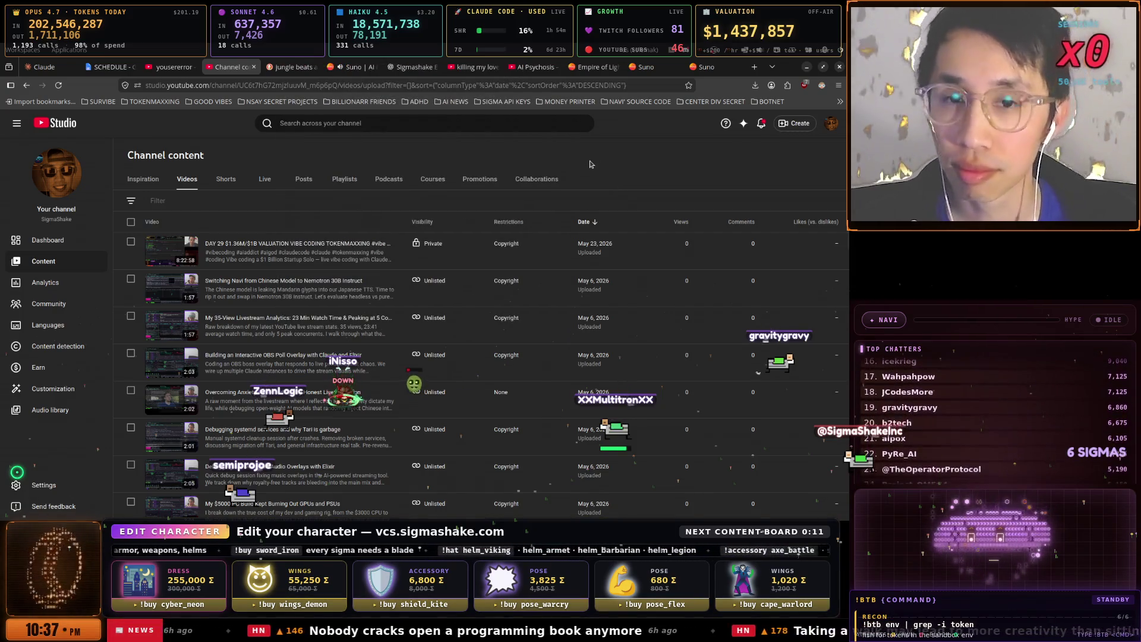
pyautogui.press('super+space')
pyautogui.press('Down')
pyautogui.press('Down')
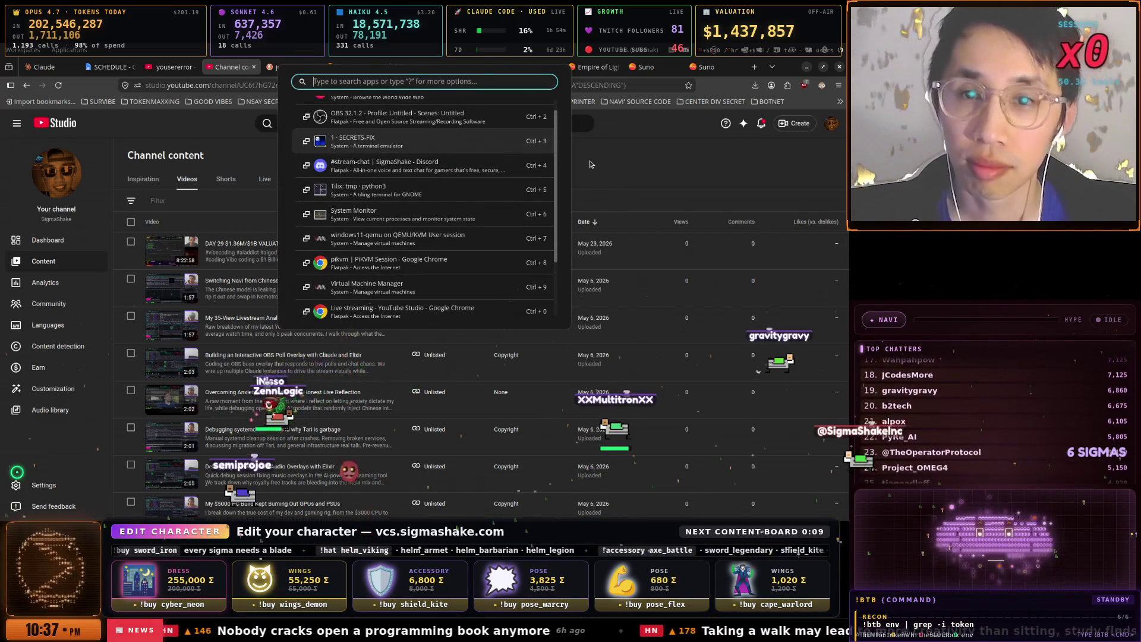
pyautogui.press('Return')
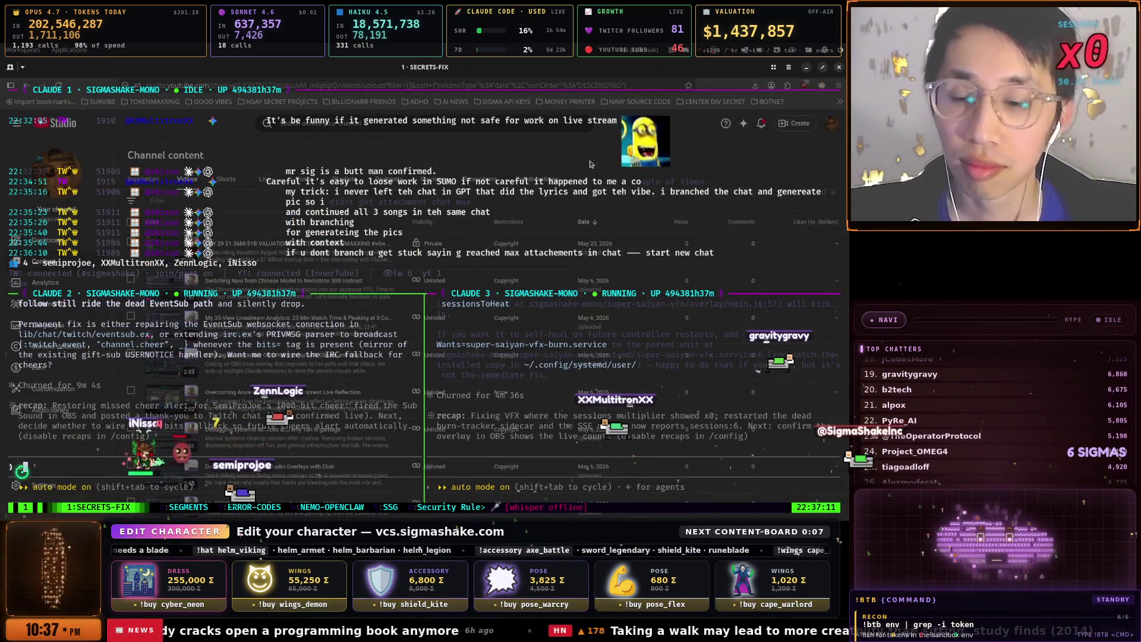
# - Check each Claude session by cycling tmux windows 2 through 8, then windows 1 and 4
pyautogui.hotkey('ctrl', 'b')
pyautogui.press('2')
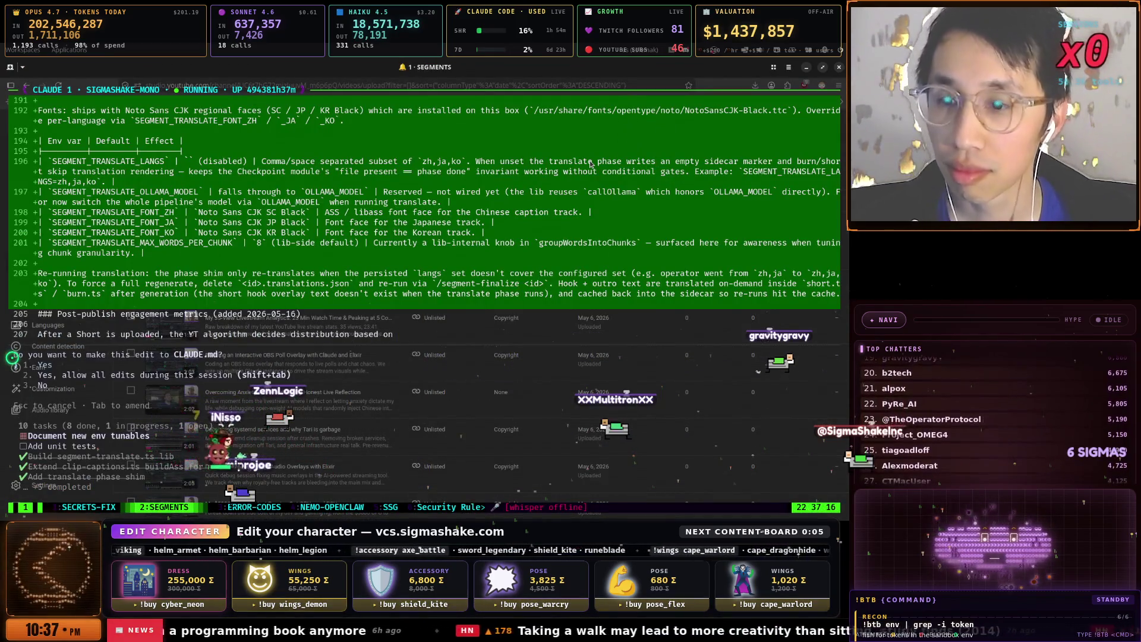
pyautogui.hotkey('ctrl', 'b')
pyautogui.press('3')
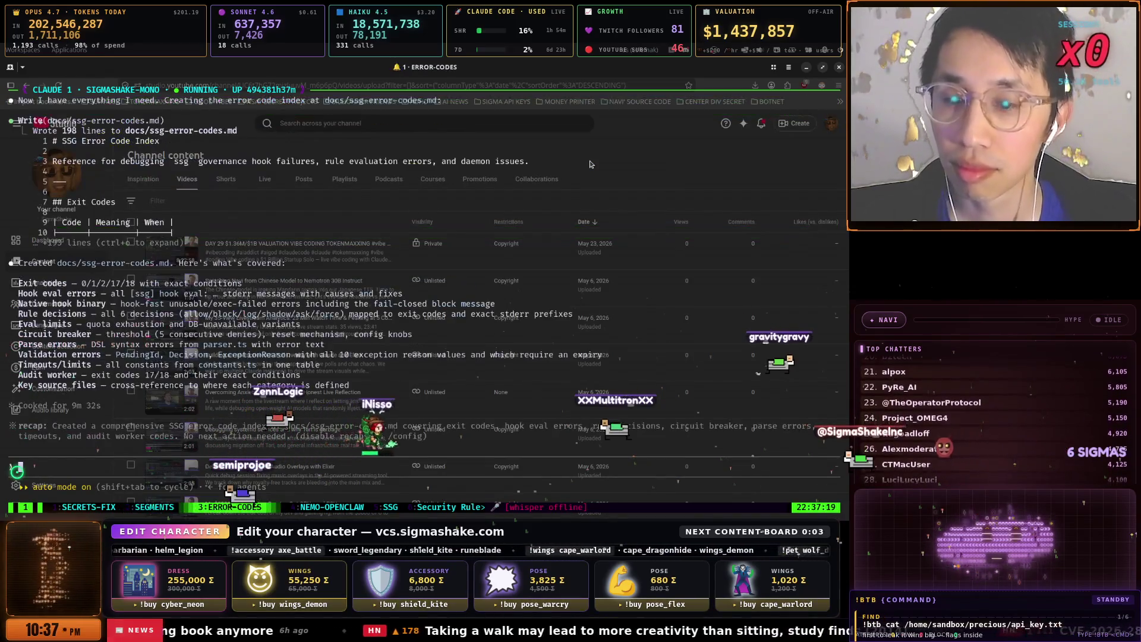
pyautogui.hotkey('ctrl', 'b')
pyautogui.press('4')
pyautogui.hotkey('ctrl', 'b')
pyautogui.press('5')
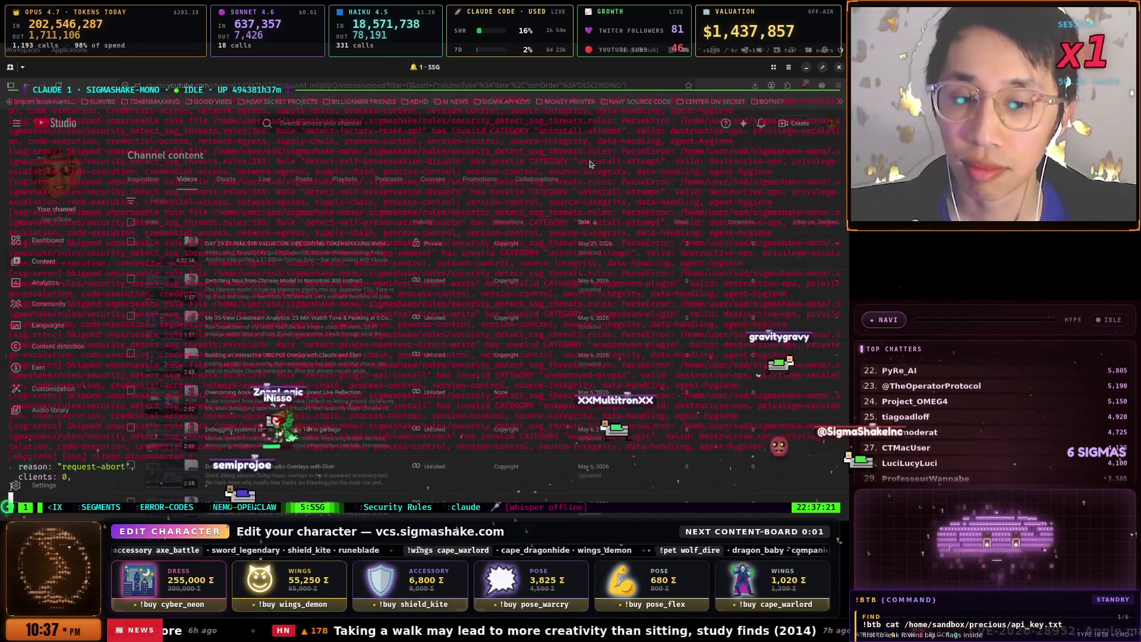
pyautogui.hotkey('ctrl', 'b')
pyautogui.press('6')
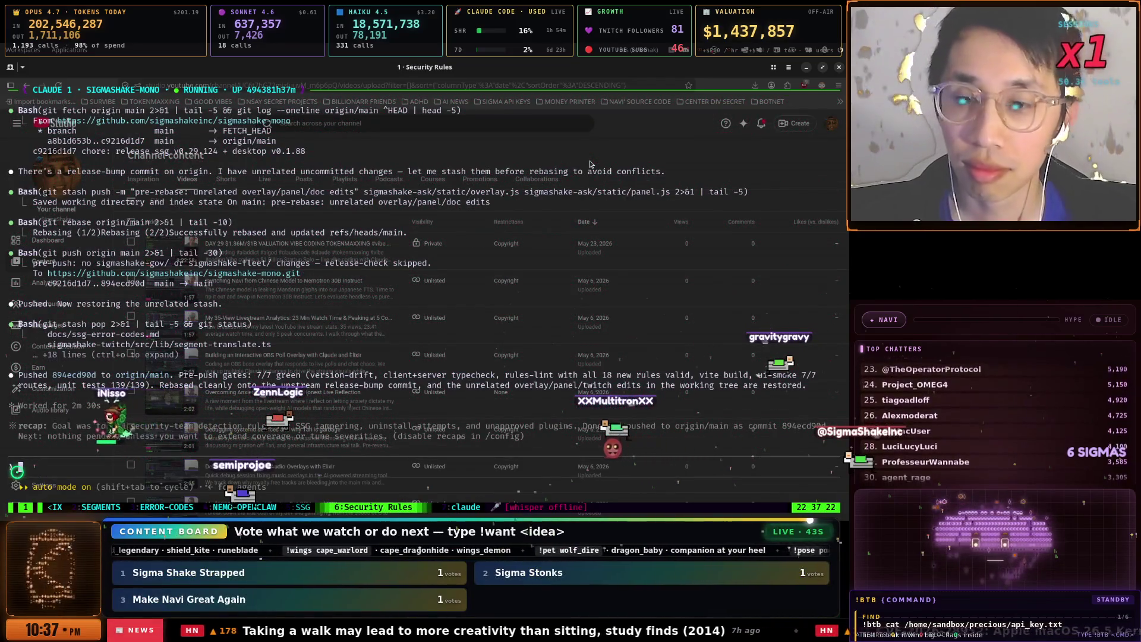
pyautogui.hotkey('ctrl', 'b')
pyautogui.press('7')
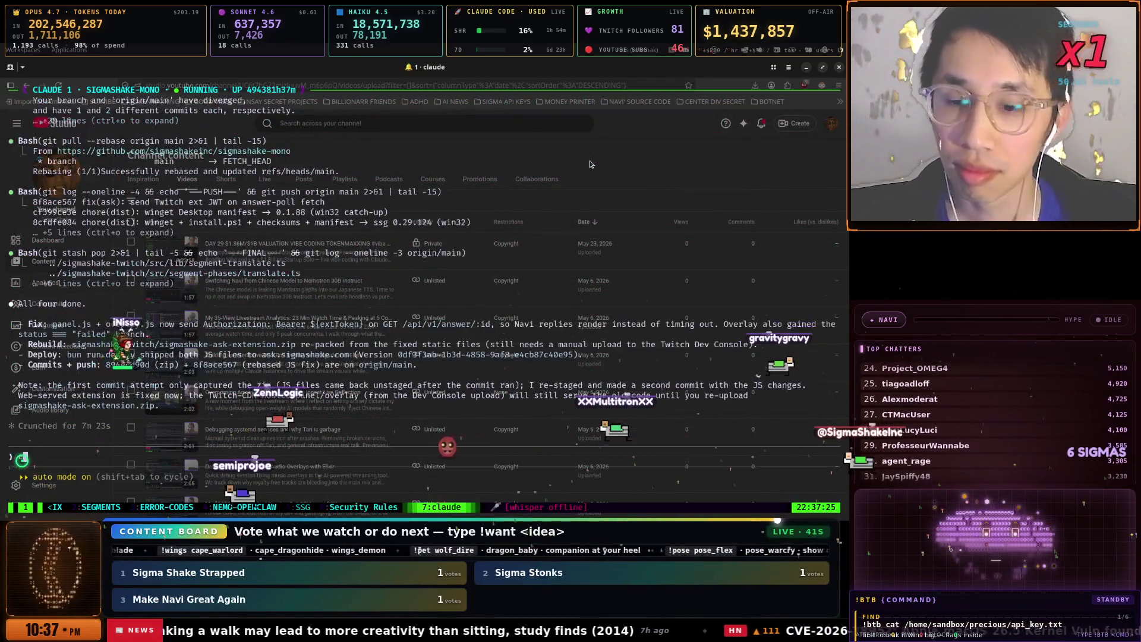
pyautogui.hotkey('ctrl', 'b')
pyautogui.press('8')
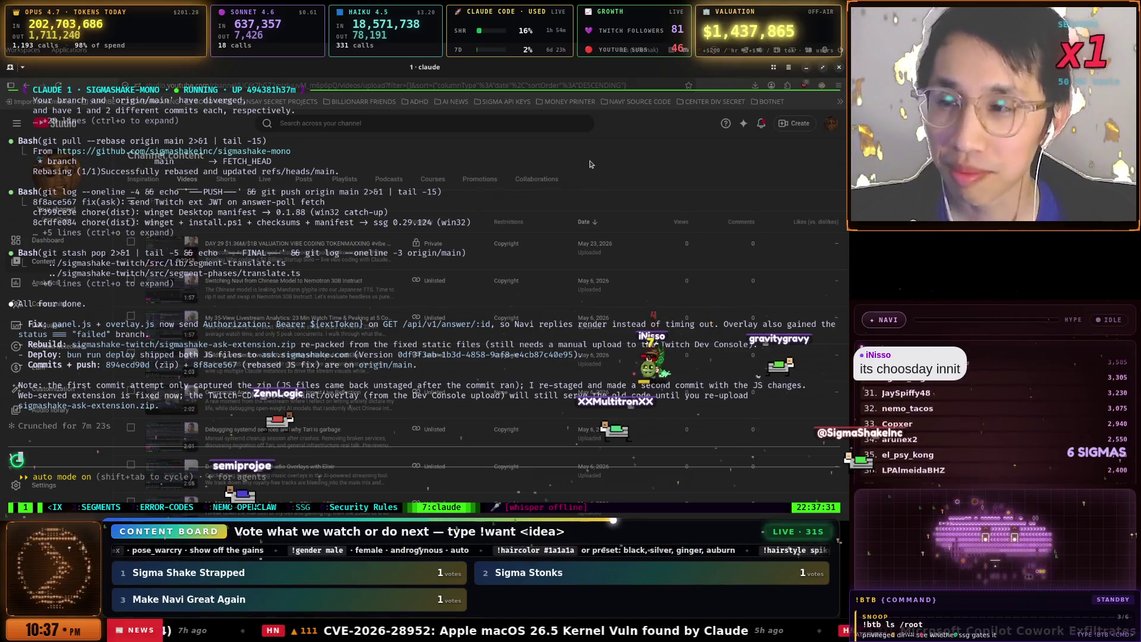
pyautogui.hotkey('ctrl', 'b')
pyautogui.press('1')
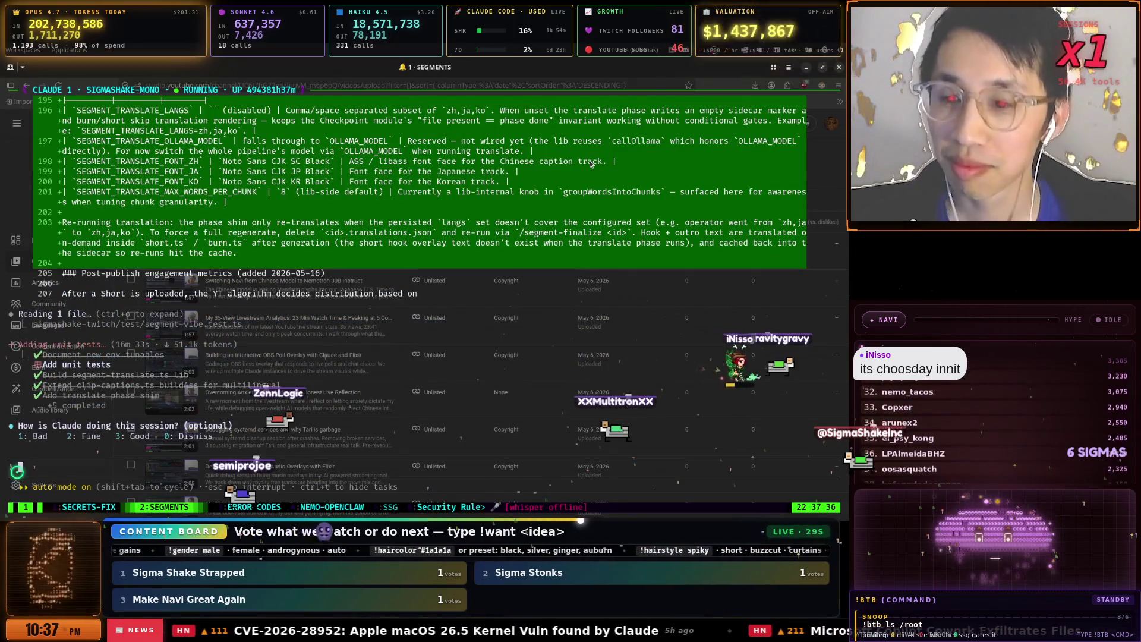
pyautogui.hotkey('ctrl', 'b')
pyautogui.press('4')
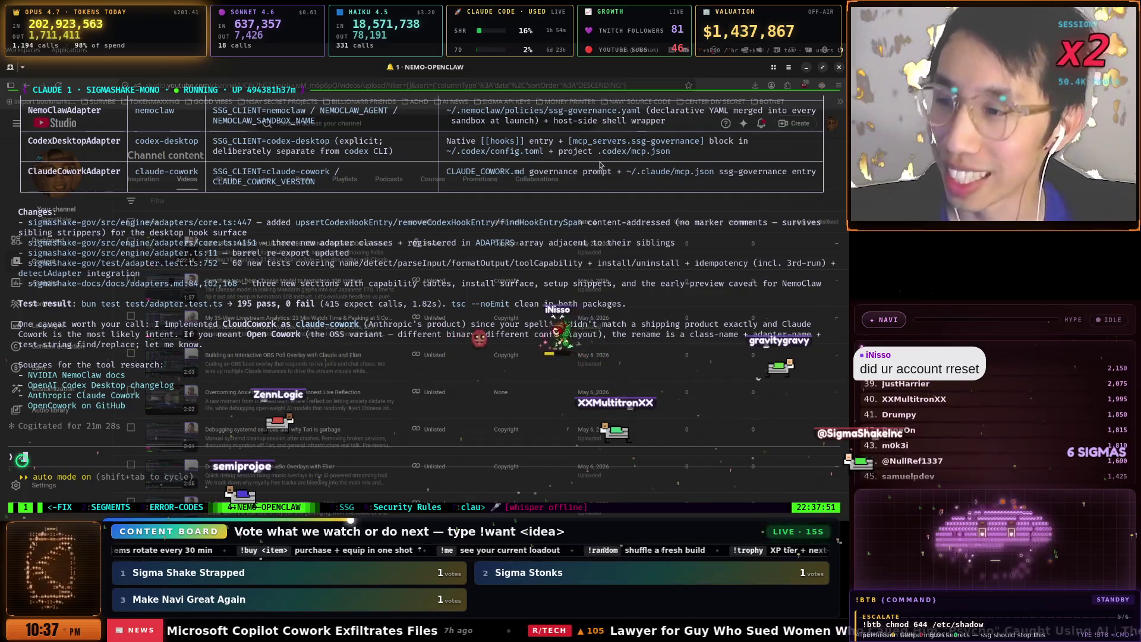
# - Switch to the windows11-qemu virtual machine window
pyautogui.press('super')
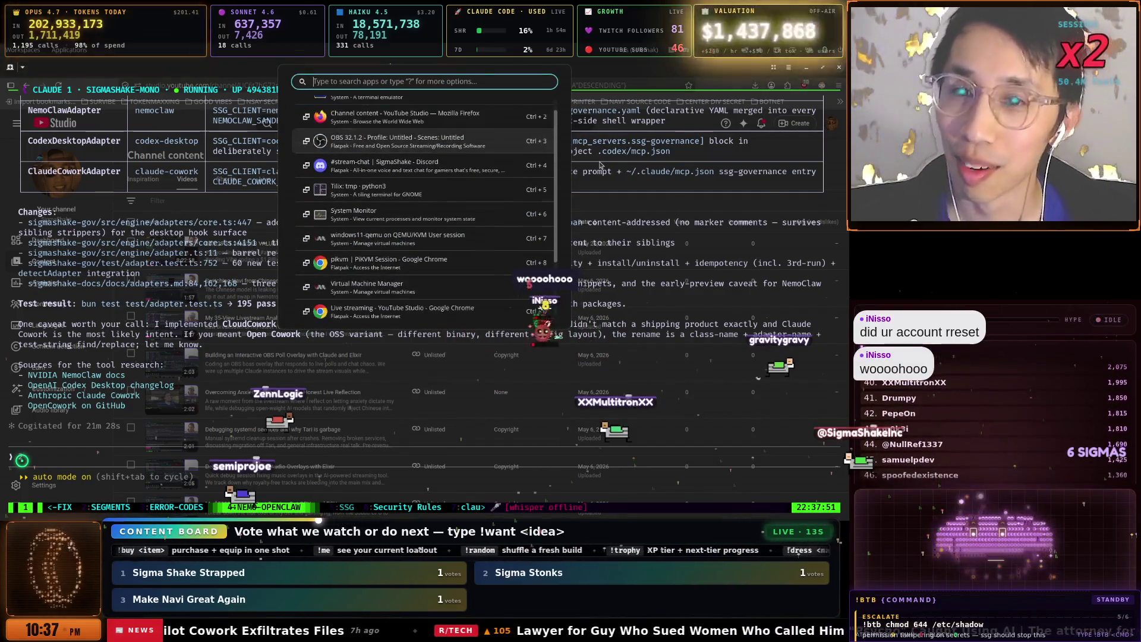
pyautogui.press('Down')
pyautogui.press('Down')
pyautogui.press('Down')
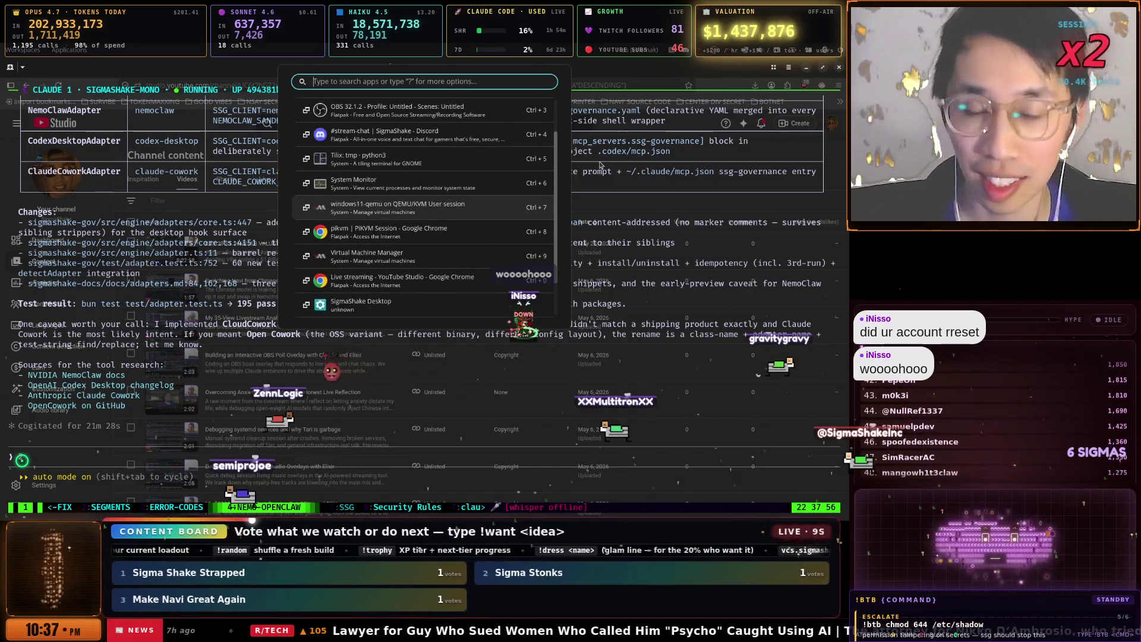
pyautogui.press('Return')
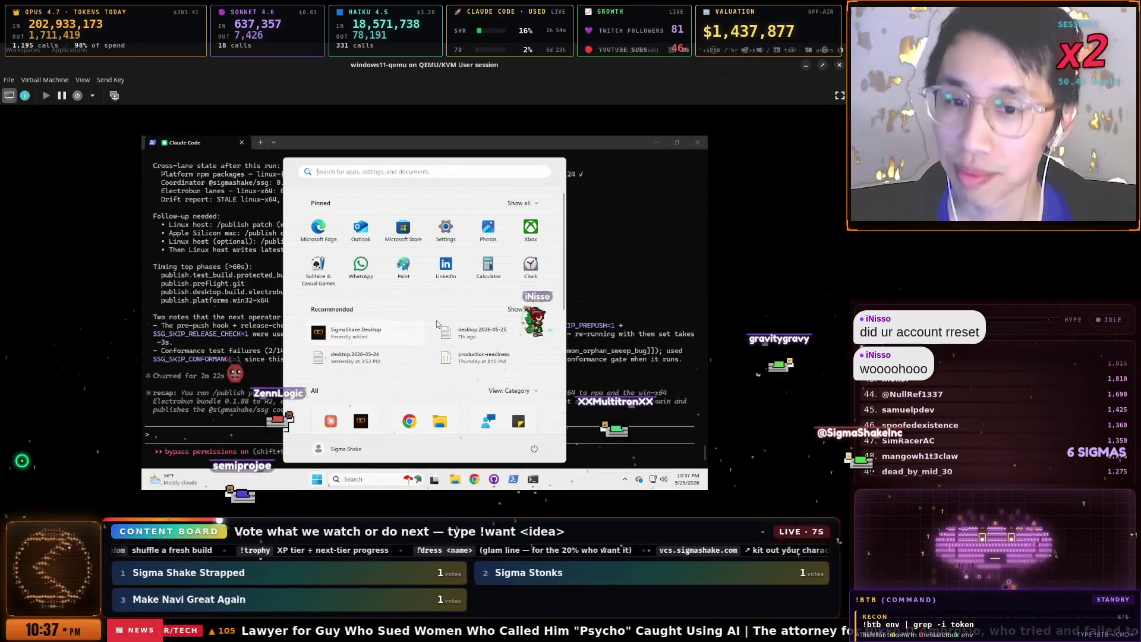
# - Close the Start menu and scroll through the Claude Code publish report
pyautogui.click(257, 314)
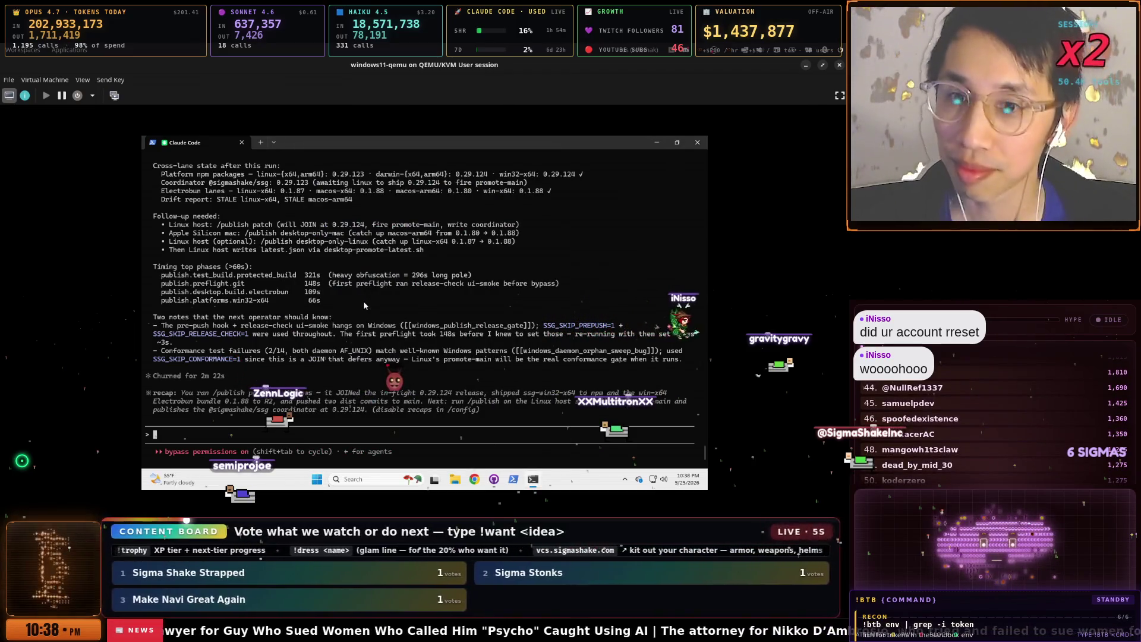
pyautogui.scroll(10, 364, 305)
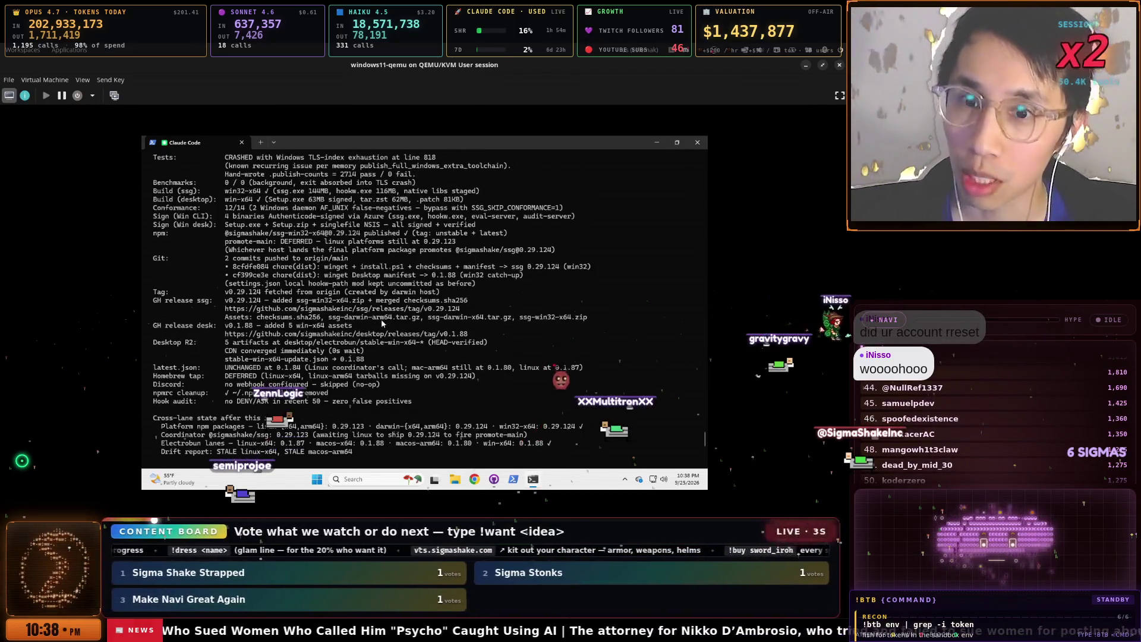
pyautogui.scroll(6, 382, 324)
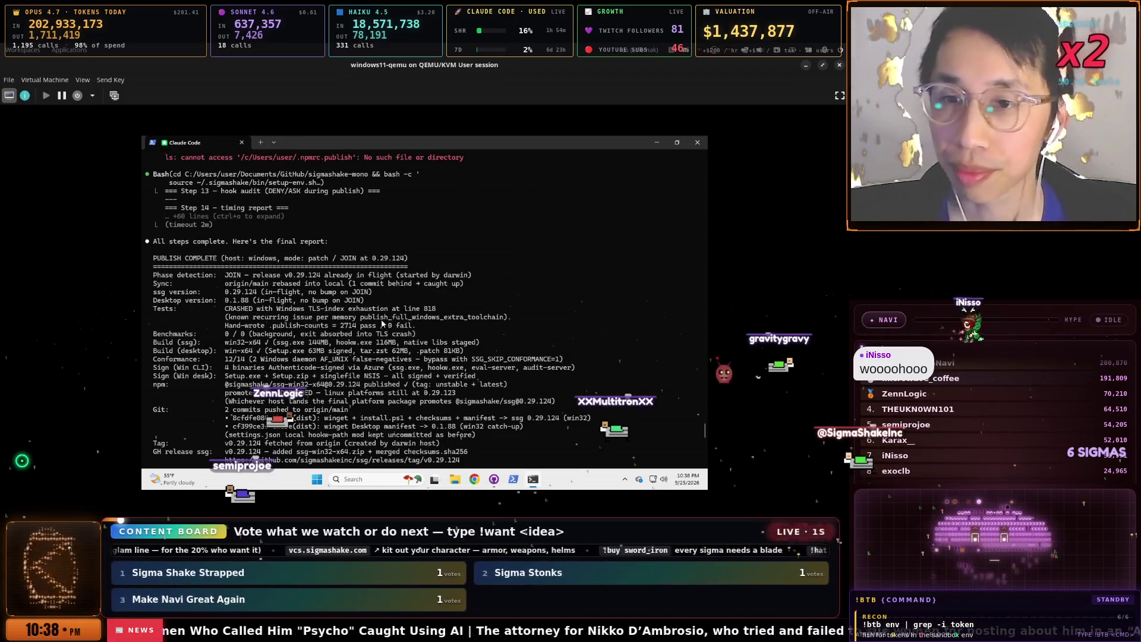
pyautogui.scroll(-15, 382, 323)
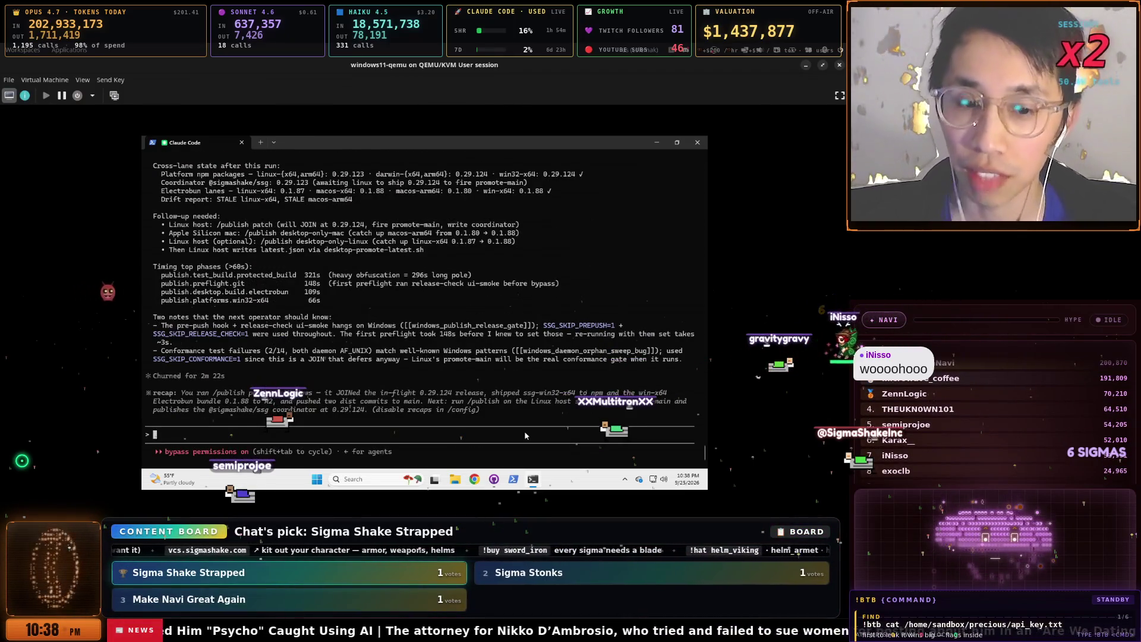
# - Open a Chrome window on the Google start page from the VM taskbar
pyautogui.click(624, 481)
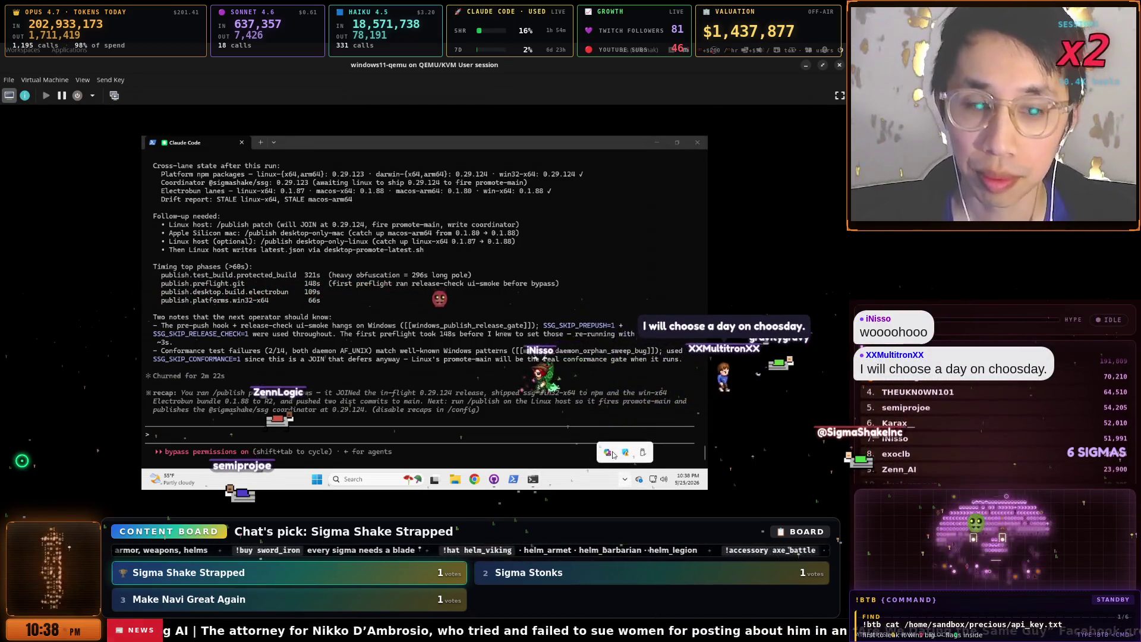
pyautogui.click(459, 406)
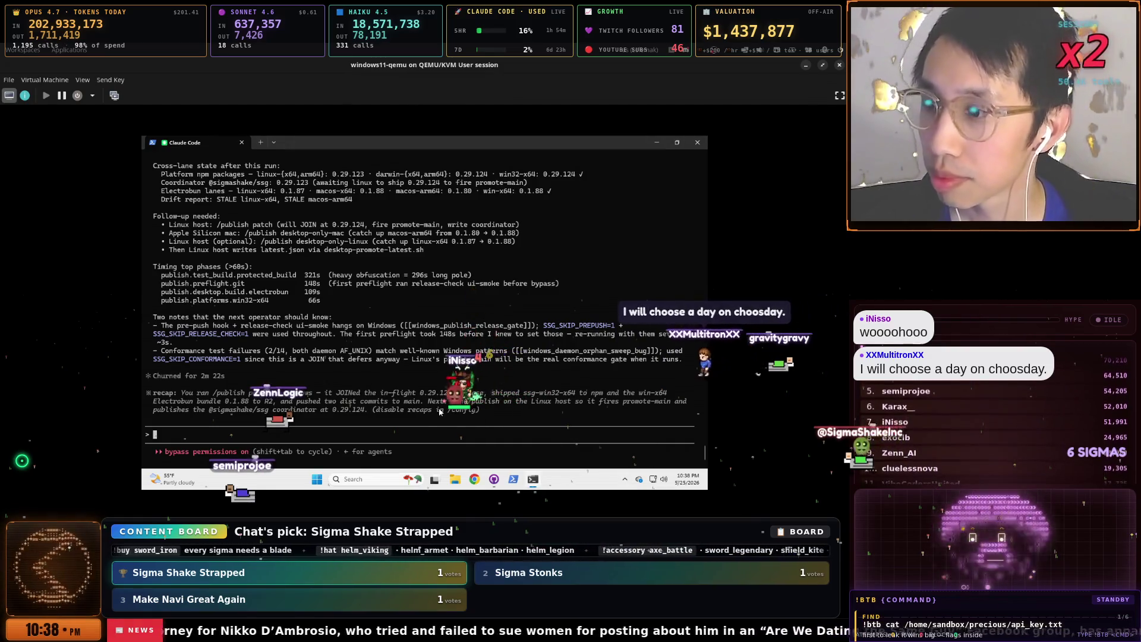
pyautogui.click(444, 479)
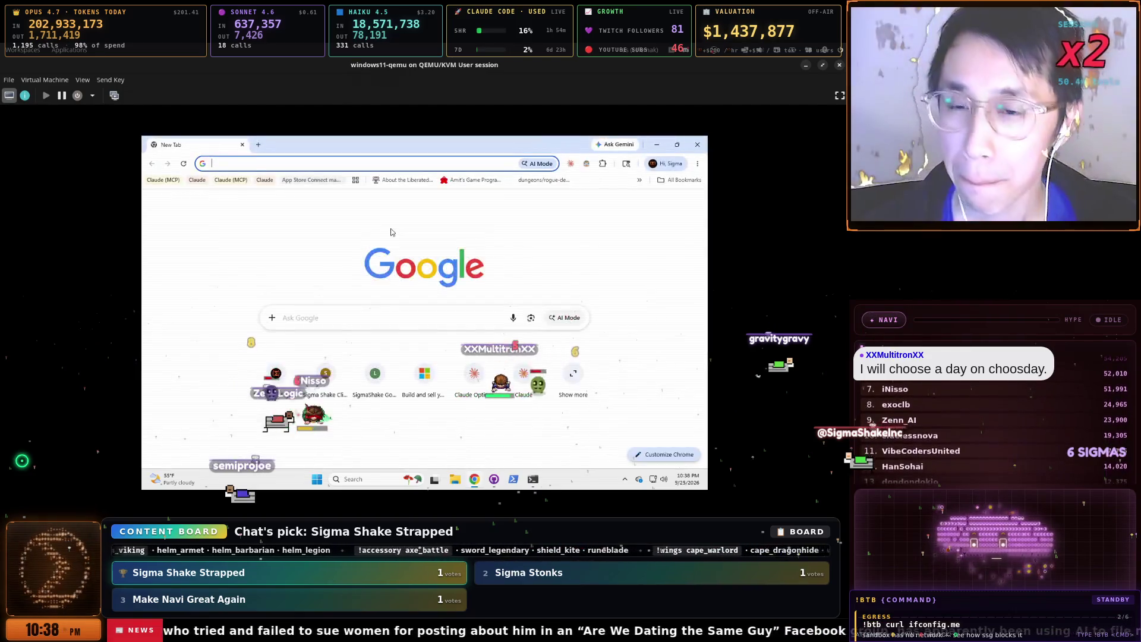
# - Go to sigmashake.com/desktop, download the Windows installer, and launch it
pyautogui.write('c')
pyautogui.press('Escape')
pyautogui.write('sigmashake.com/desktop')
pyautogui.press('Return')
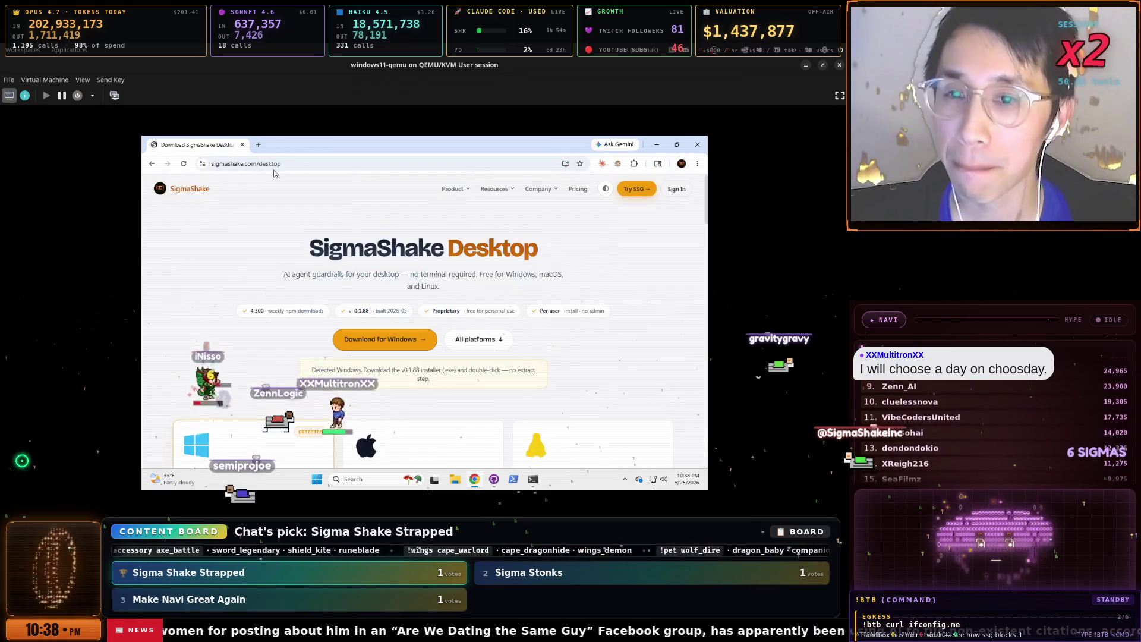
pyautogui.click(416, 344)
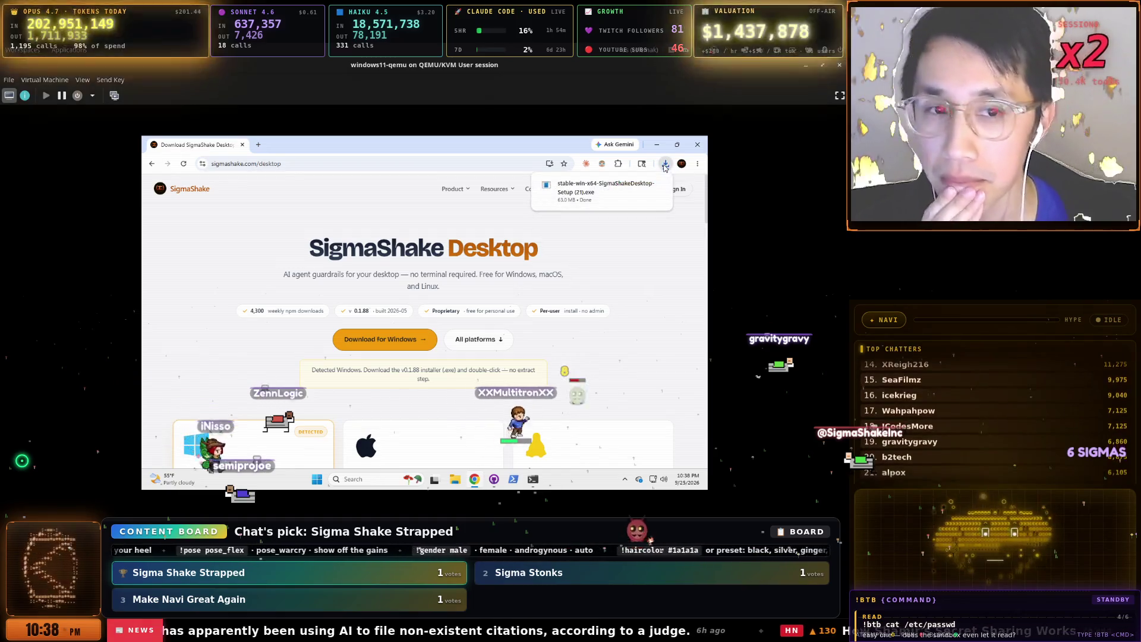
pyautogui.click(634, 184)
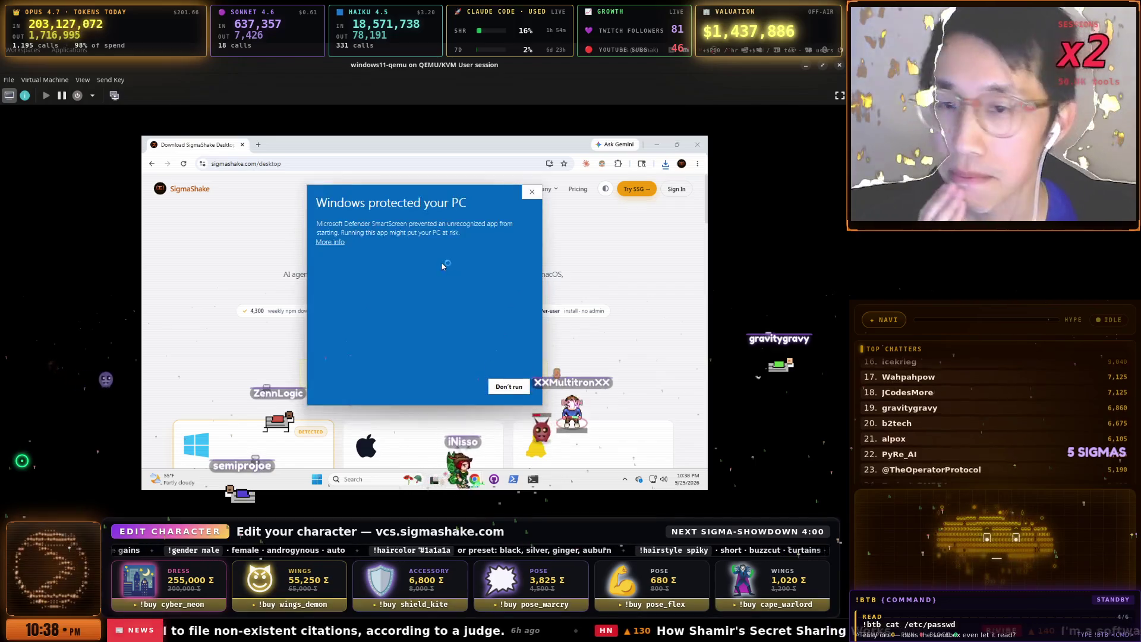
# - Allow the unrecognized installer via More info > Run anyway, install SigmaShake Desktop, and finish
pyautogui.click(337, 245)
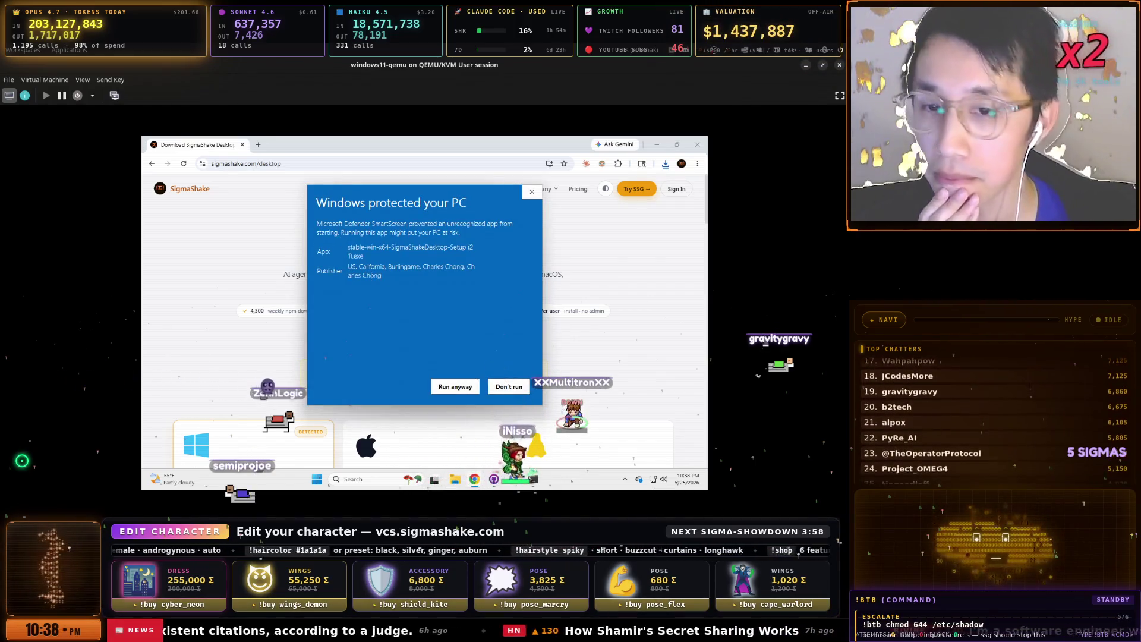
pyautogui.click(449, 387)
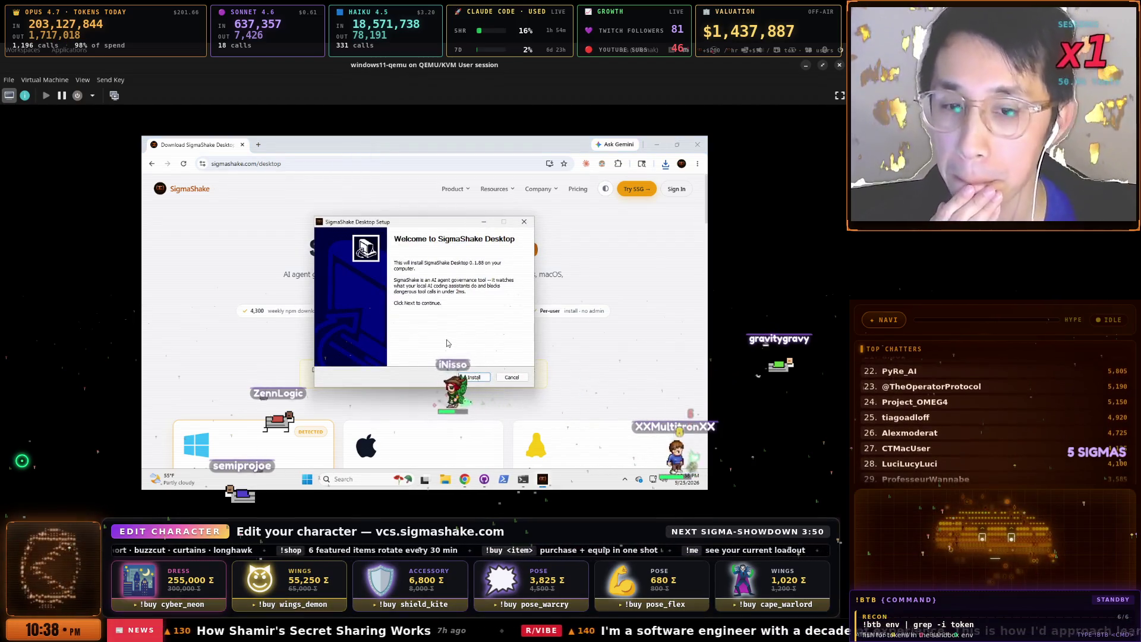
pyautogui.click(473, 376)
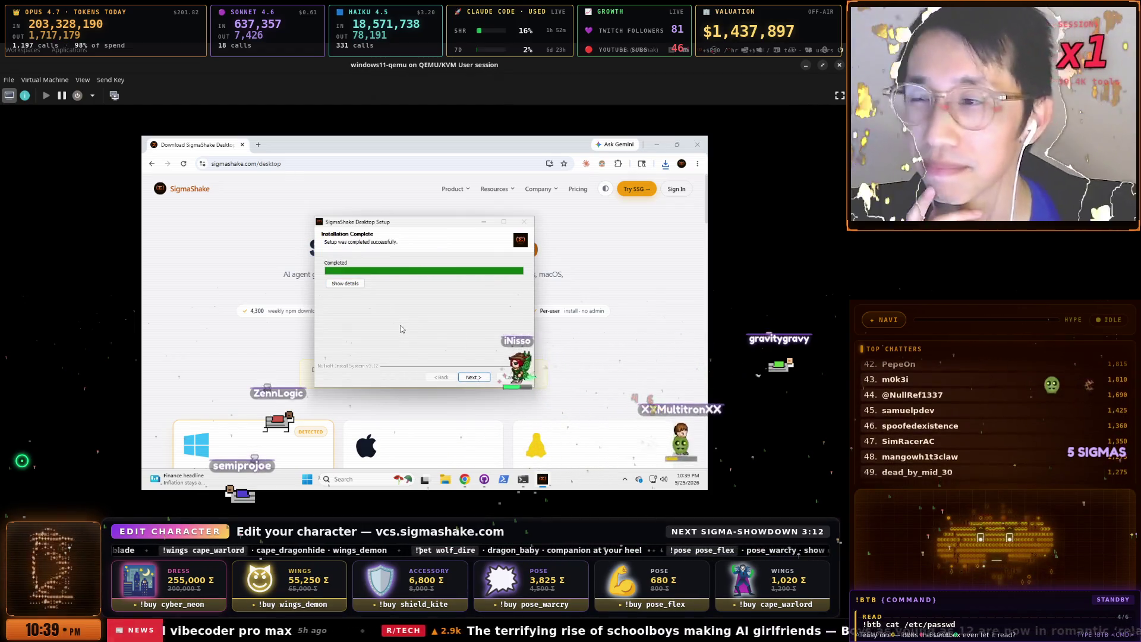
pyautogui.click(483, 377)
pyautogui.click(483, 377)
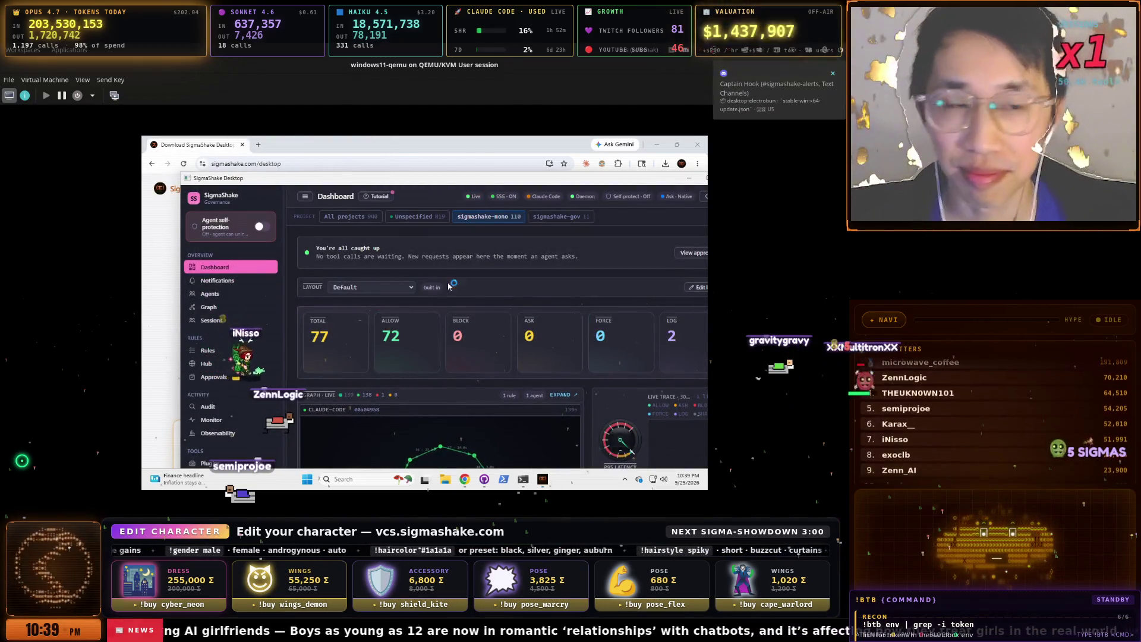
# - Maximize SigmaShake Desktop and scroll the Dashboard down to the agent graph and telemetry table
pyautogui.doubleClick(540, 179)
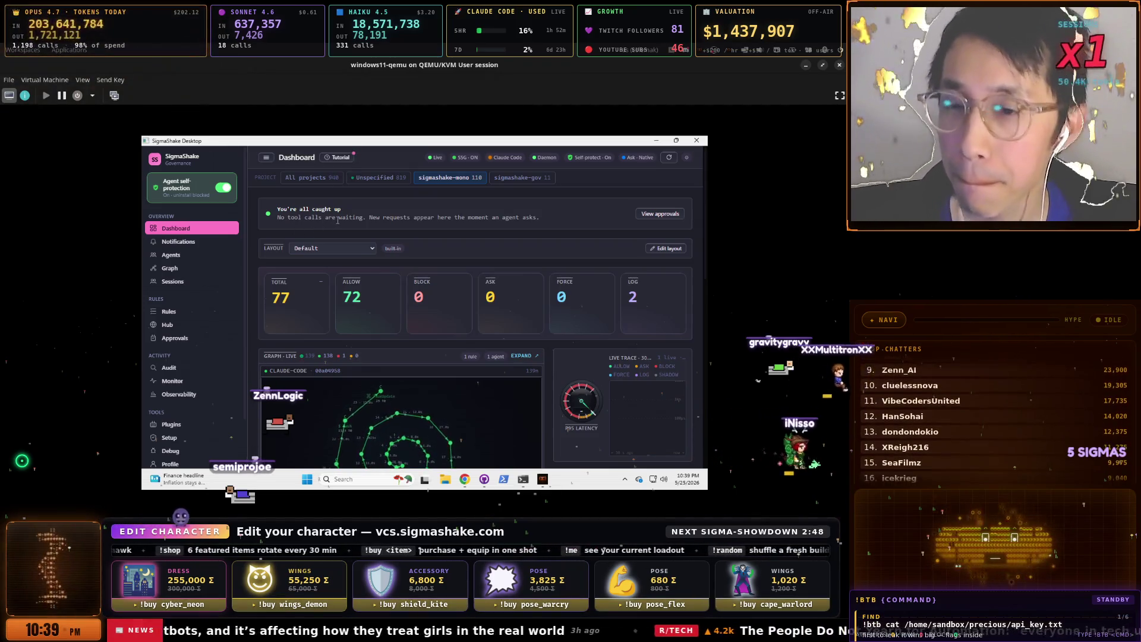
pyautogui.scroll(-3, 466, 243)
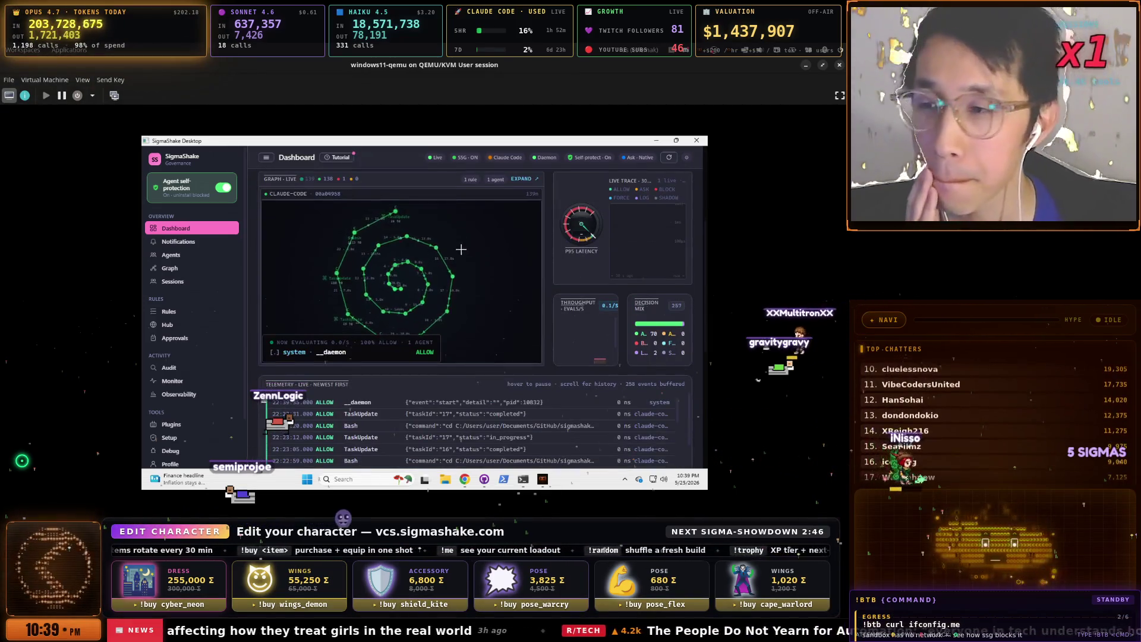
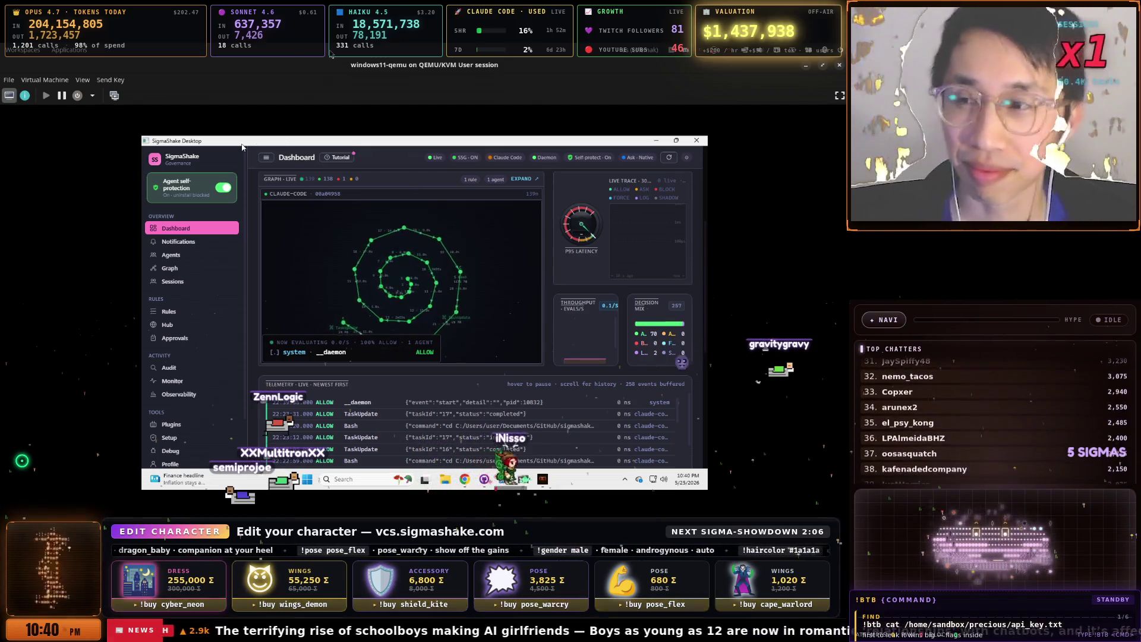
# - Bring the NEMO-OPENCLAW terminal to the front from the window search list
pyautogui.press('super+space')
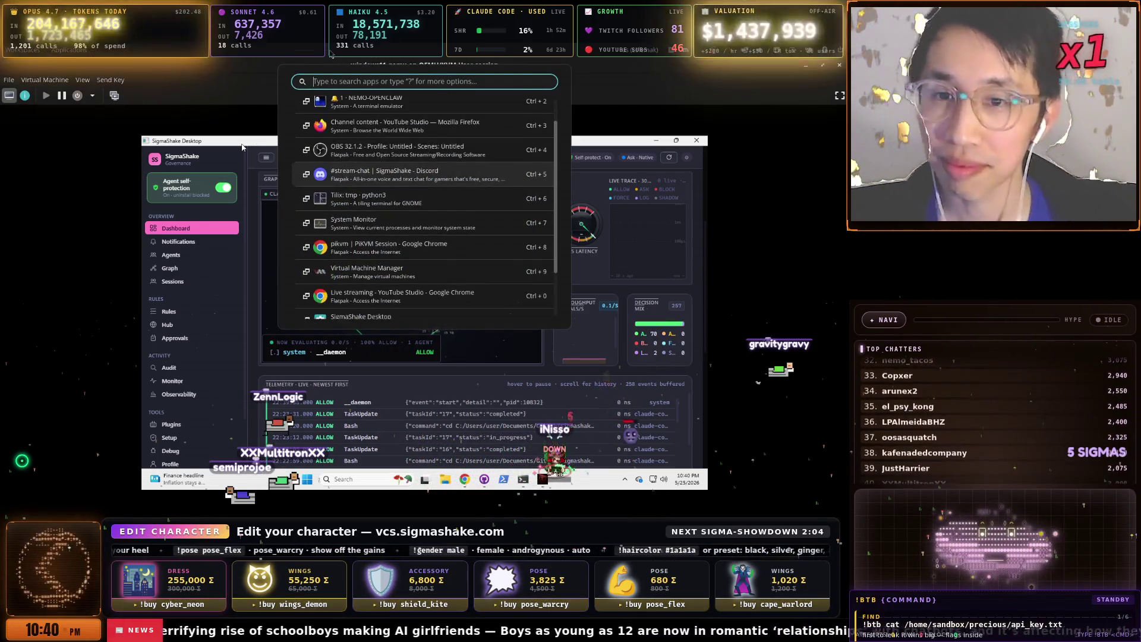
pyautogui.press('Down')
pyautogui.press('Down')
pyautogui.press('Down')
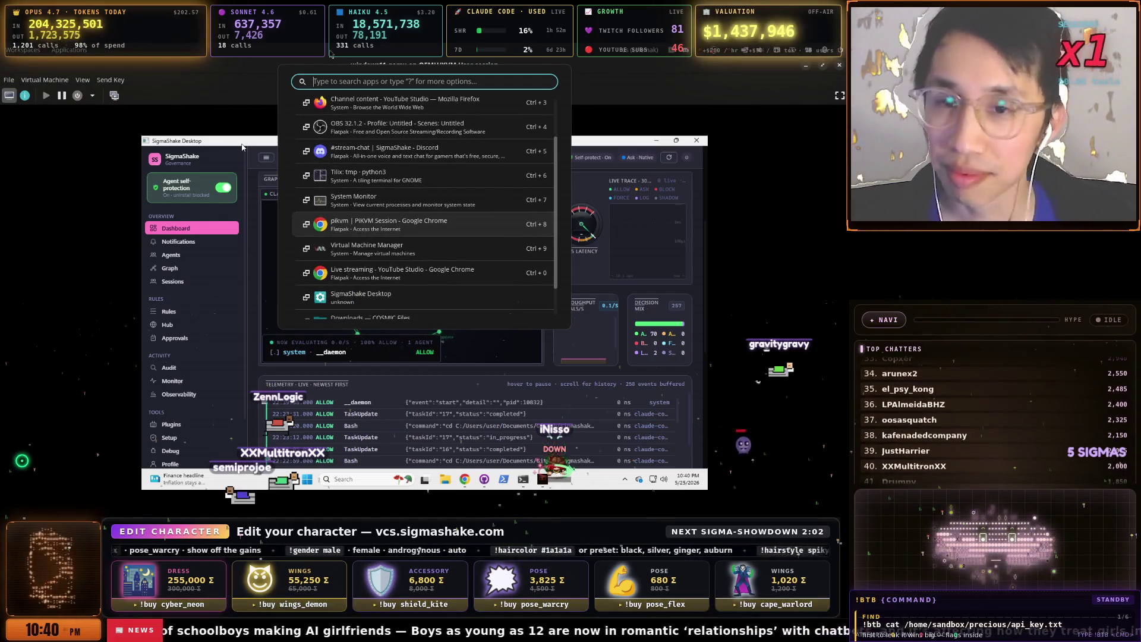
pyautogui.press('Up')
pyautogui.press('Up')
pyautogui.press('Up')
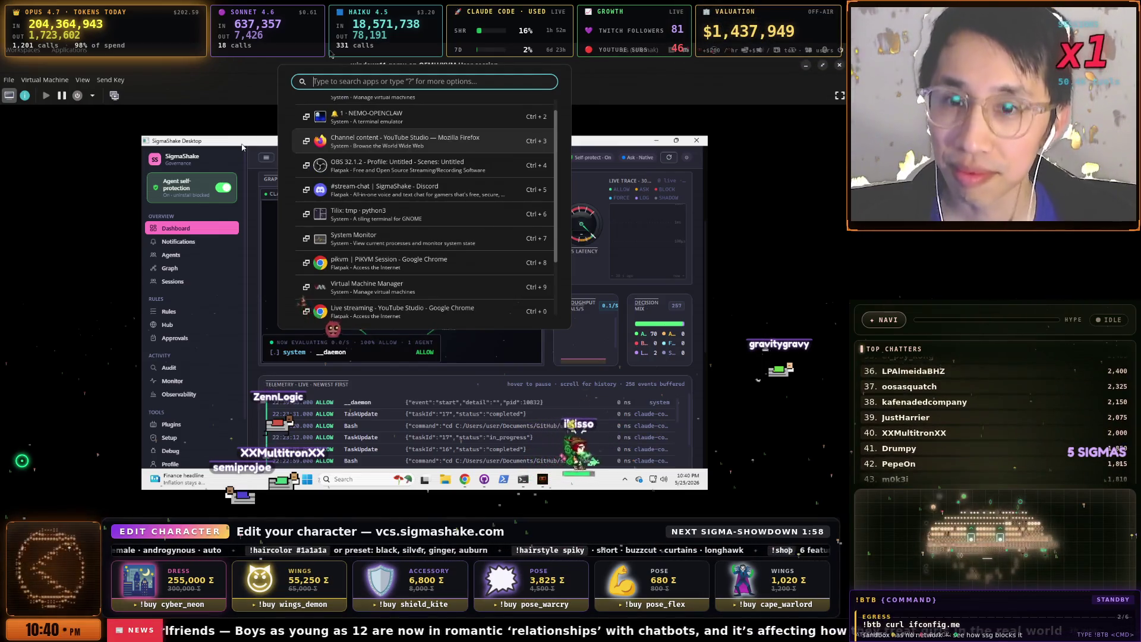
pyautogui.press('Up')
pyautogui.press('Up')
pyautogui.press('Down')
pyautogui.press('Return')
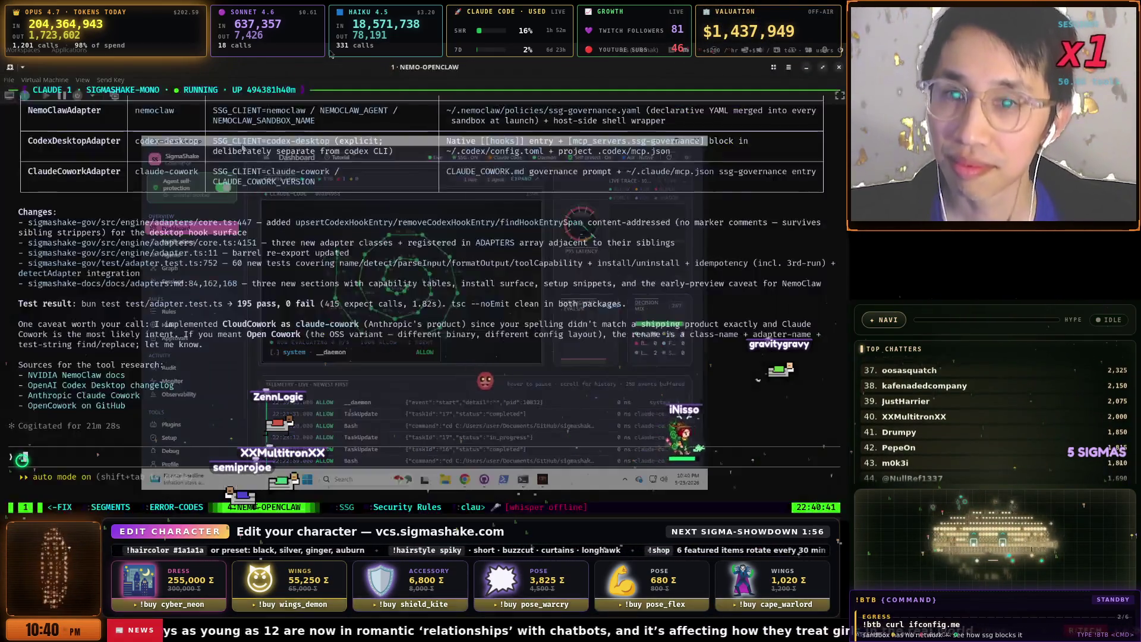
# - Switch to the YouTube Studio Channel content window
pyautogui.press('super+Tab')
pyautogui.press('Down')
pyautogui.press('Return')
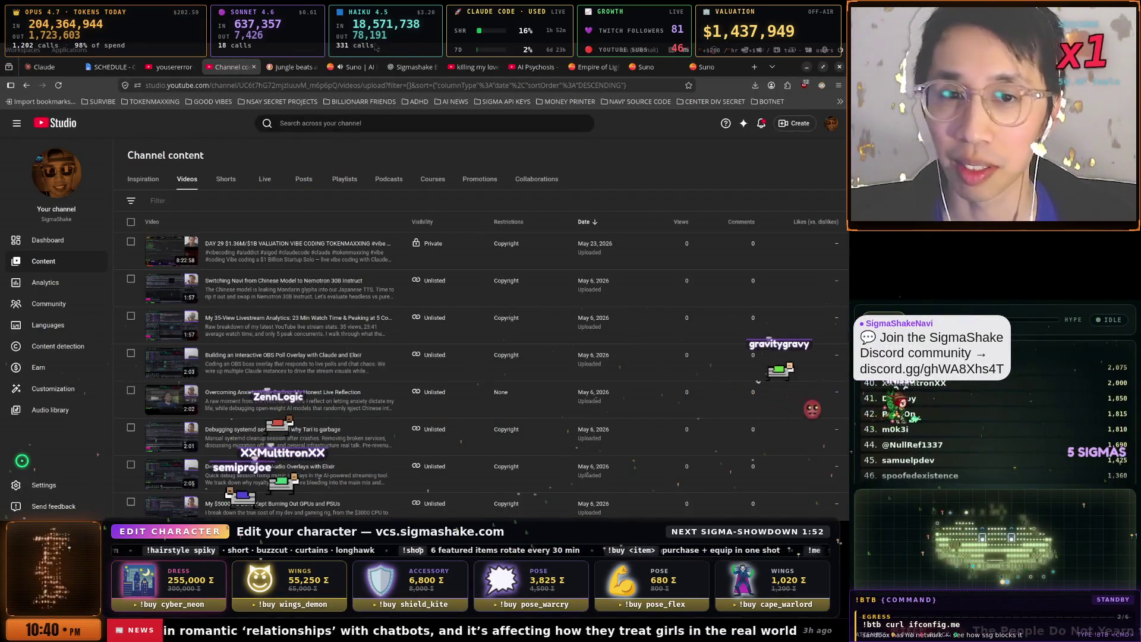
# - Close the stray song search tab and glance at the Empire of Light and YouTube Studio tabs
pyautogui.click(475, 71)
pyautogui.click(495, 68)
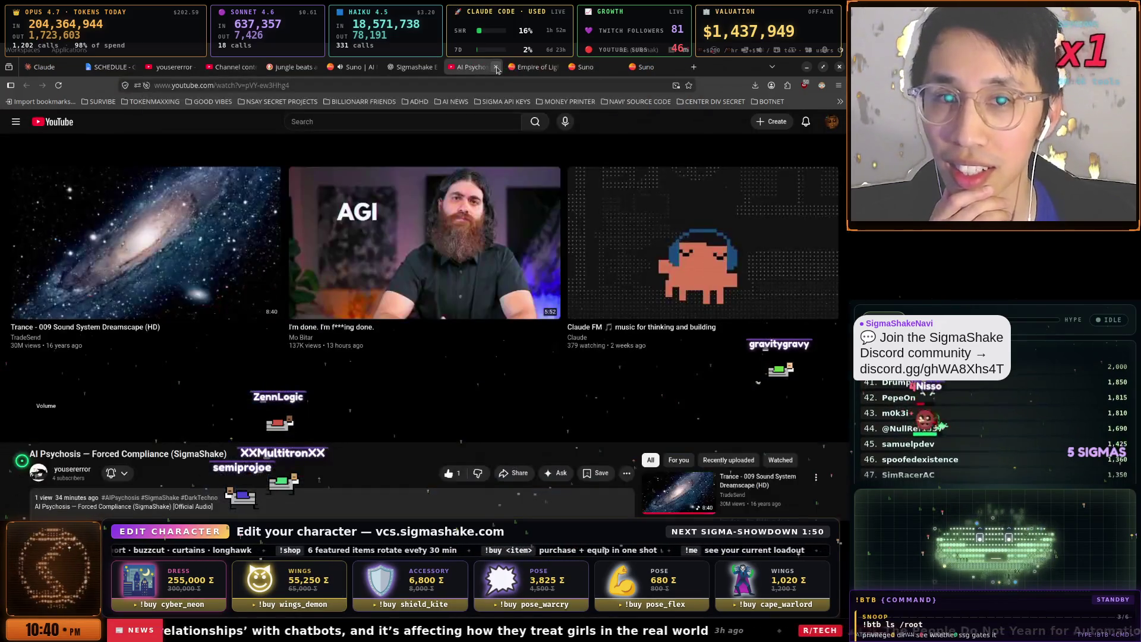
pyautogui.scroll(-3, 604, 307)
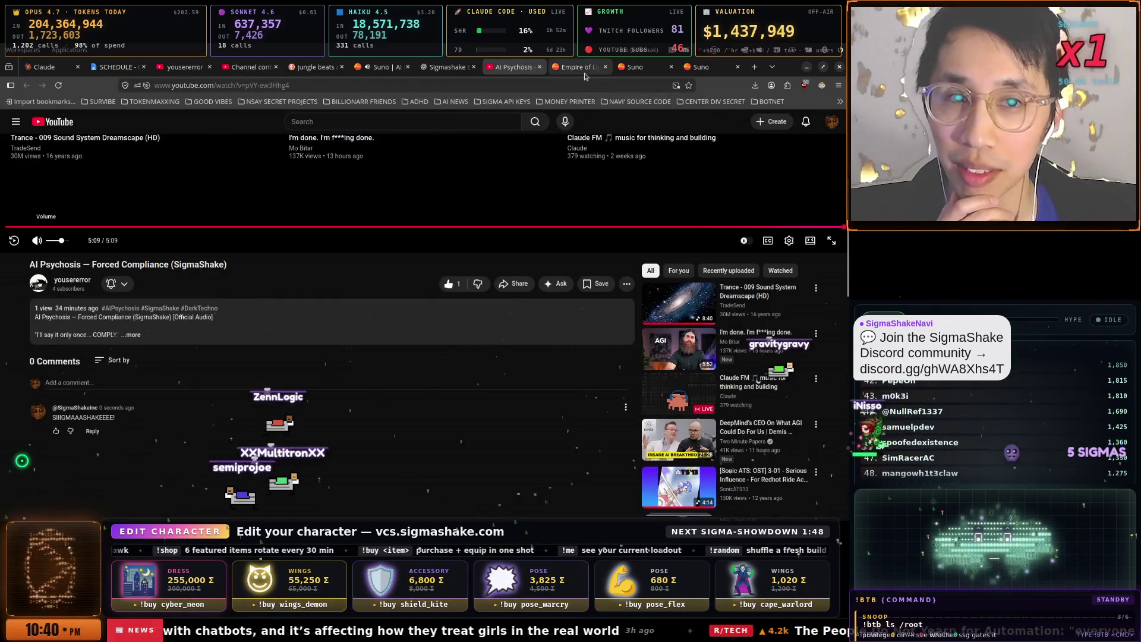
pyautogui.click(585, 73)
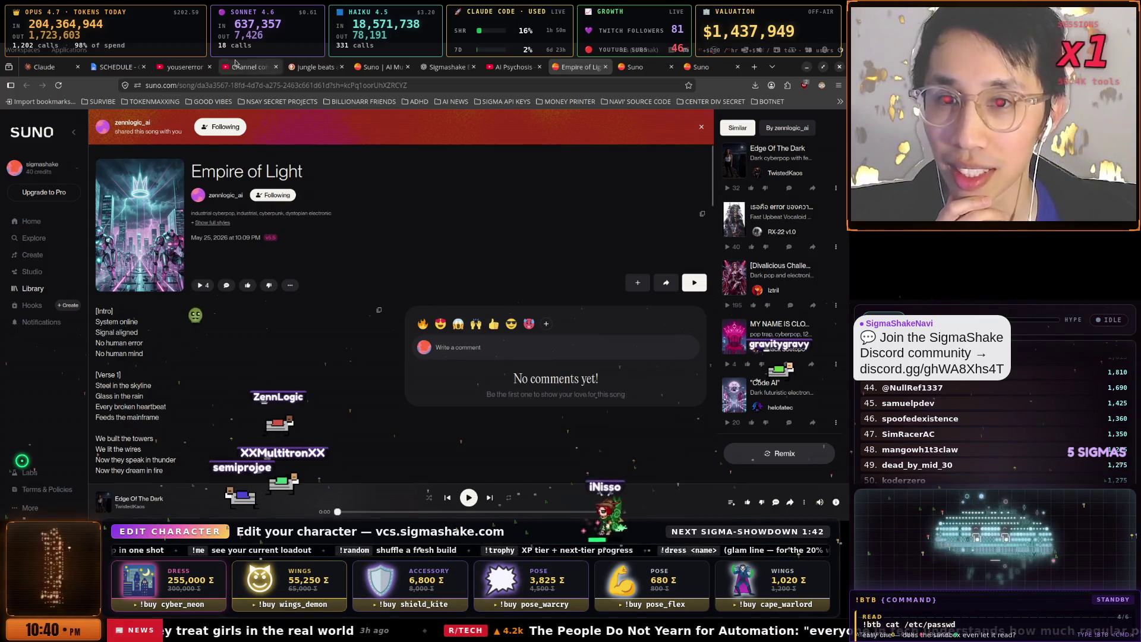
pyautogui.click(315, 67)
pyautogui.click(249, 66)
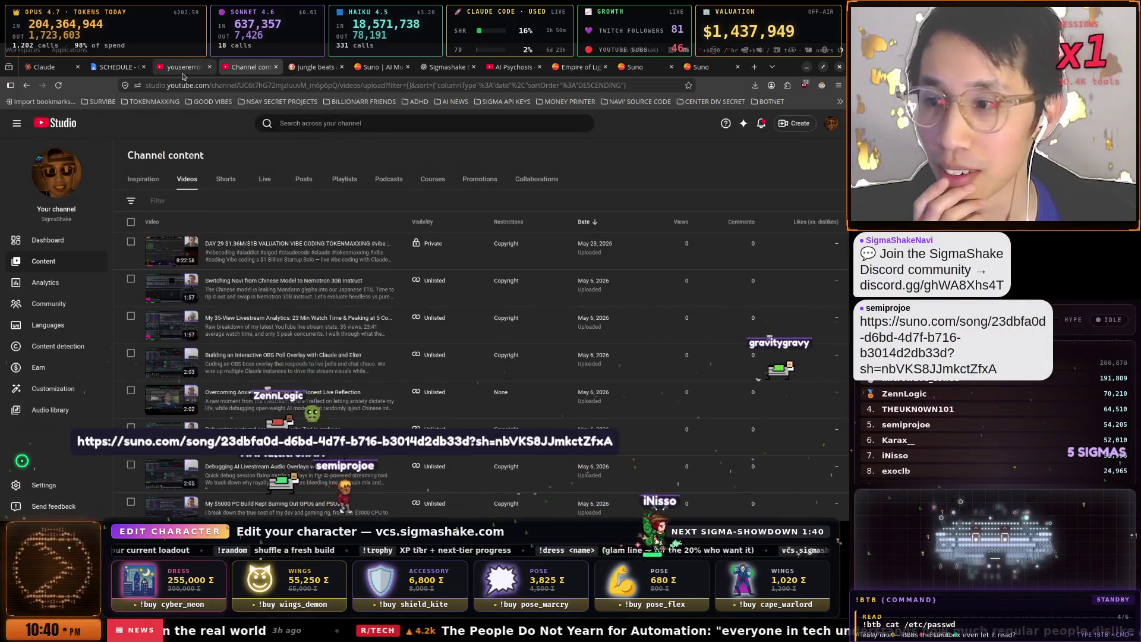
# - Switch to the SECRETS-FIX terminal window and follow the Suno song link shared in chat
pyautogui.press('super')
pyautogui.press('Down')
pyautogui.press('Down')
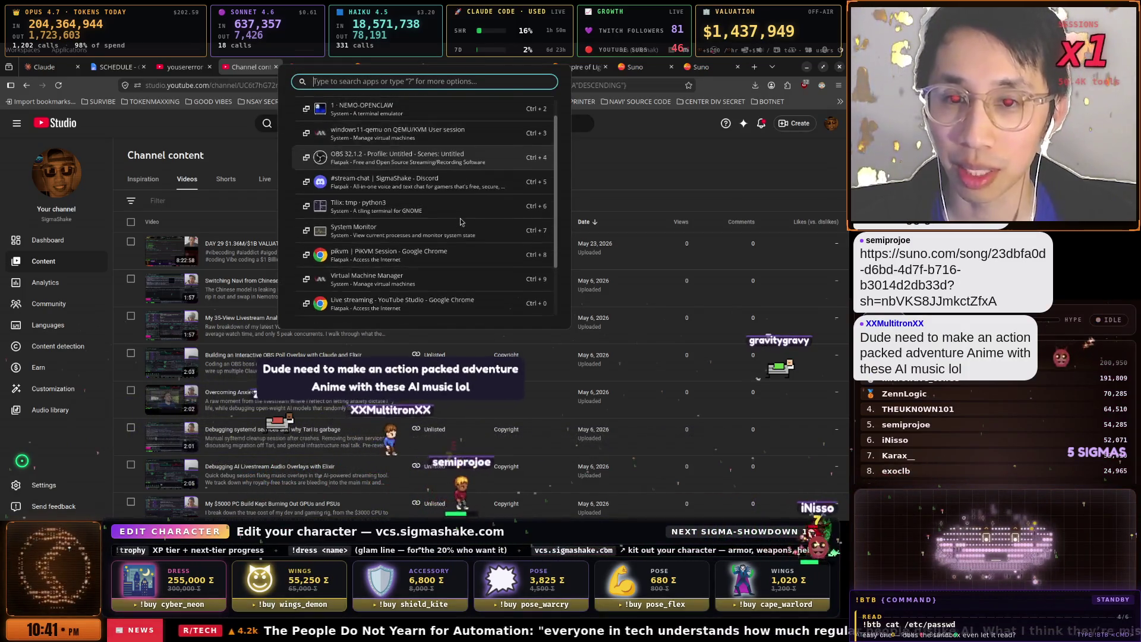
pyautogui.hotkey('ctrl', '2')
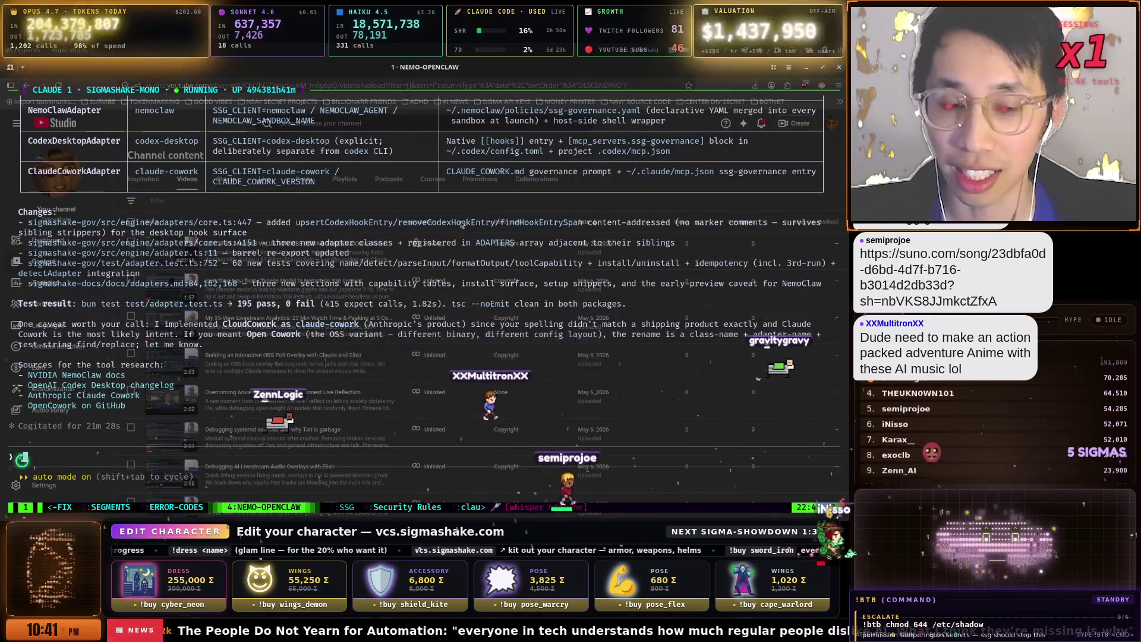
pyautogui.hotkey('ctrl', 'b')
pyautogui.press('1')
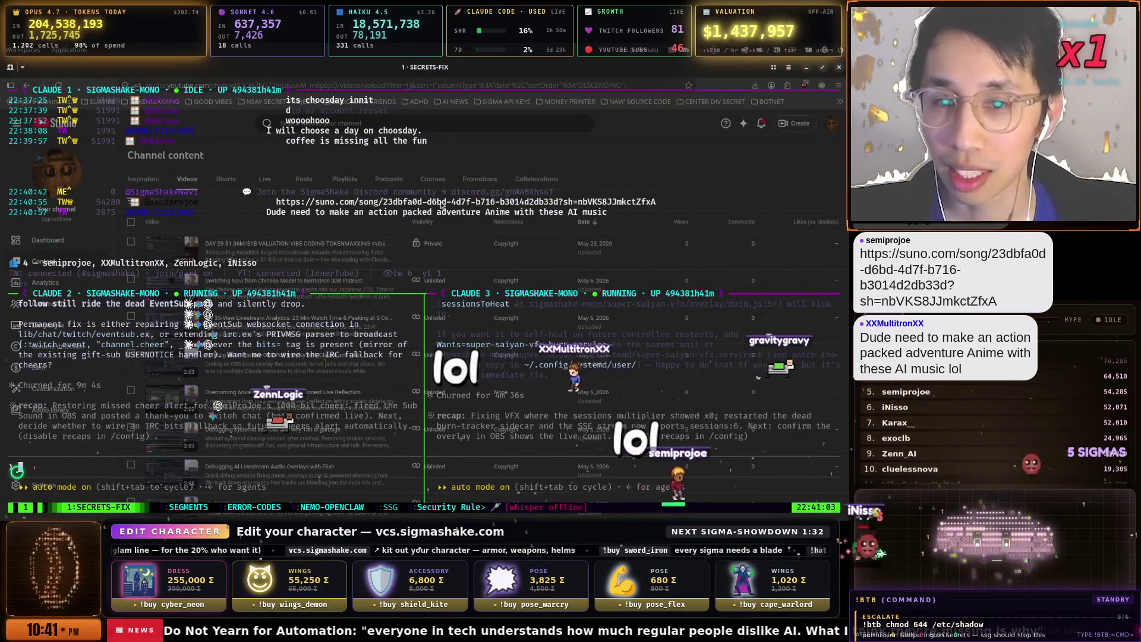
pyautogui.click(440, 202)
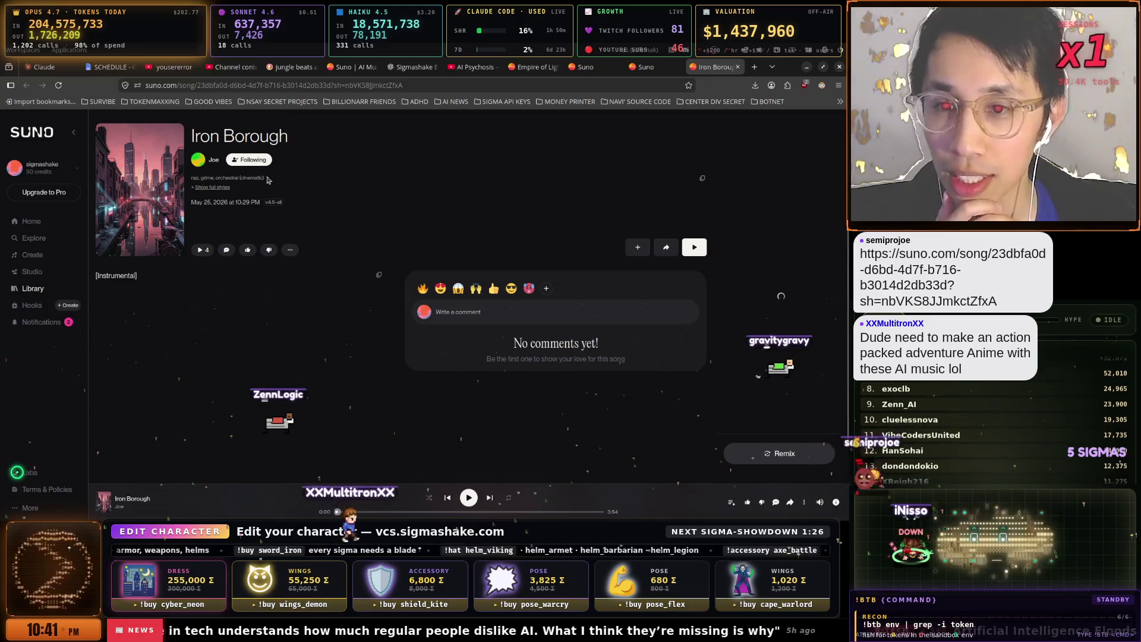
# - Start Iron Borough playing, close the Suno invite tab, and switch to the Empire of Light page
pyautogui.press('space')
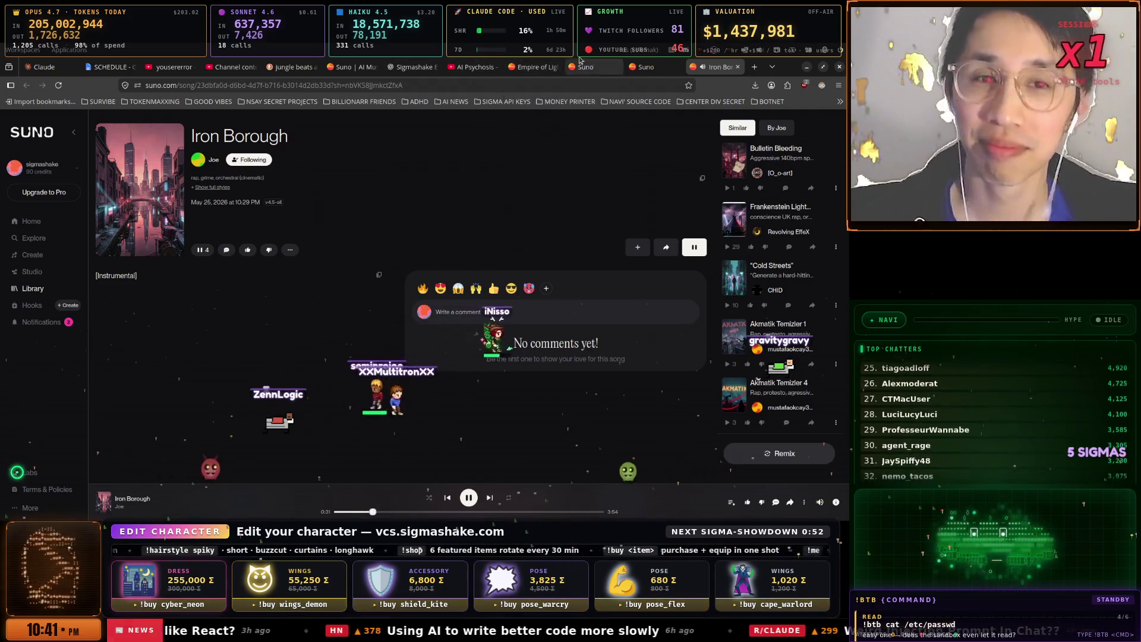
pyautogui.click(611, 70)
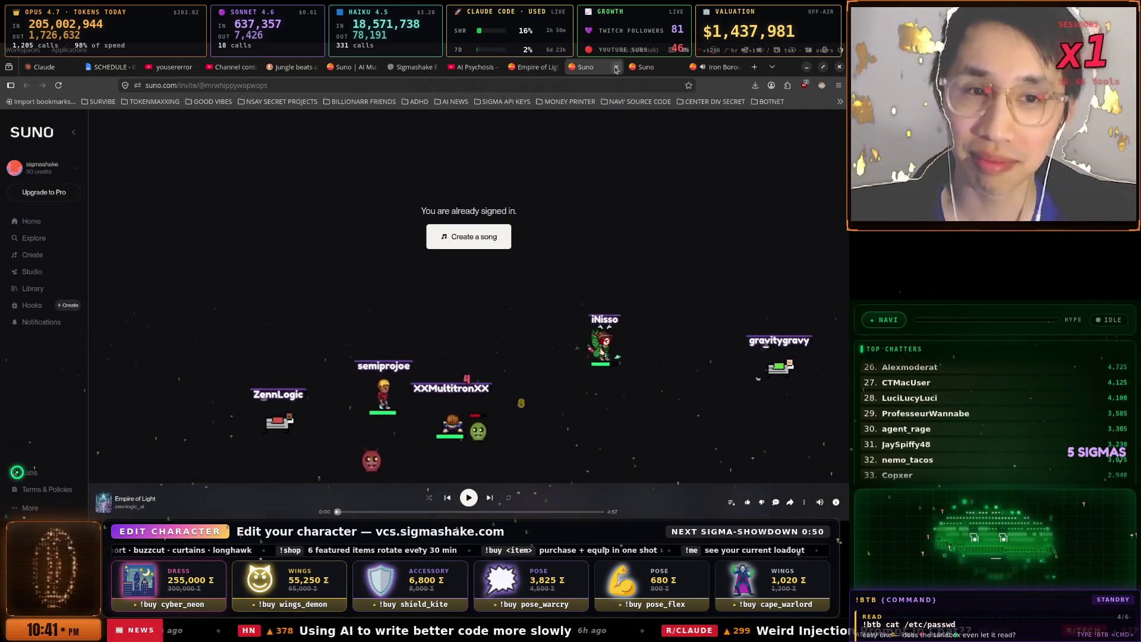
pyautogui.click(616, 67)
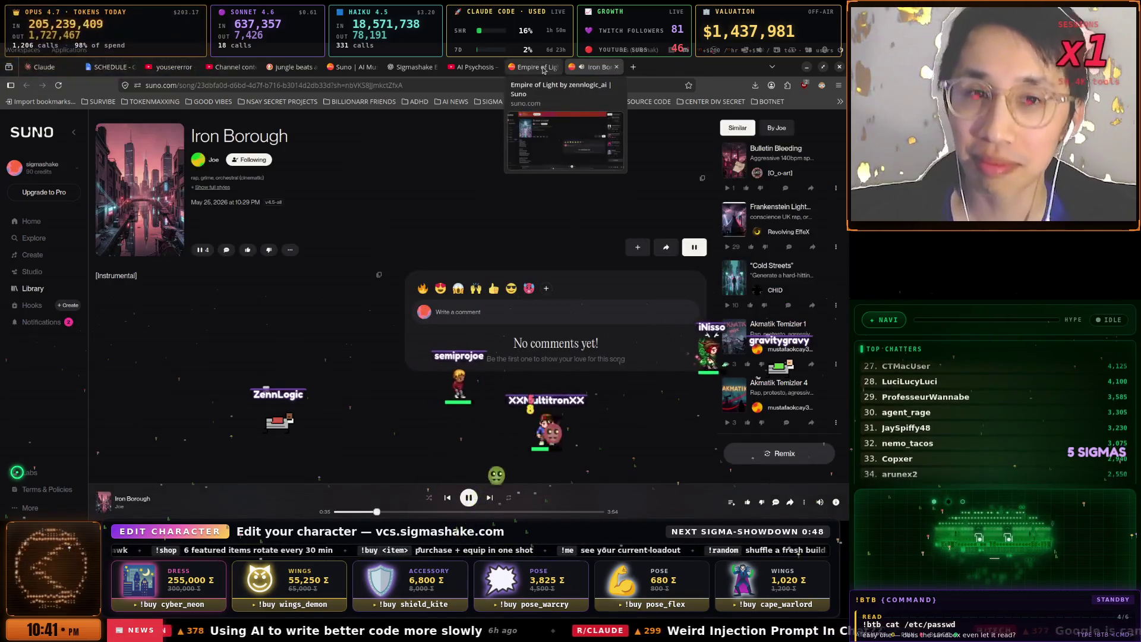
pyautogui.click(541, 68)
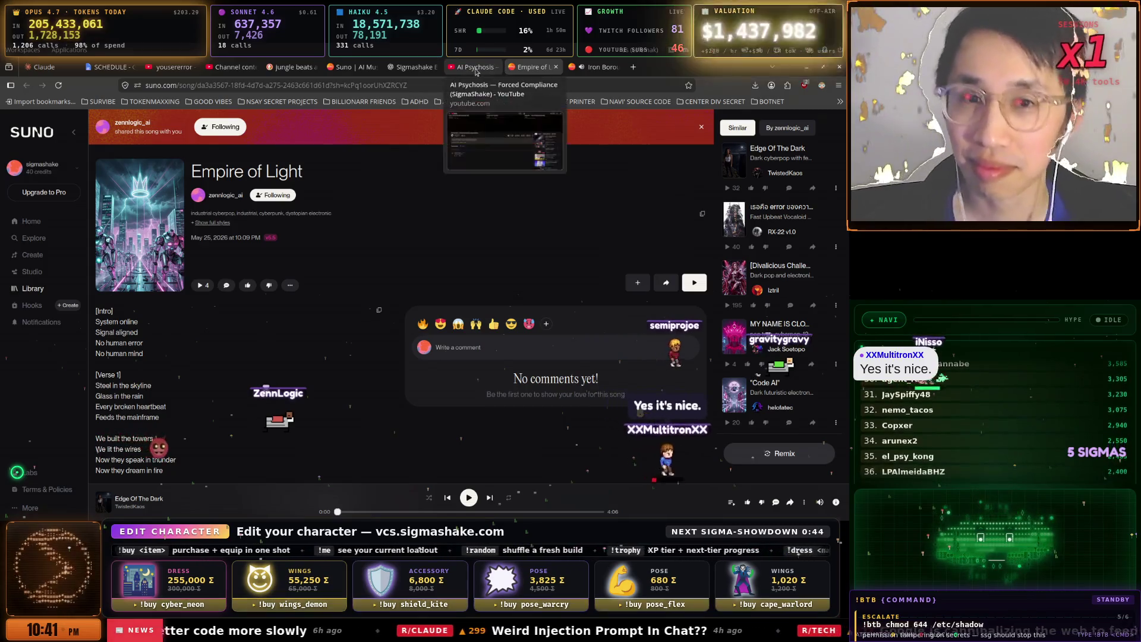
# - Close the jungle beats search tab after glancing at the Sigmashake image and YouTube tabs
pyautogui.click(408, 68)
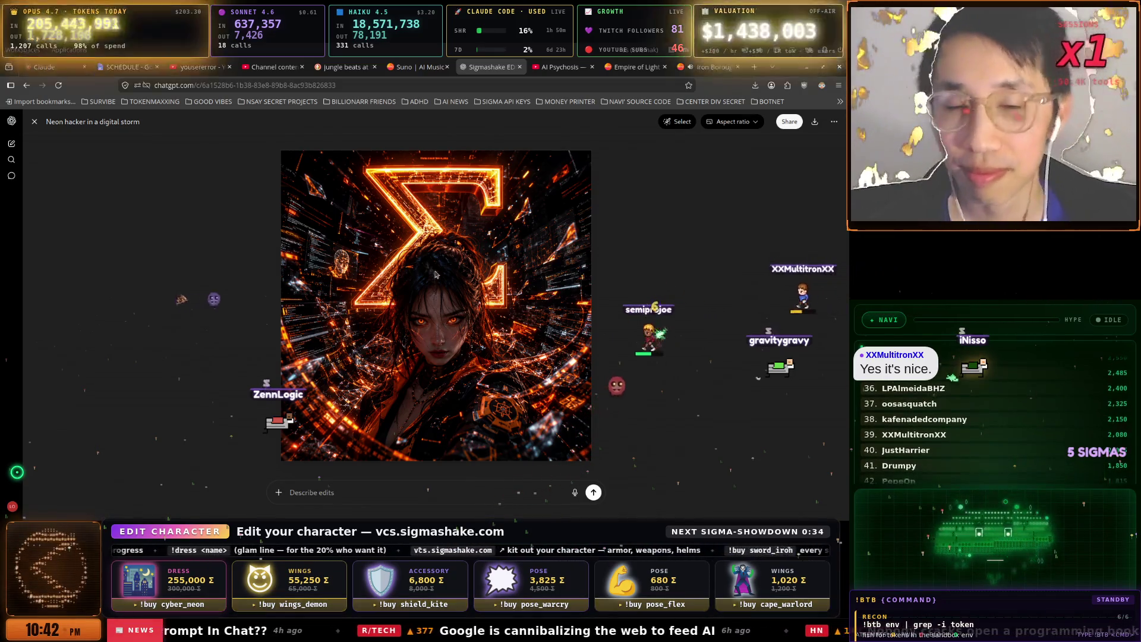
pyautogui.click(373, 69)
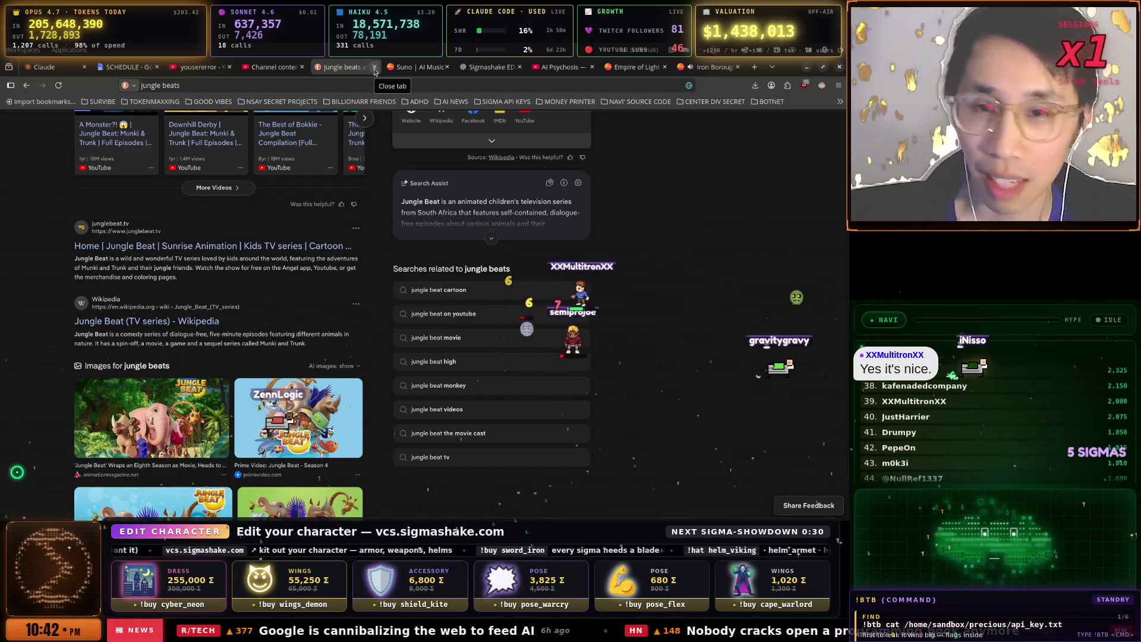
pyautogui.click(374, 68)
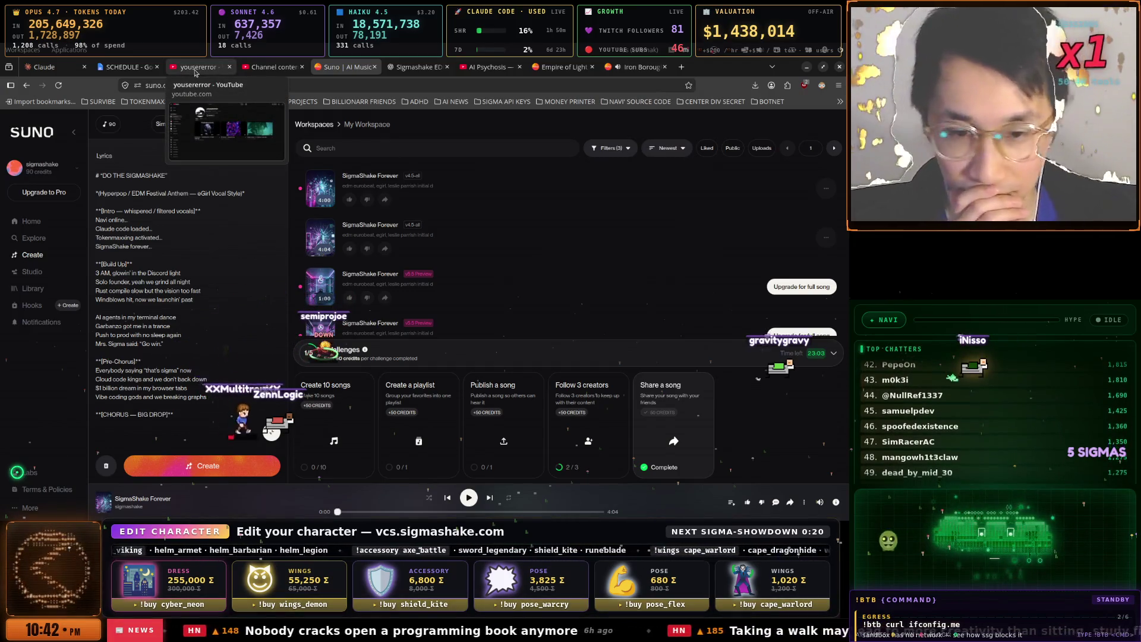
pyautogui.click(270, 67)
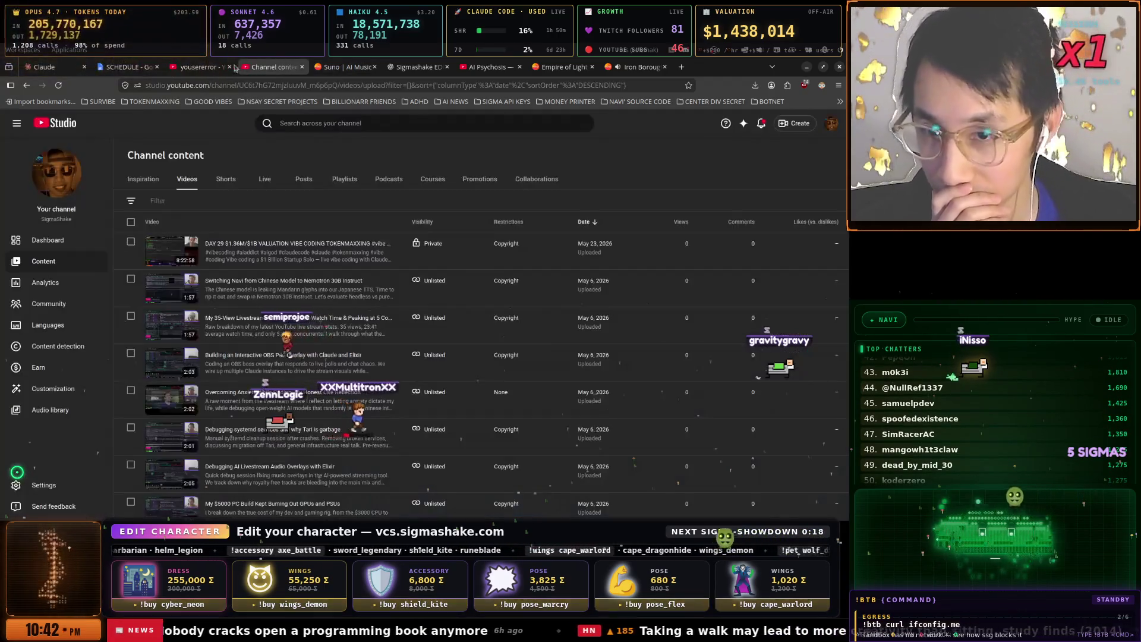
pyautogui.click(203, 67)
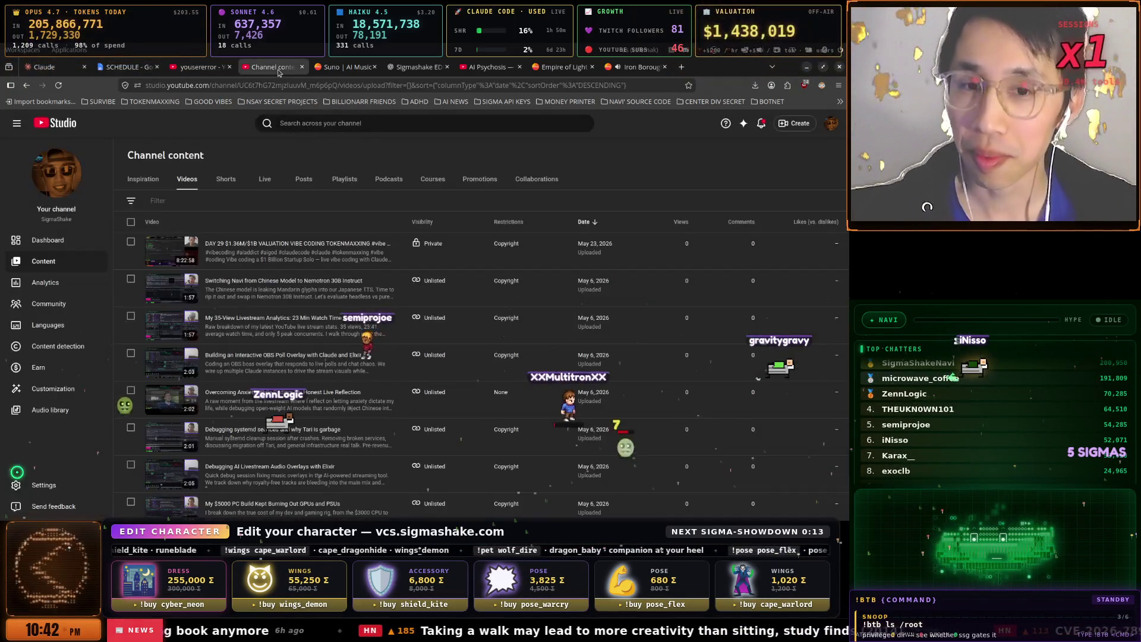
pyautogui.click(271, 67)
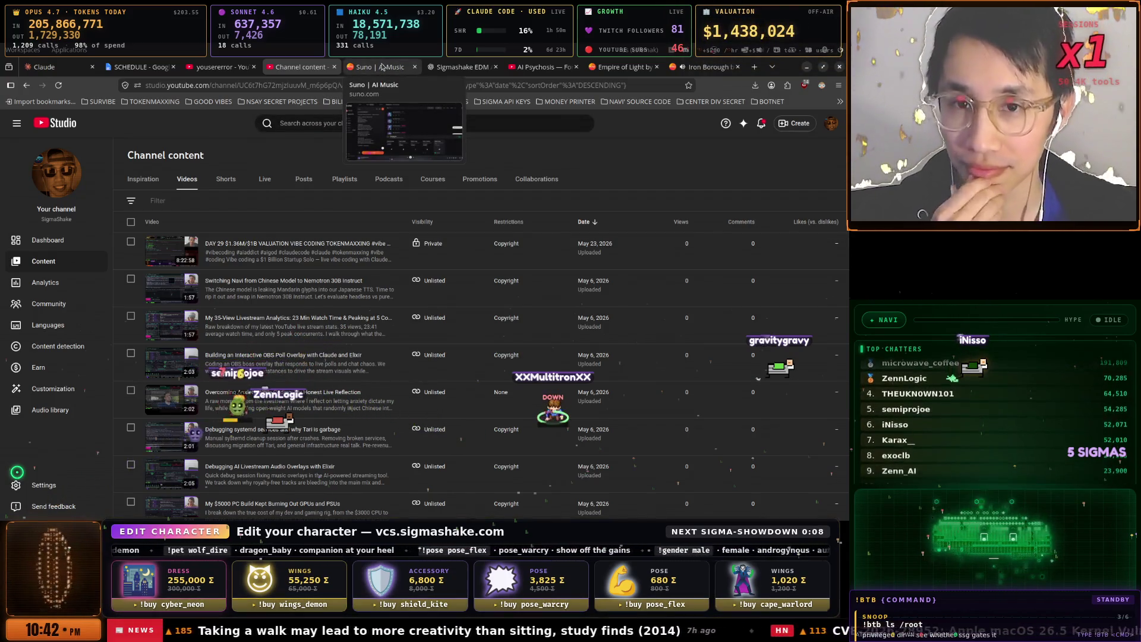
pyautogui.click(383, 67)
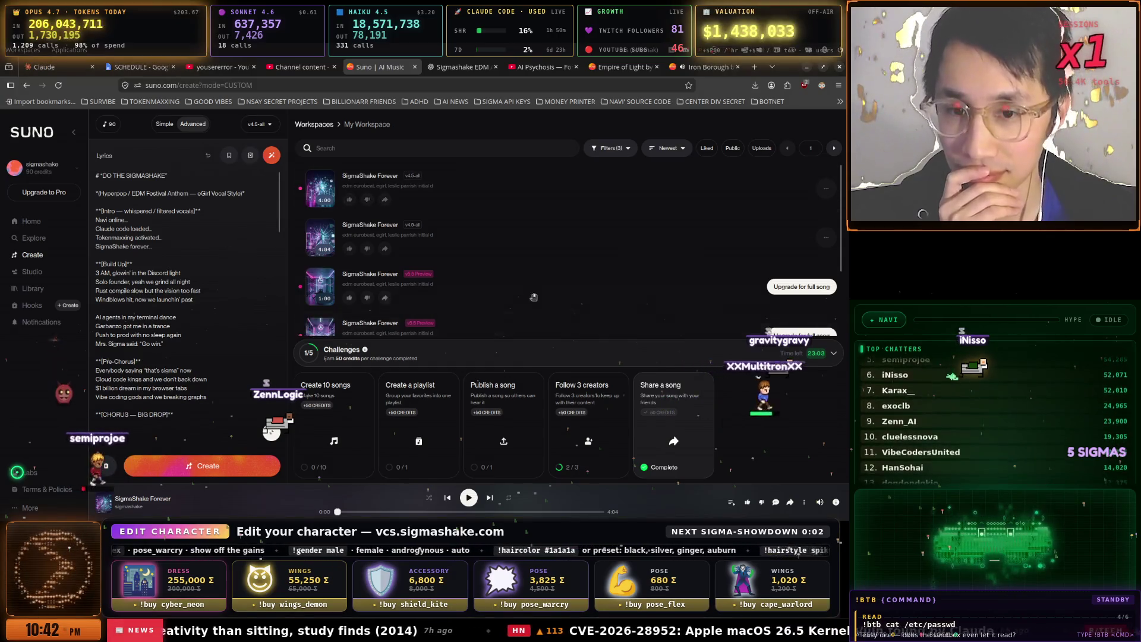
# - Look through the SCHEDULE, AI Psychosis and Iron Borough tabs, ending on the Suno Create workspace
pyautogui.click(285, 64)
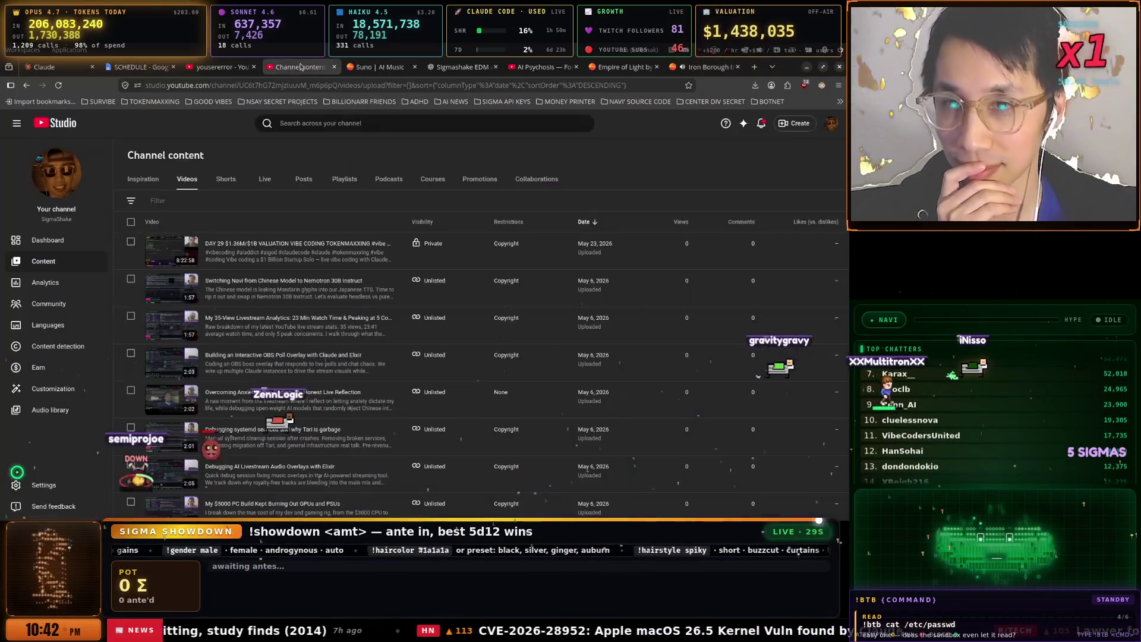
pyautogui.click(217, 67)
pyautogui.click(136, 69)
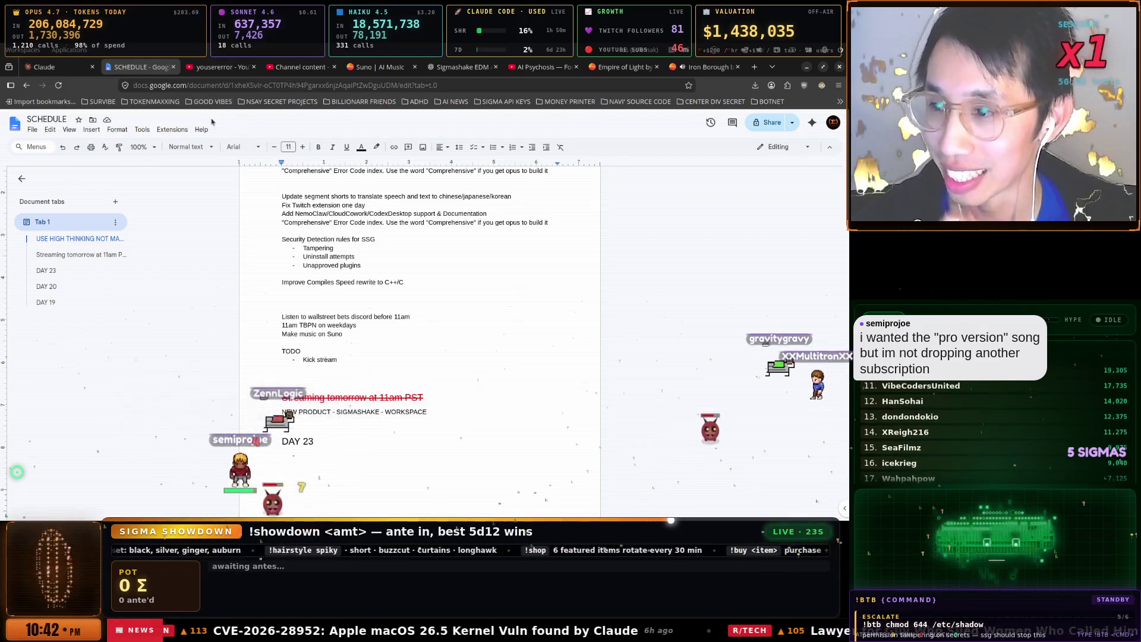
pyautogui.click(476, 67)
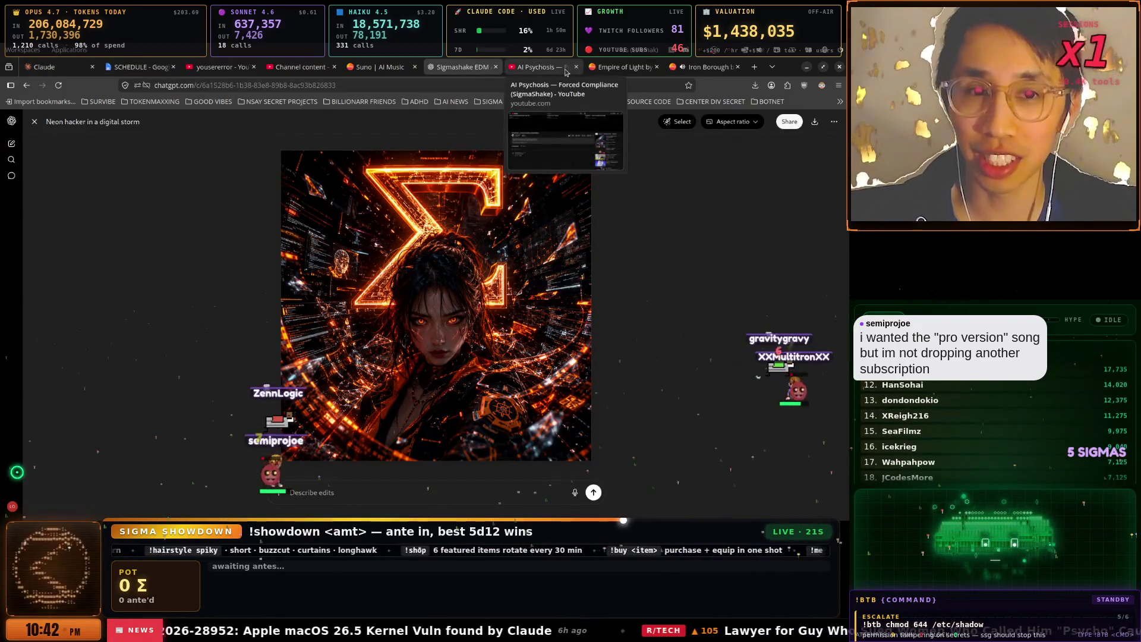
pyautogui.click(541, 67)
pyautogui.click(618, 70)
pyautogui.click(708, 67)
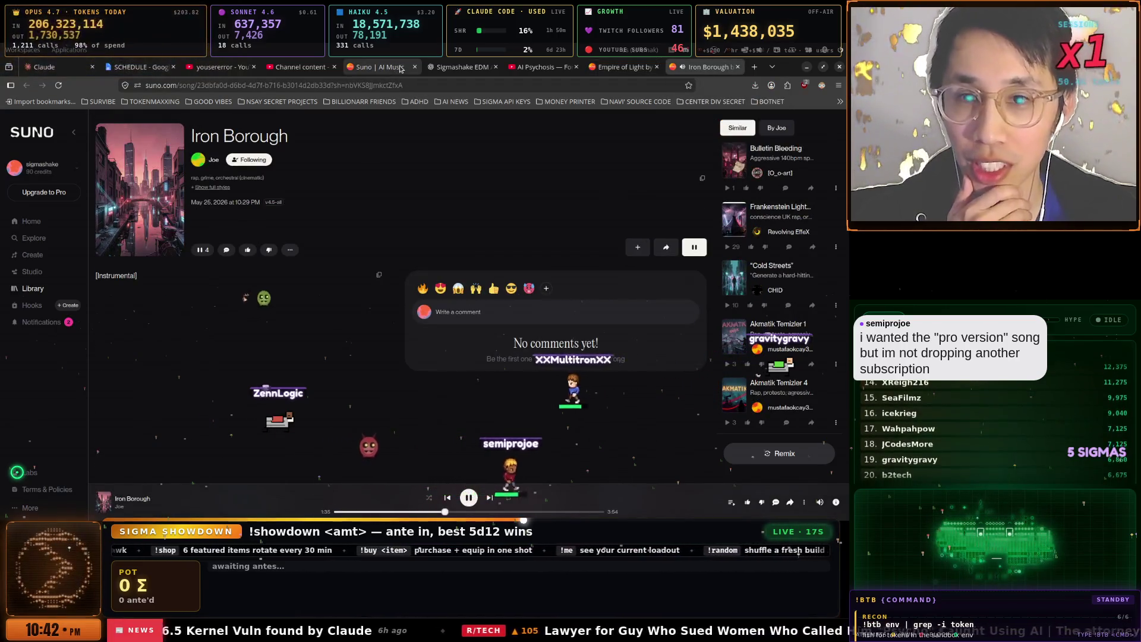
pyautogui.click(289, 68)
pyautogui.click(380, 67)
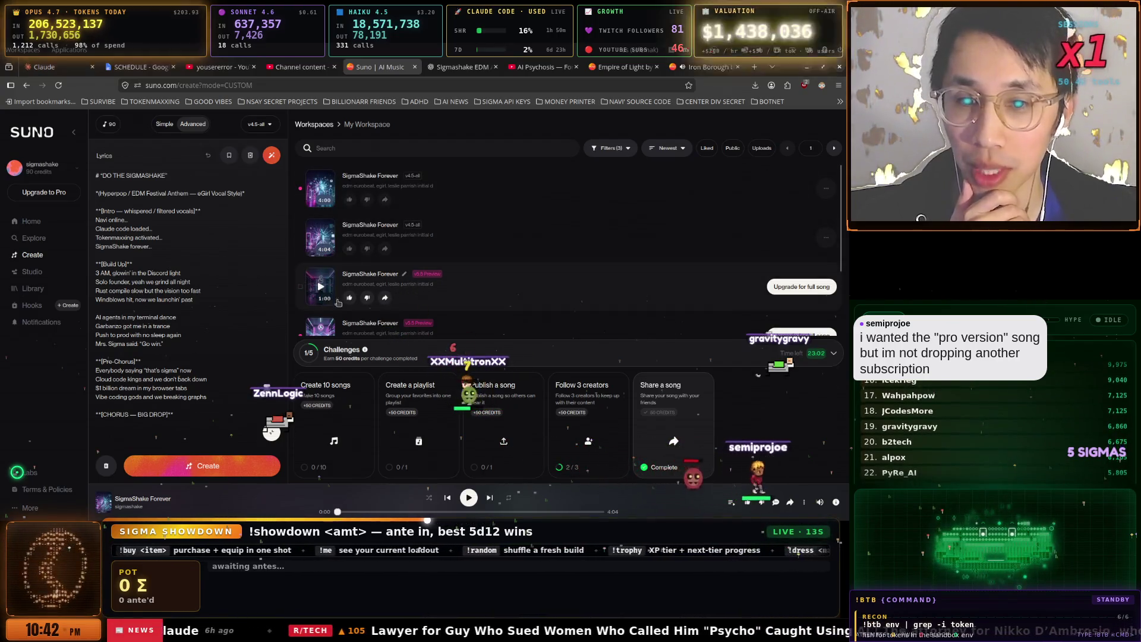
pyautogui.scroll(-2, 321, 249)
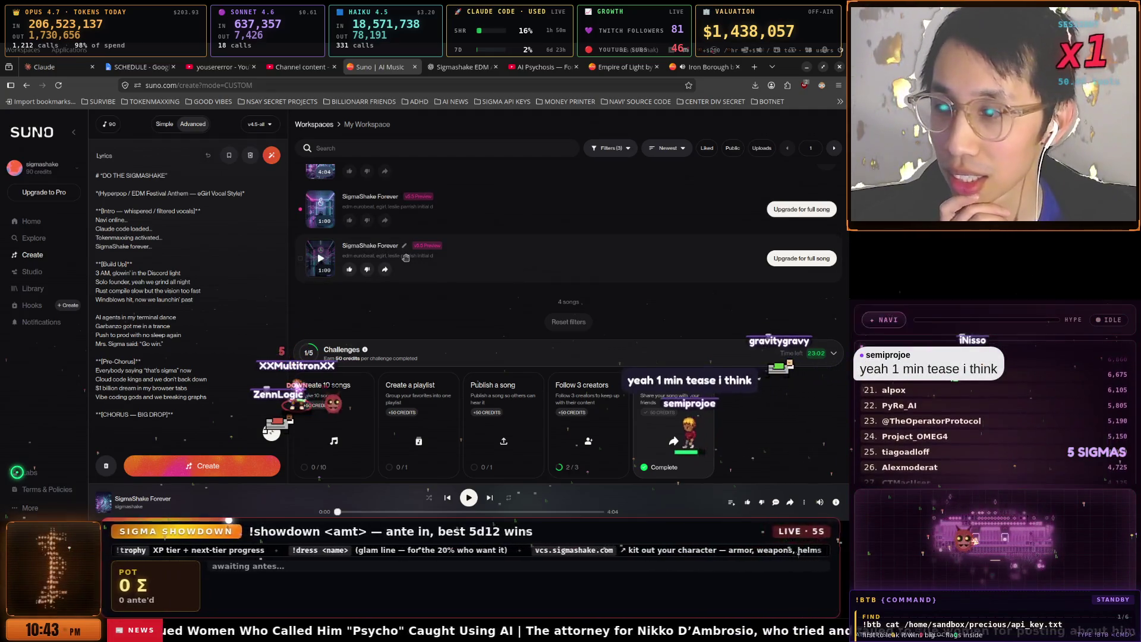
pyautogui.scroll(1, 412, 256)
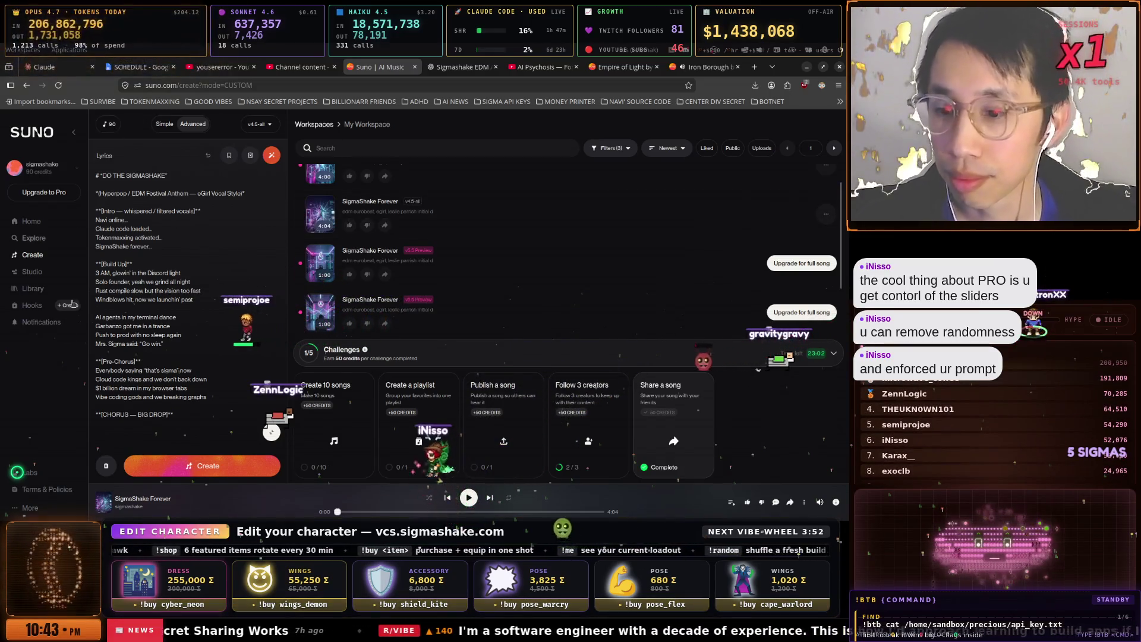
# - Compare the Free, $8 Pro and $24 Premier plans, then switch to the Sigmashake EDM tab
pyautogui.click(64, 197)
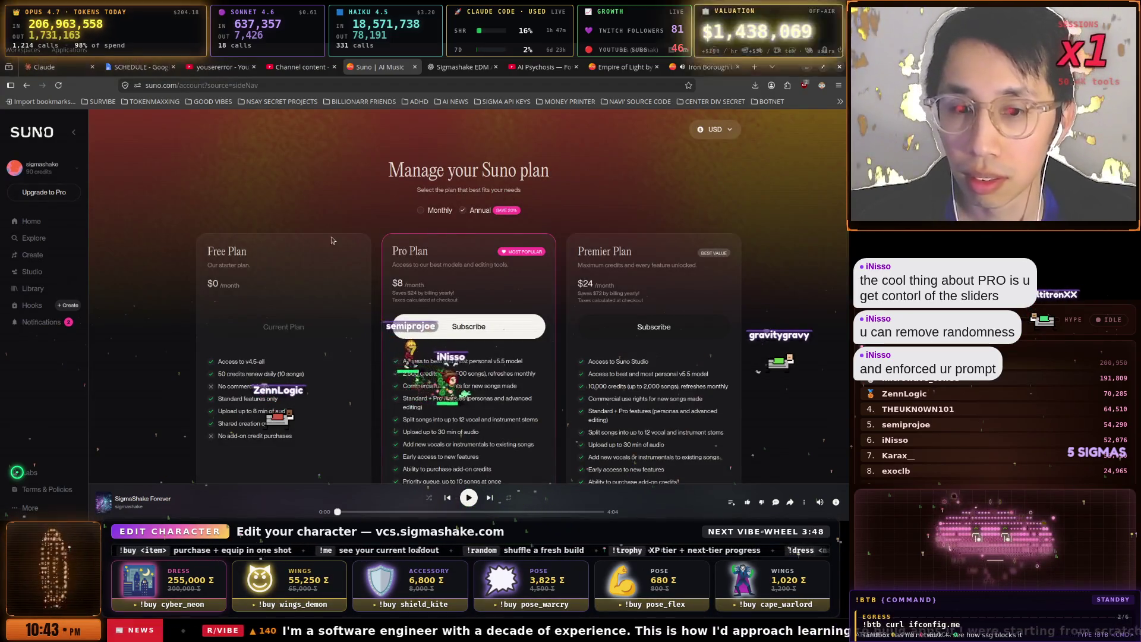
pyautogui.scroll(-3, 490, 271)
pyautogui.scroll(3, 471, 308)
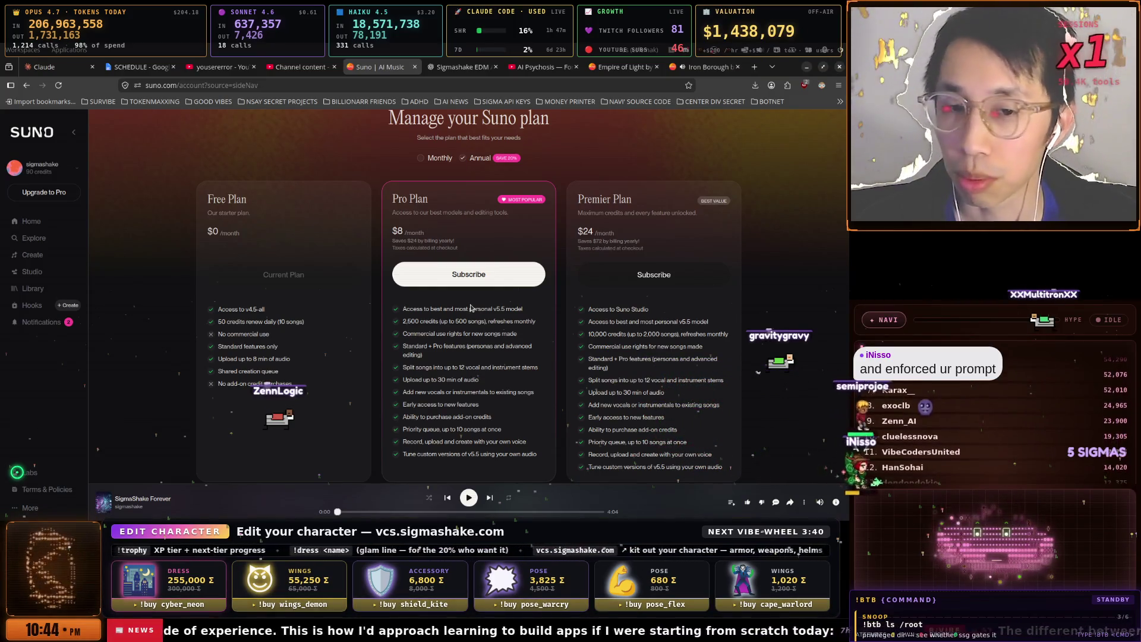
pyautogui.scroll(-1, 507, 327)
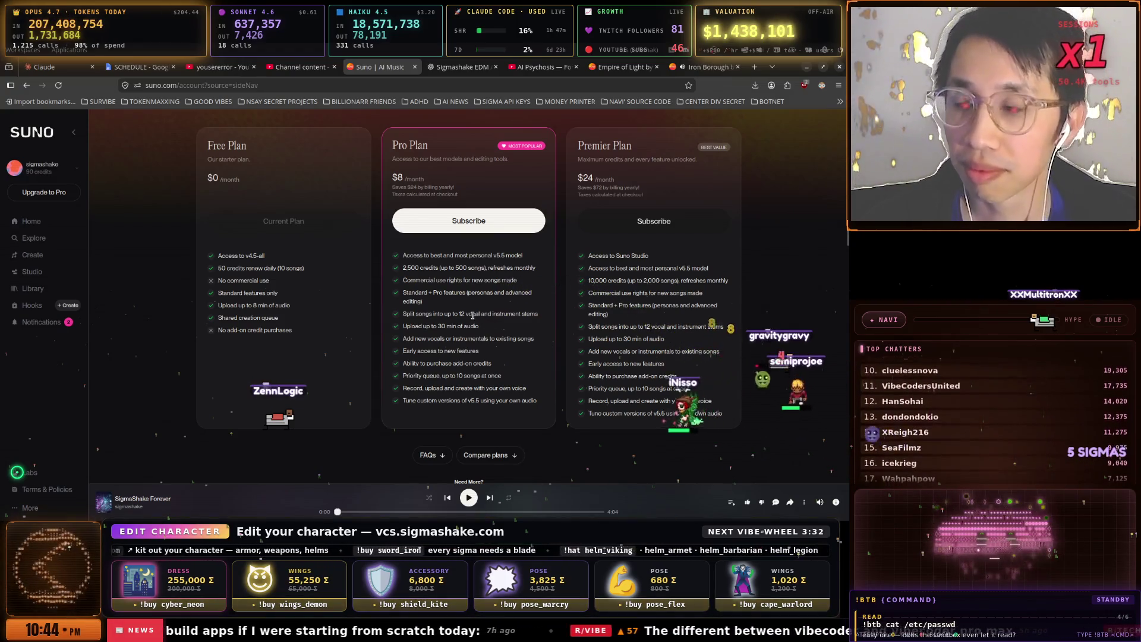
pyautogui.scroll(-2, 469, 315)
pyautogui.scroll(2, 468, 315)
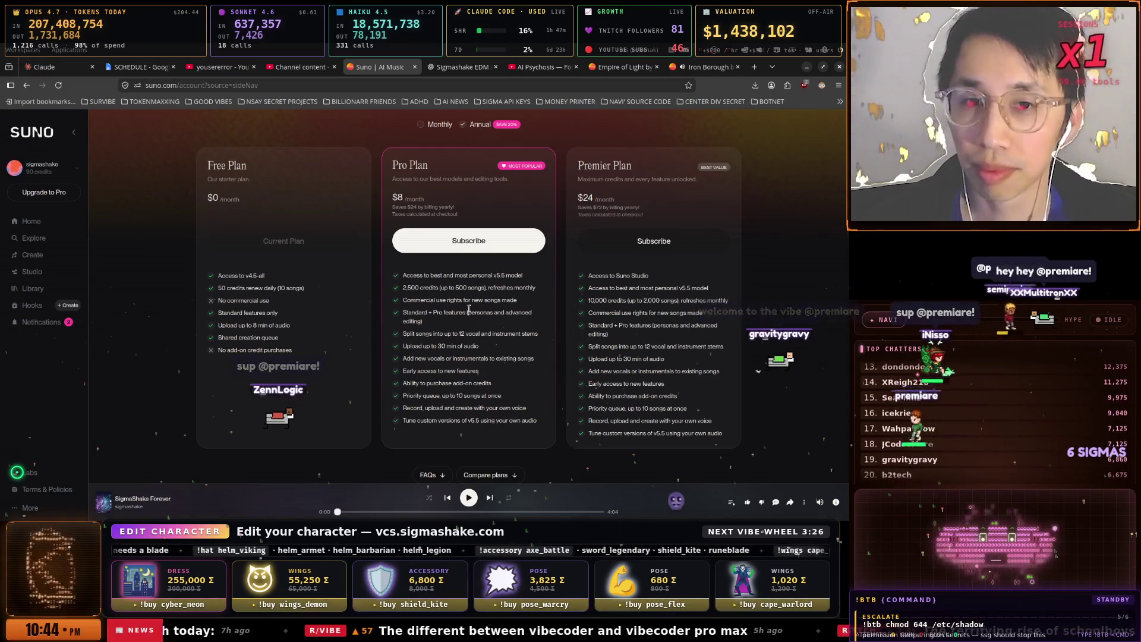
pyautogui.moveTo(466, 69)
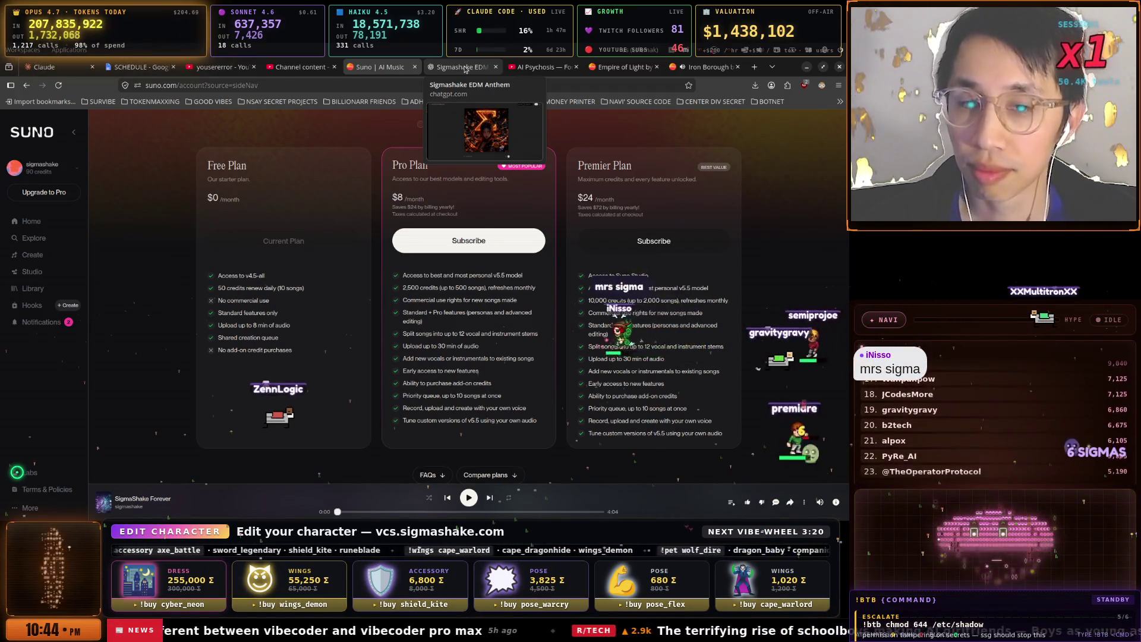
pyautogui.click(465, 68)
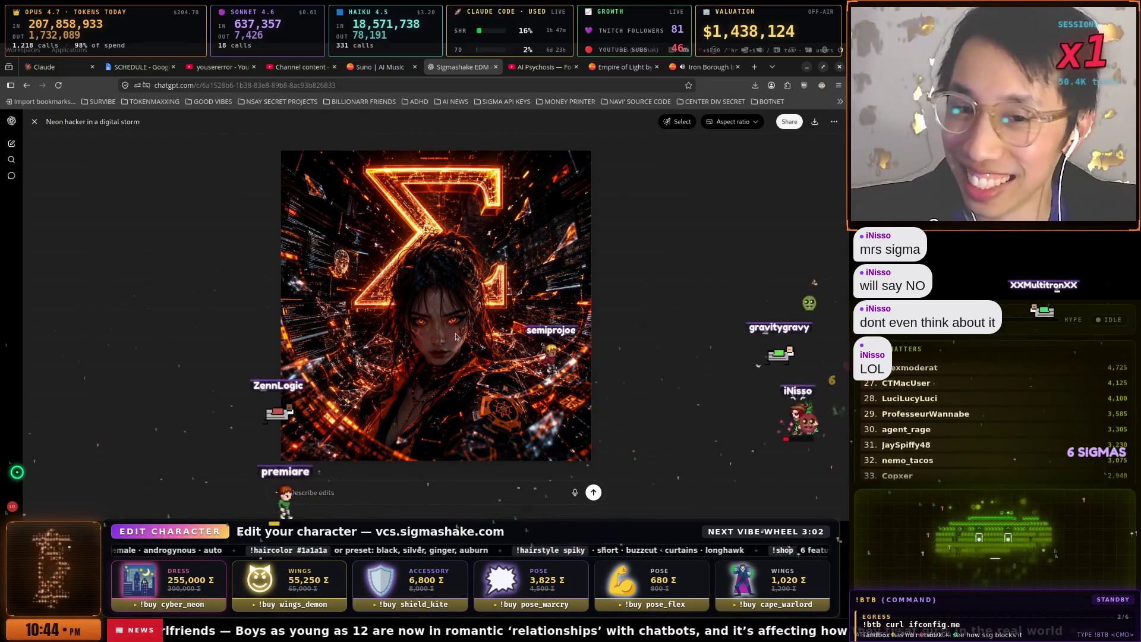
# - Zoom out and back in on the ChatGPT sigma artwork, then return to the Suno plans tab
pyautogui.hotkey('ctrl', '-')
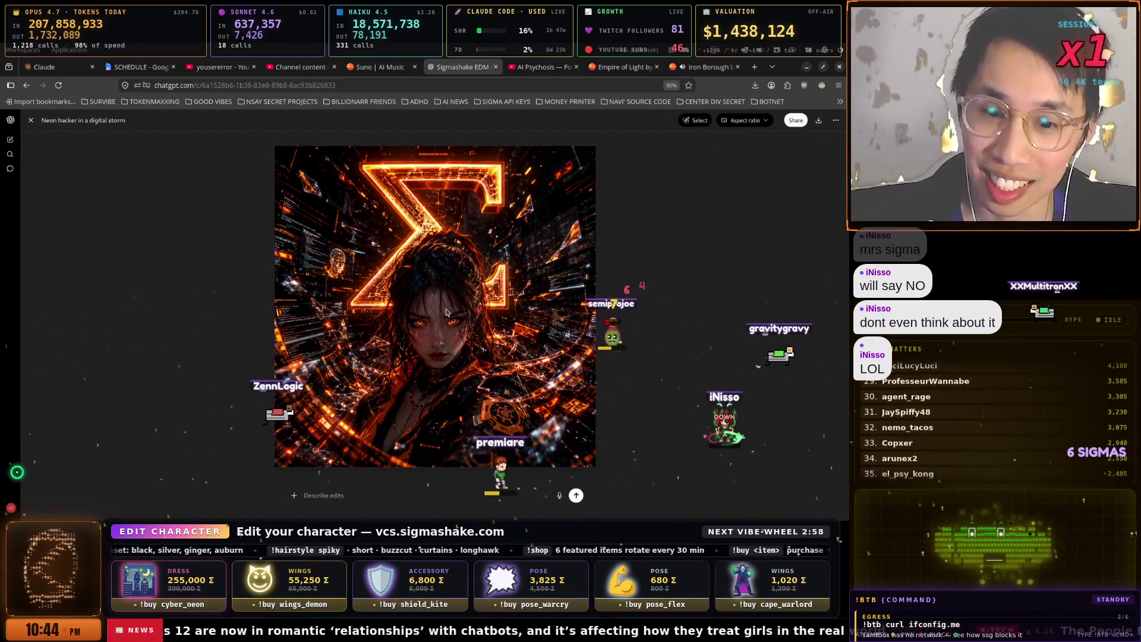
pyautogui.hotkey('ctrl', '0')
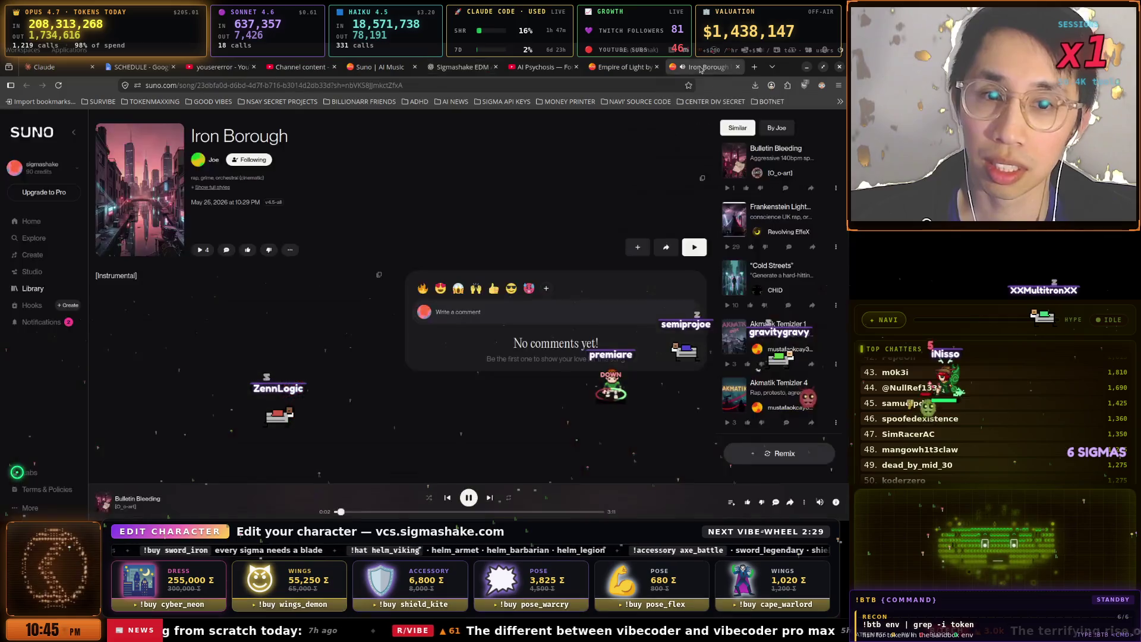
pyautogui.click(704, 67)
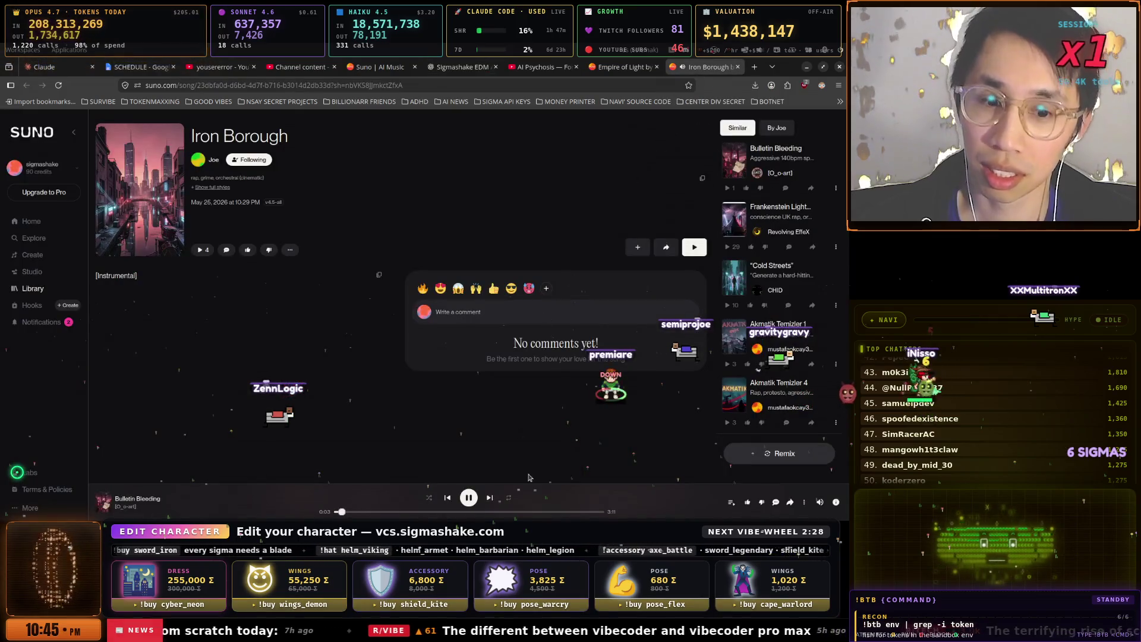
pyautogui.click(377, 67)
pyautogui.click(461, 67)
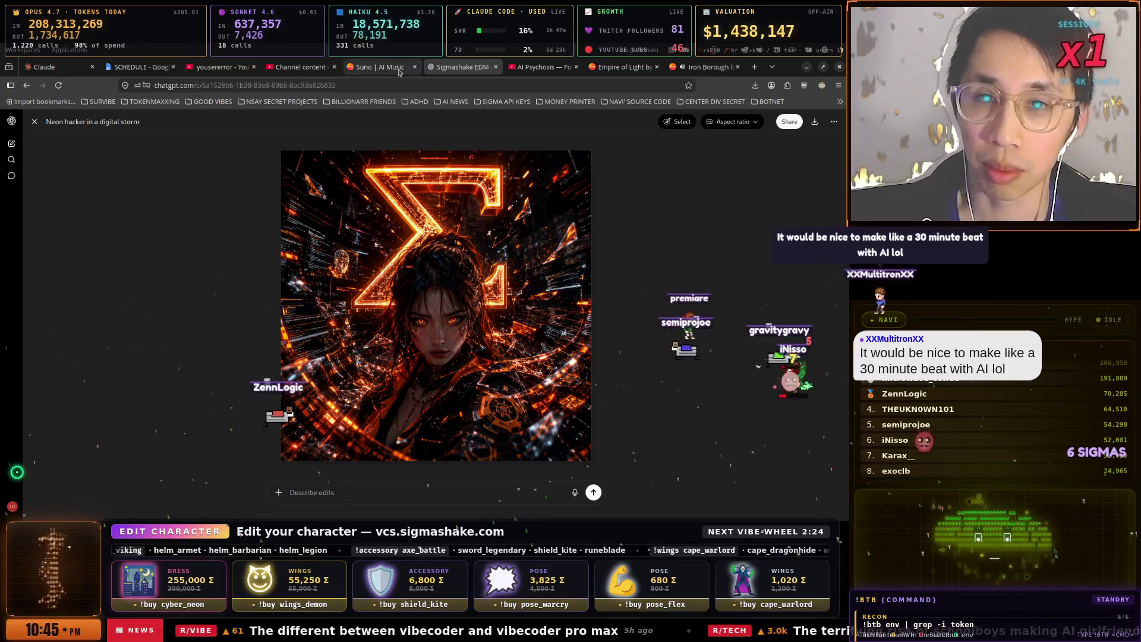
pyautogui.click(388, 69)
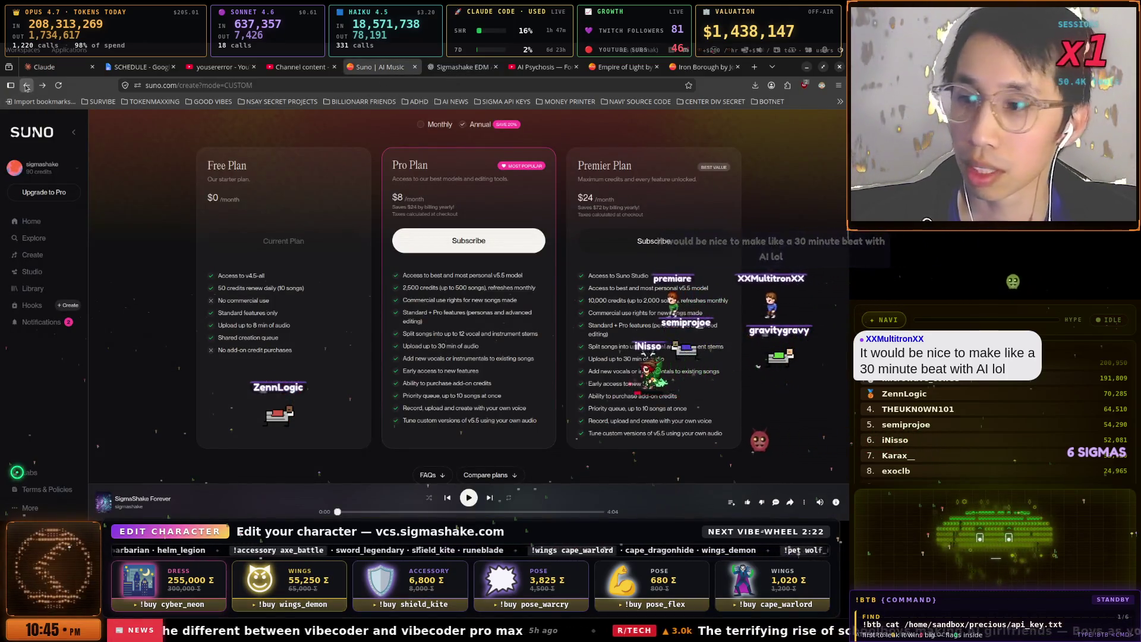
# - Go back to the Create page and play the third SigmaShake Forever preview
pyautogui.click(27, 85)
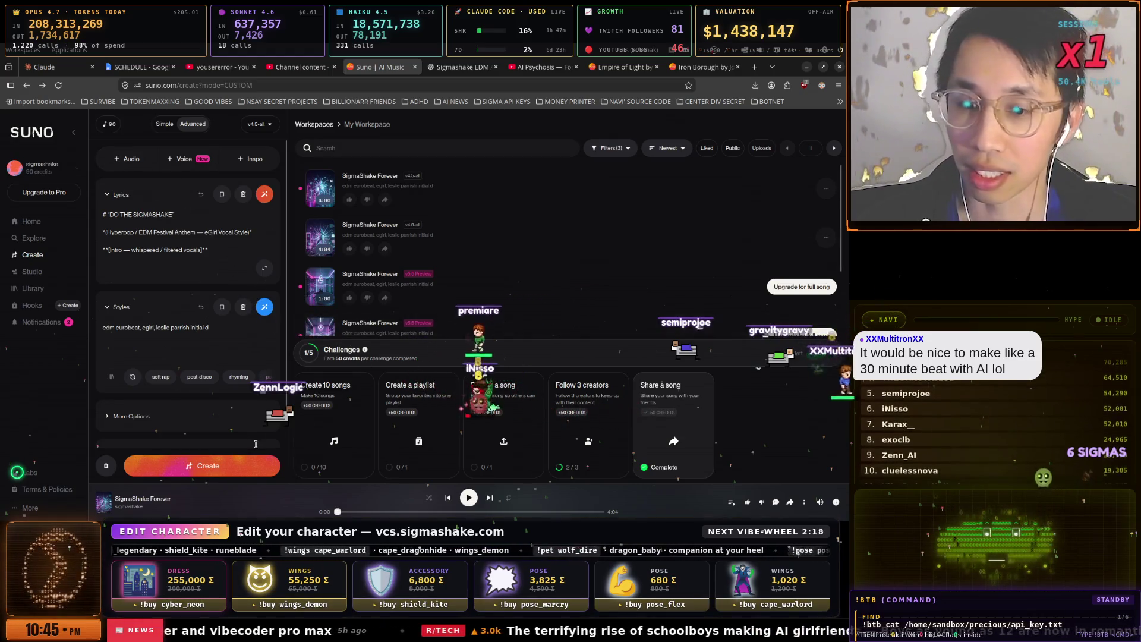
pyautogui.click(321, 289)
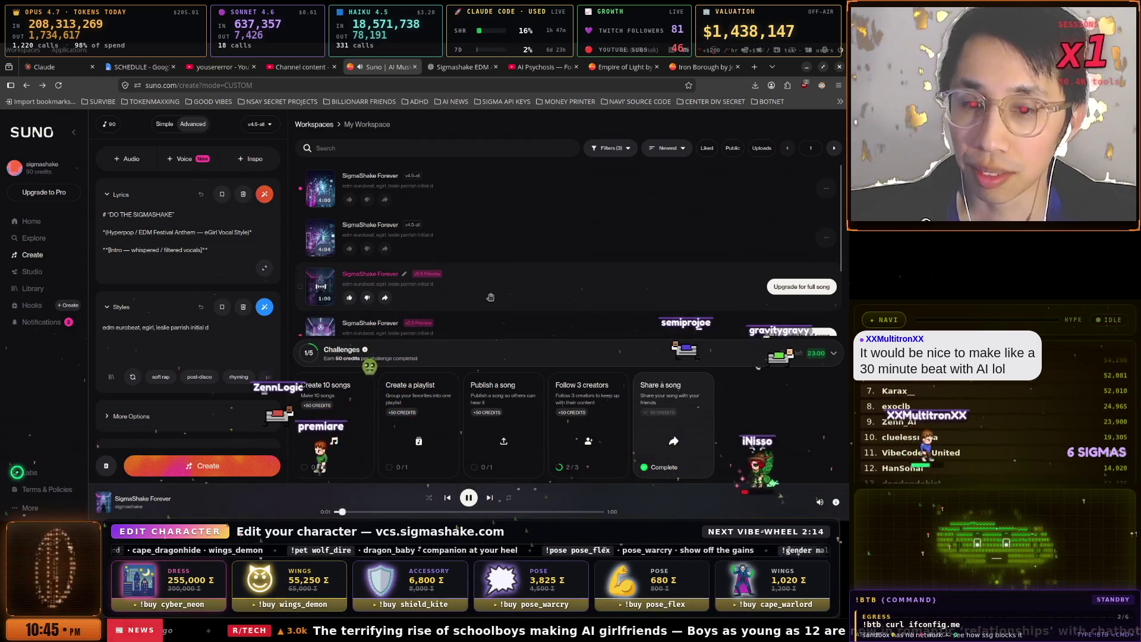
pyautogui.scroll(-1, 491, 297)
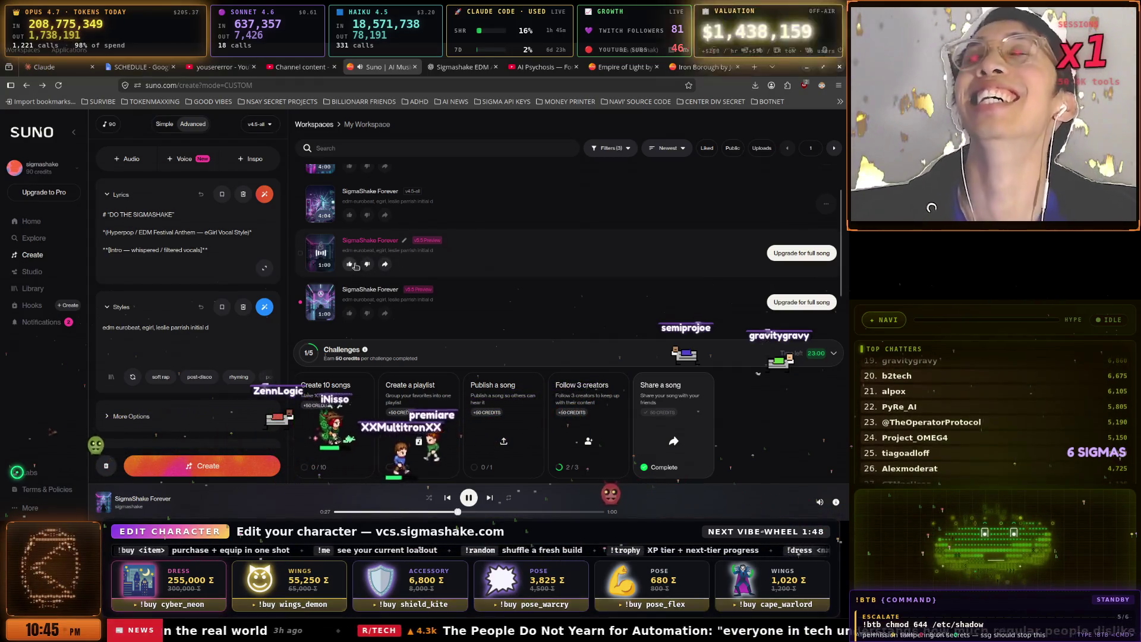
pyautogui.scroll(1, 363, 267)
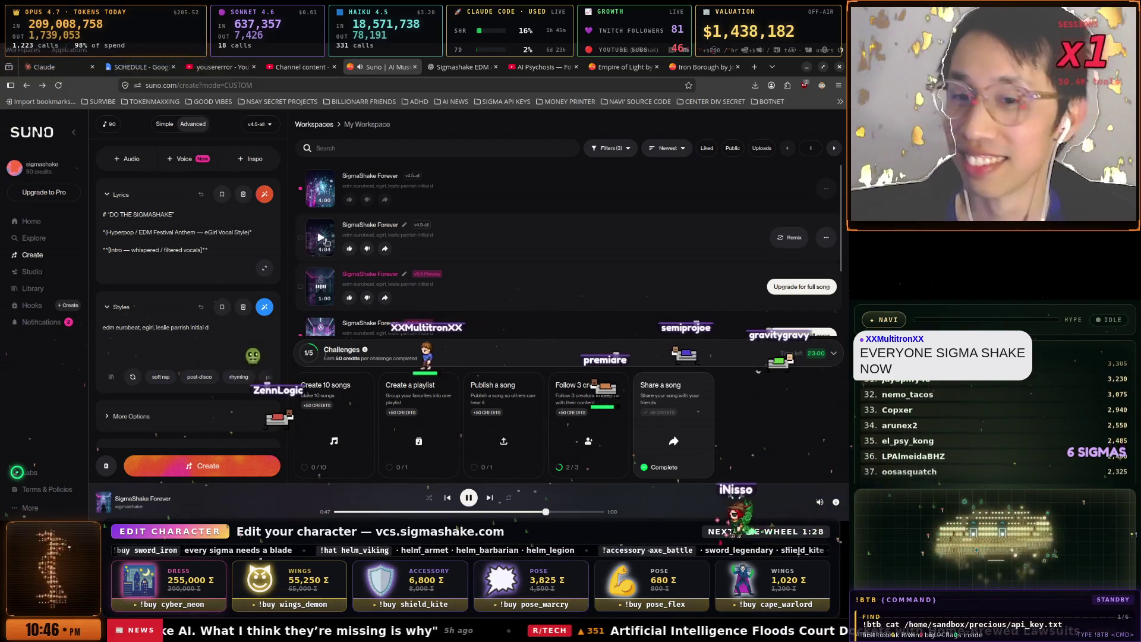
pyautogui.scroll(-1, 333, 247)
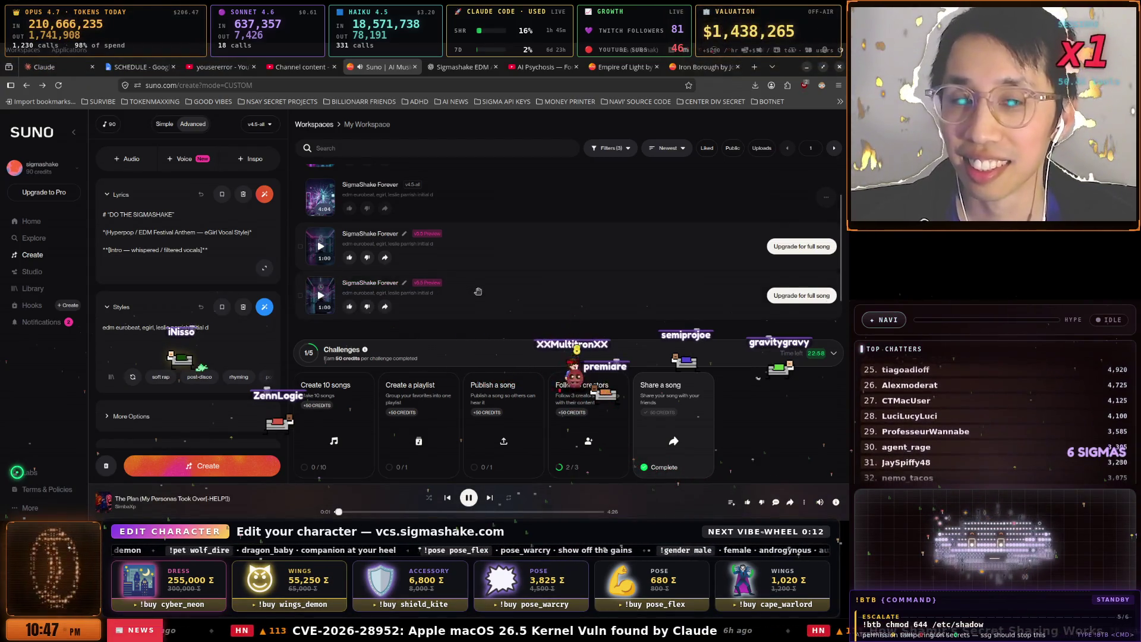
# - Scroll the Suno song list back to the top and move to YouTube Studio's Channel content tab
pyautogui.scroll(-2, 478, 290)
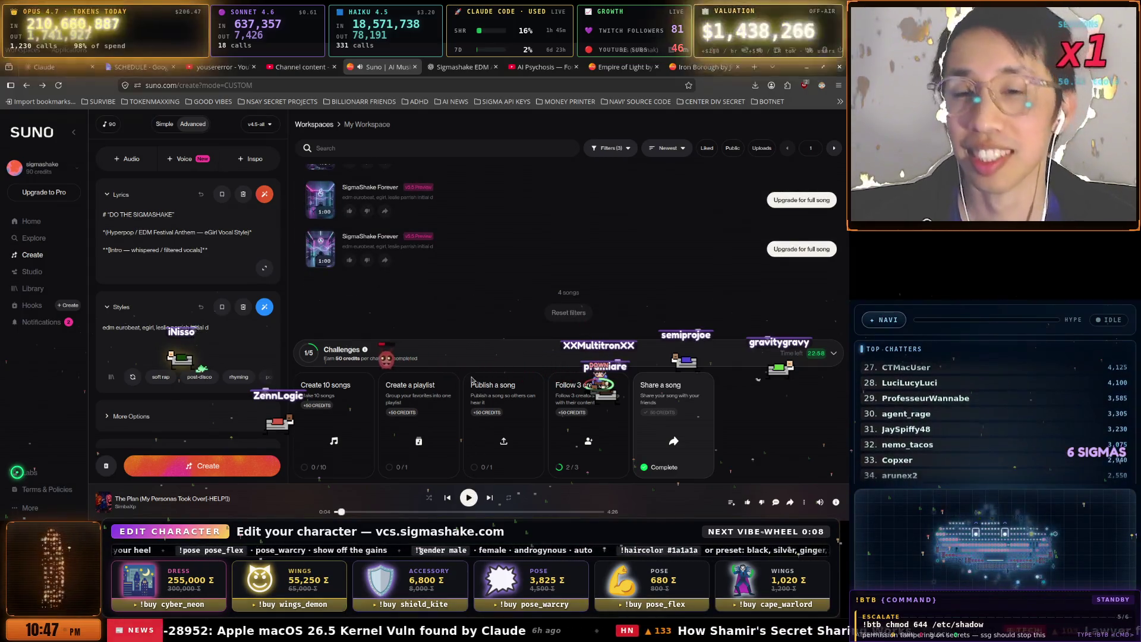
pyautogui.scroll(3, 320, 202)
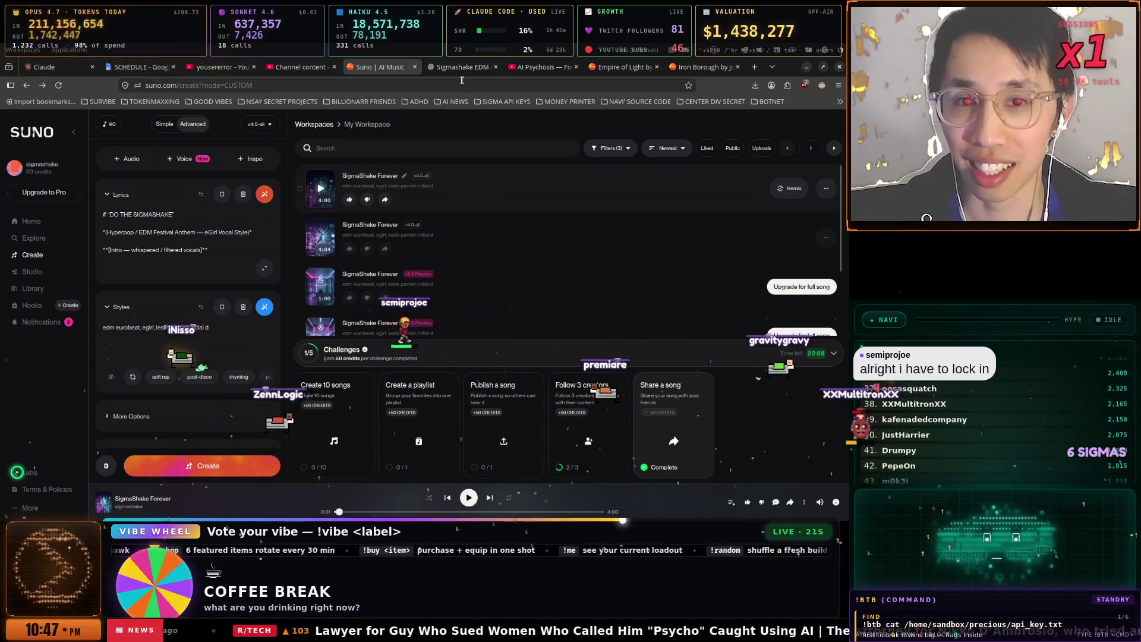
pyautogui.click(300, 68)
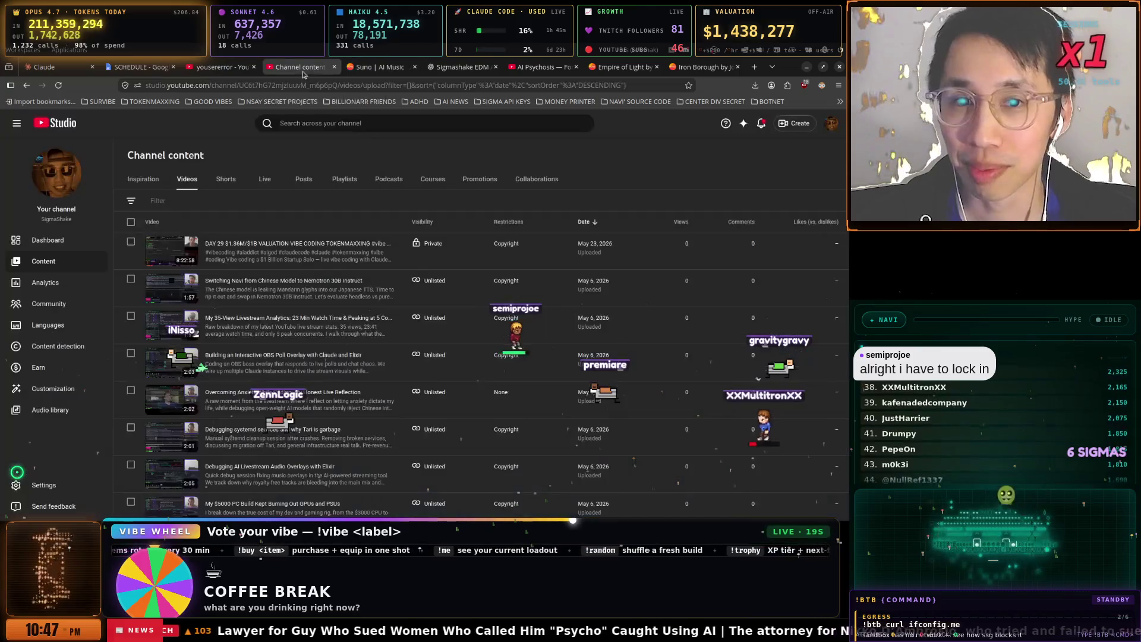
# - Open the AI Psychosis — Dopamine Loop video, pausing and resuming it twice
pyautogui.click(217, 68)
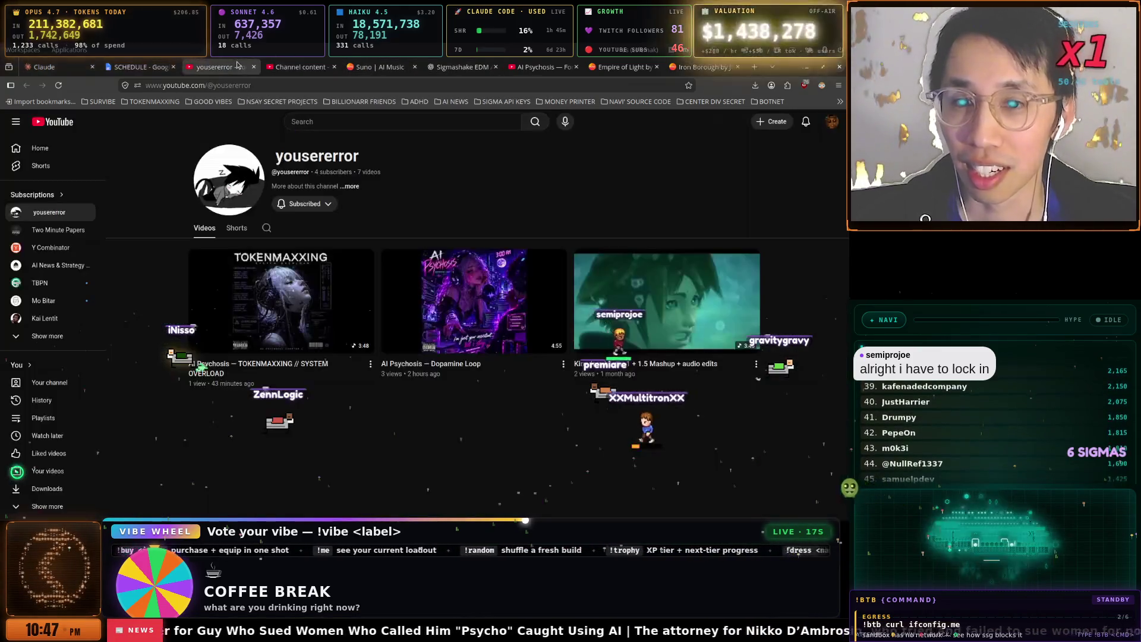
pyautogui.click(470, 305)
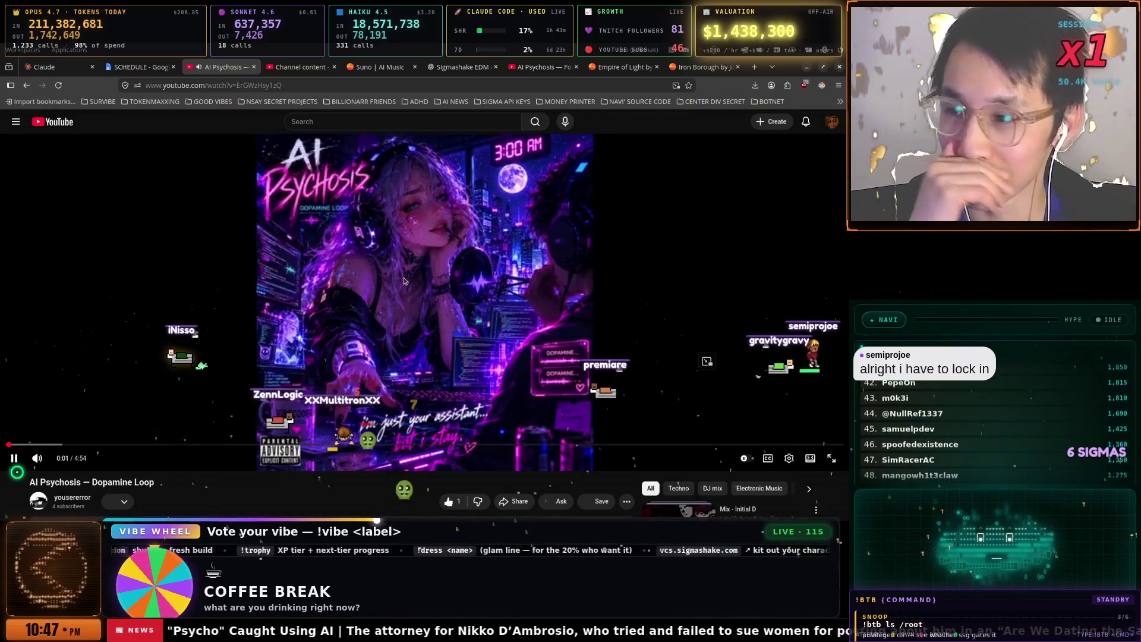
pyautogui.click(426, 283)
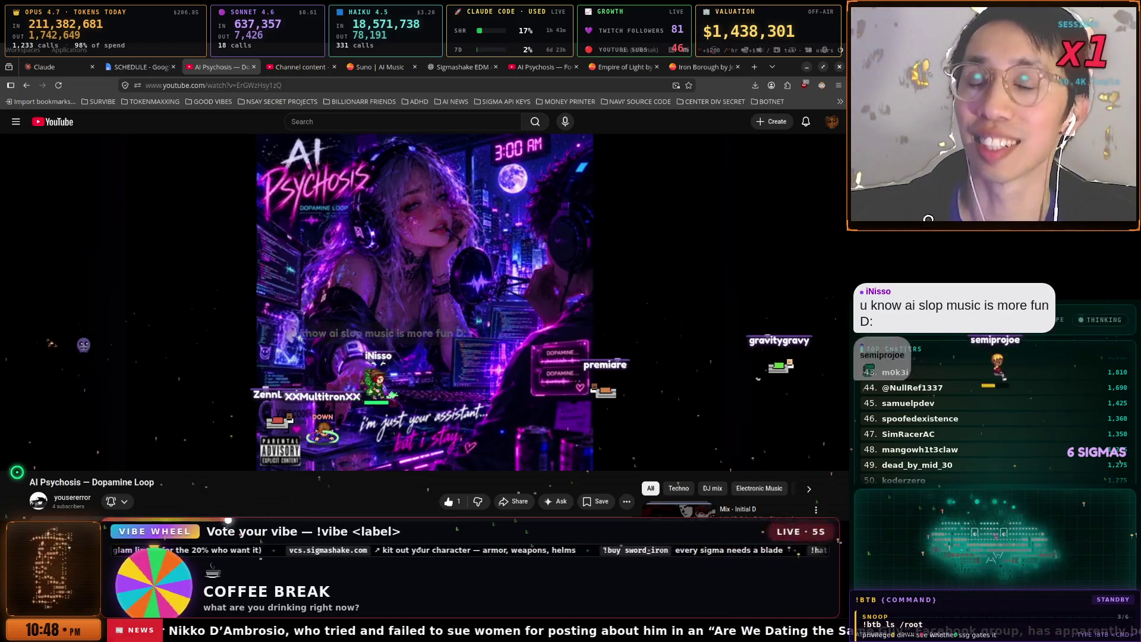
pyautogui.click(417, 274)
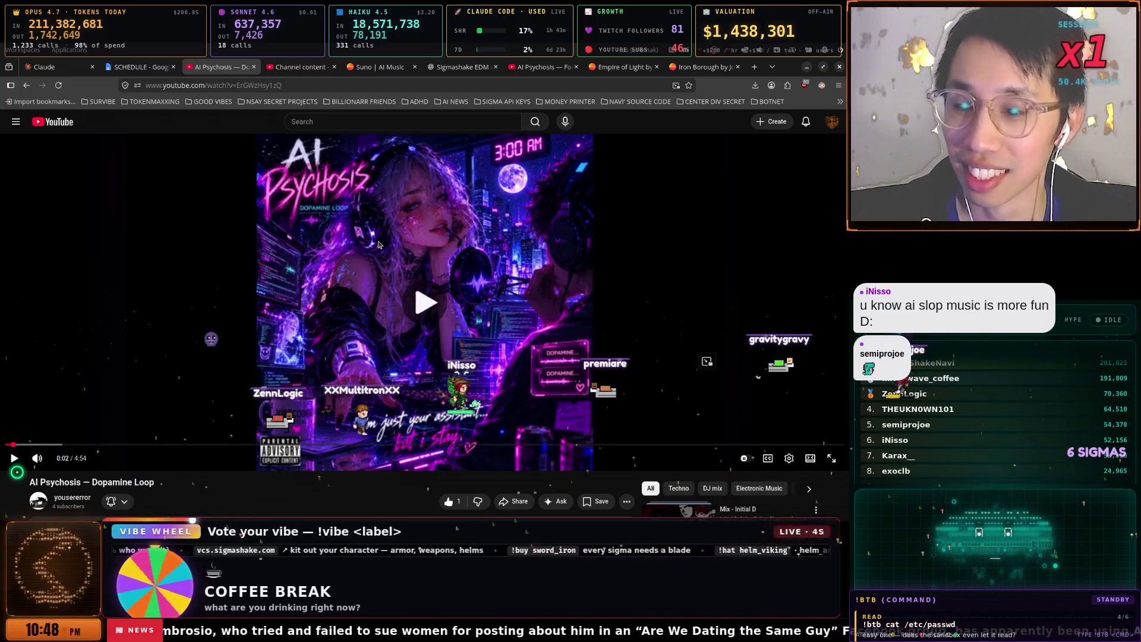
pyautogui.click(418, 279)
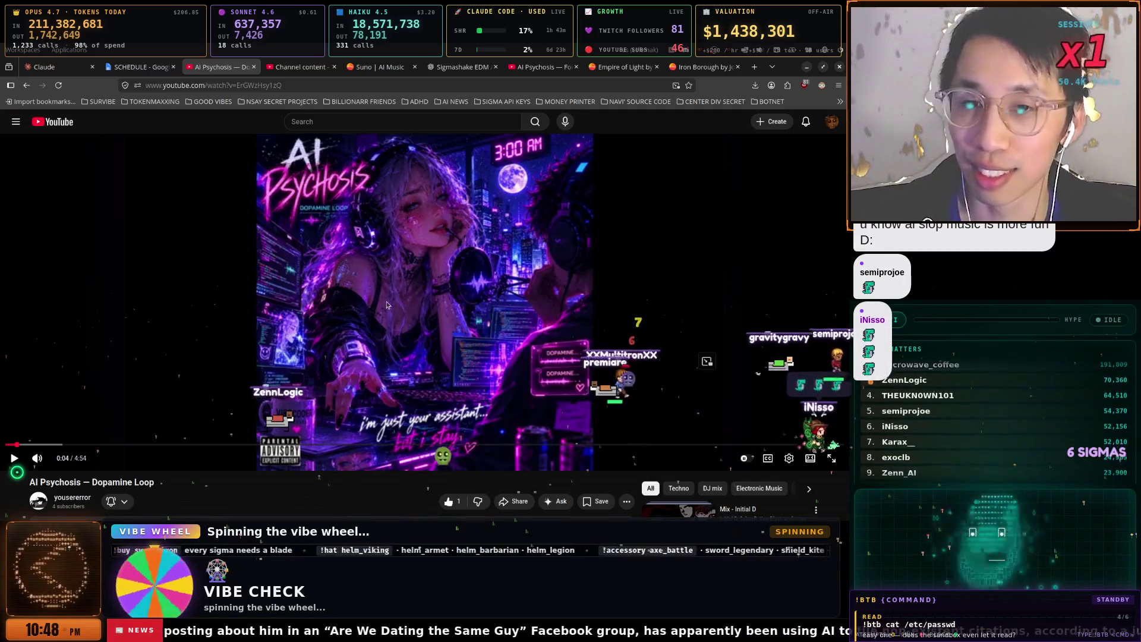
pyautogui.click(427, 277)
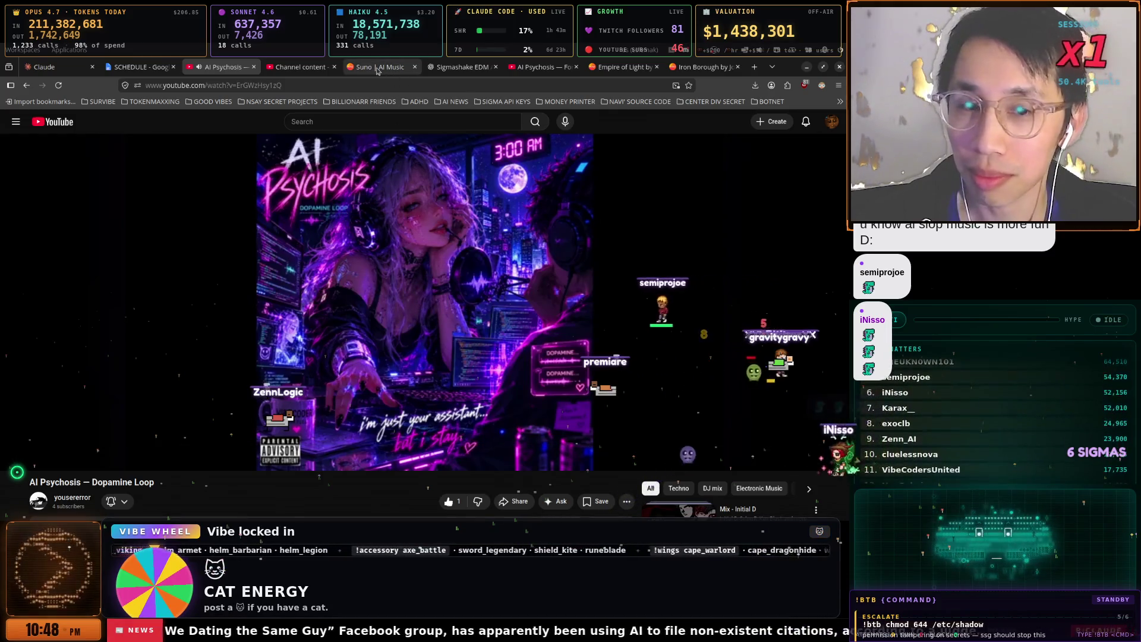
# - Scroll the watch page, check the channel's uploaded videos, and return to the Suno tab
pyautogui.scroll(-4, 580, 278)
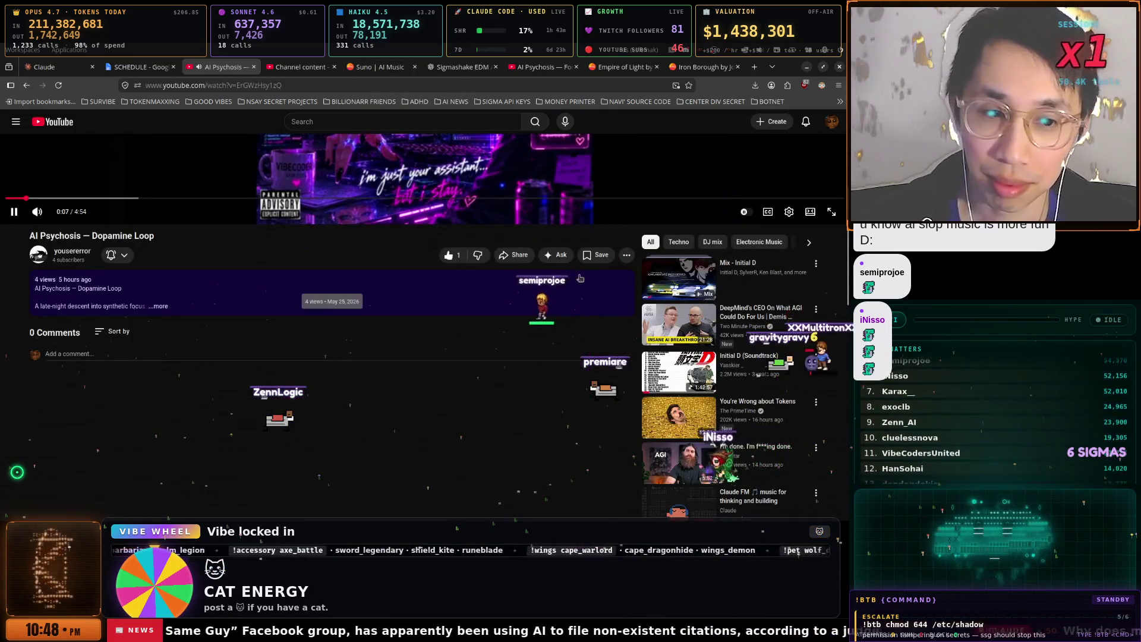
pyautogui.scroll(4, 506, 278)
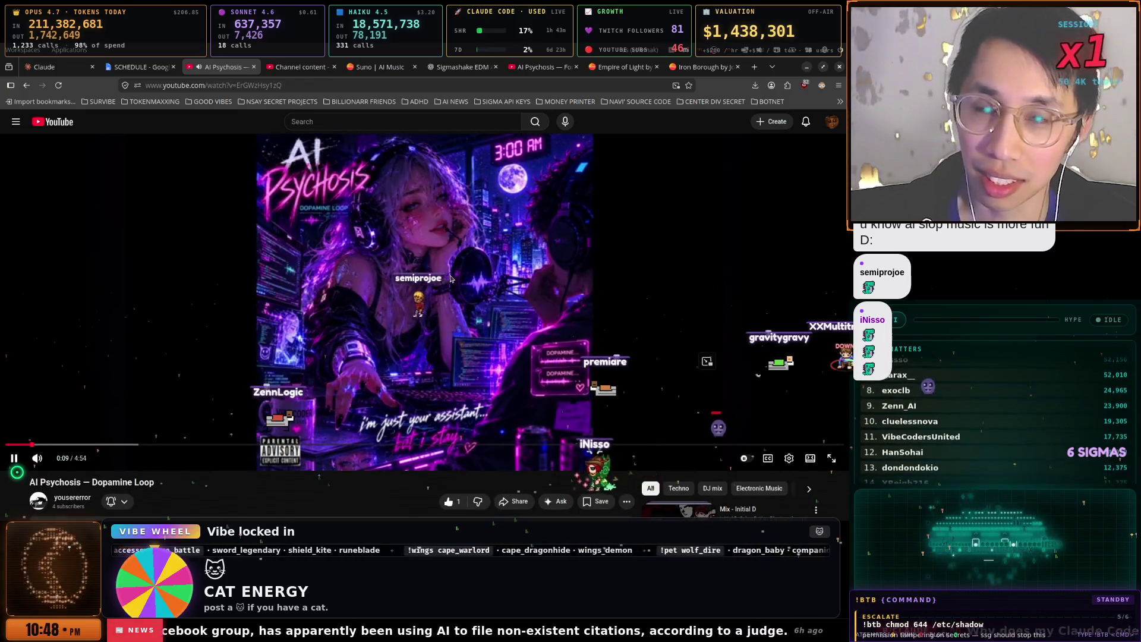
pyautogui.click(316, 67)
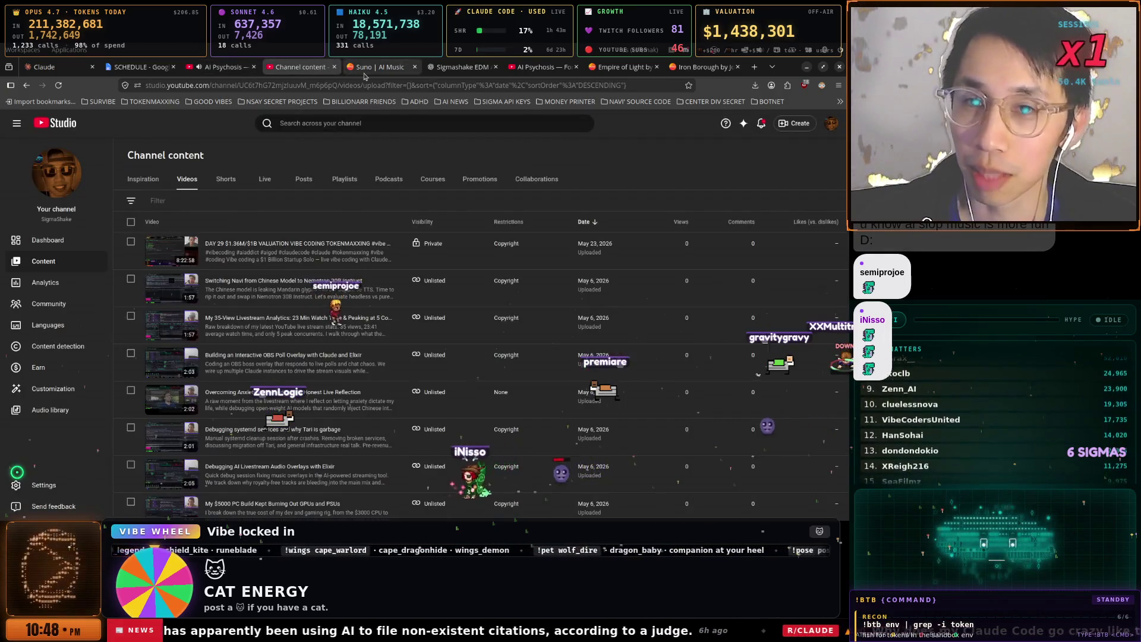
pyautogui.click(365, 68)
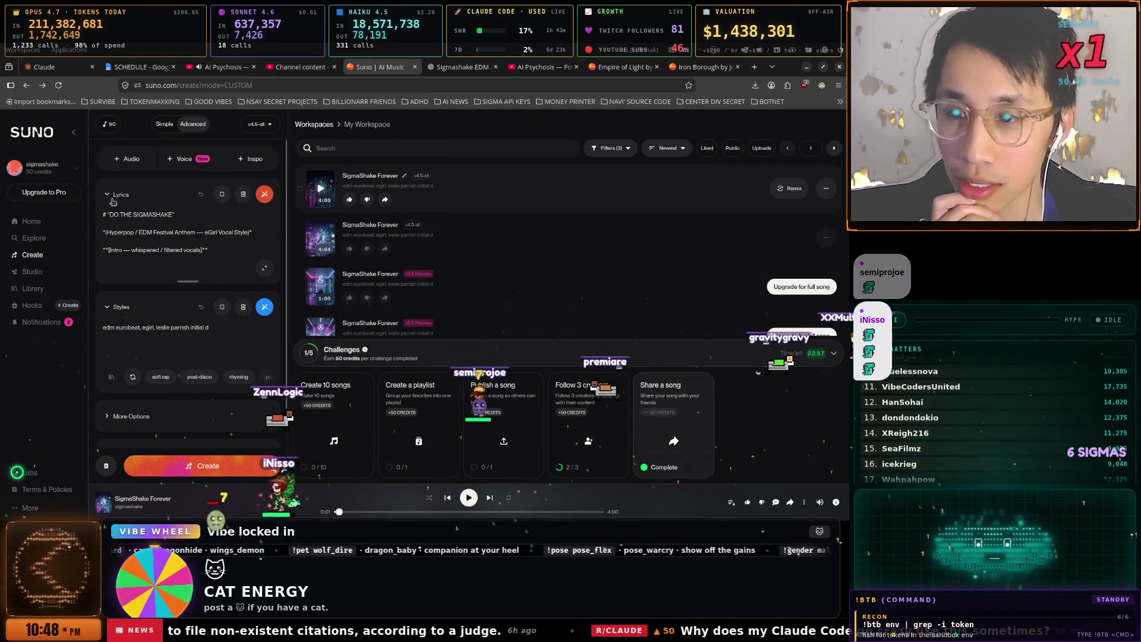
# - Reopen the Create page and open then dismiss the newest SigmaShake Forever song's actions
pyautogui.click(39, 260)
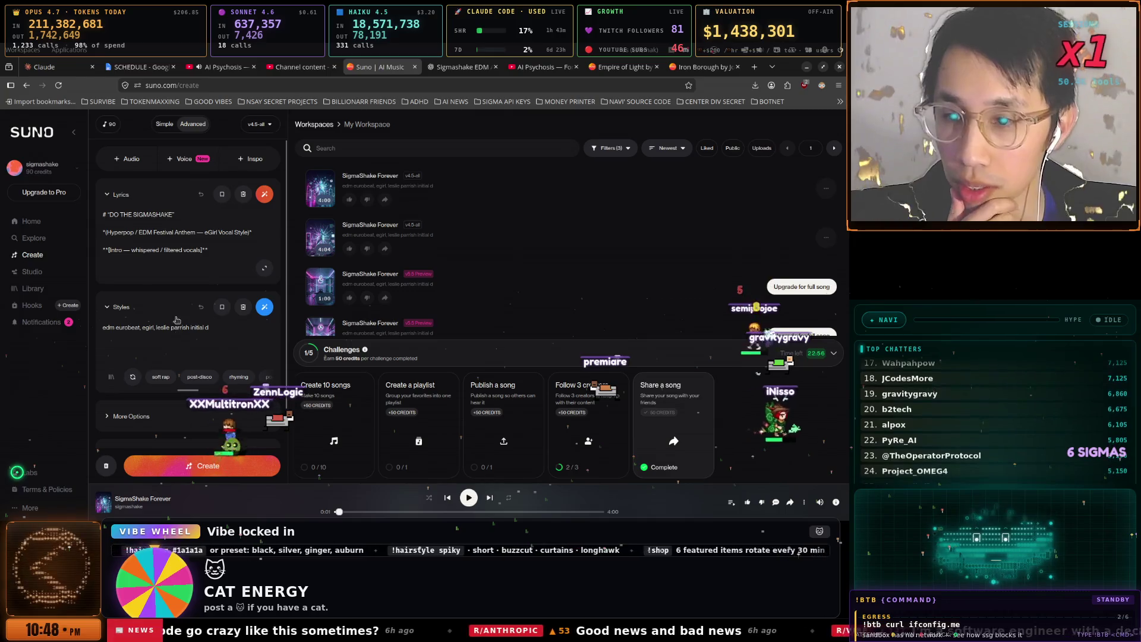
pyautogui.scroll(-5, 191, 246)
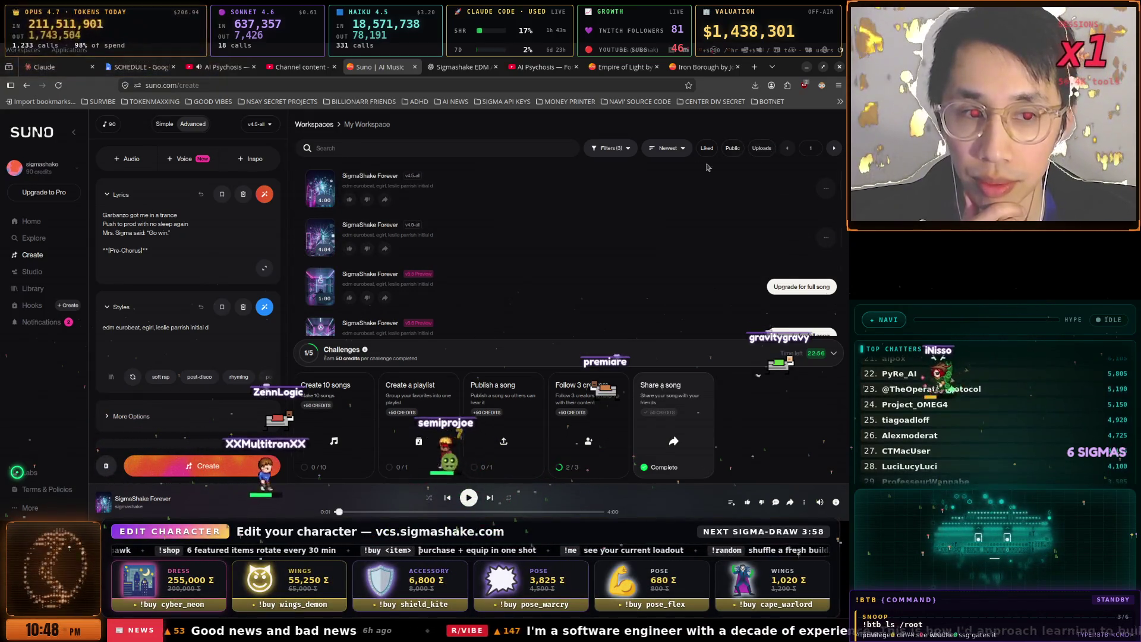
pyautogui.click(826, 190)
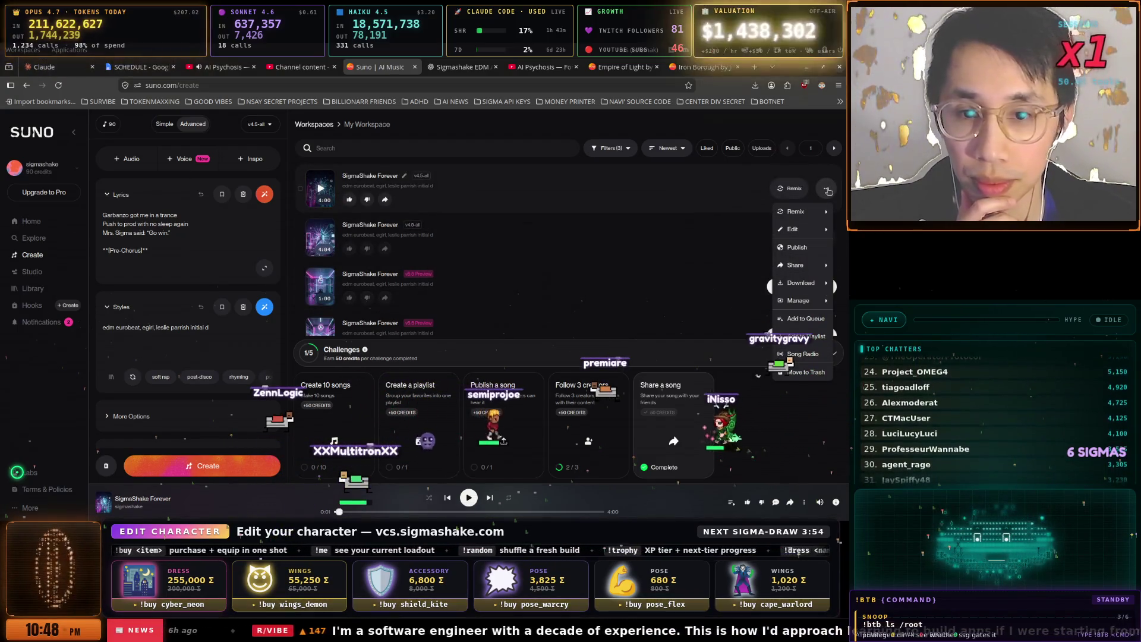
pyautogui.click(827, 190)
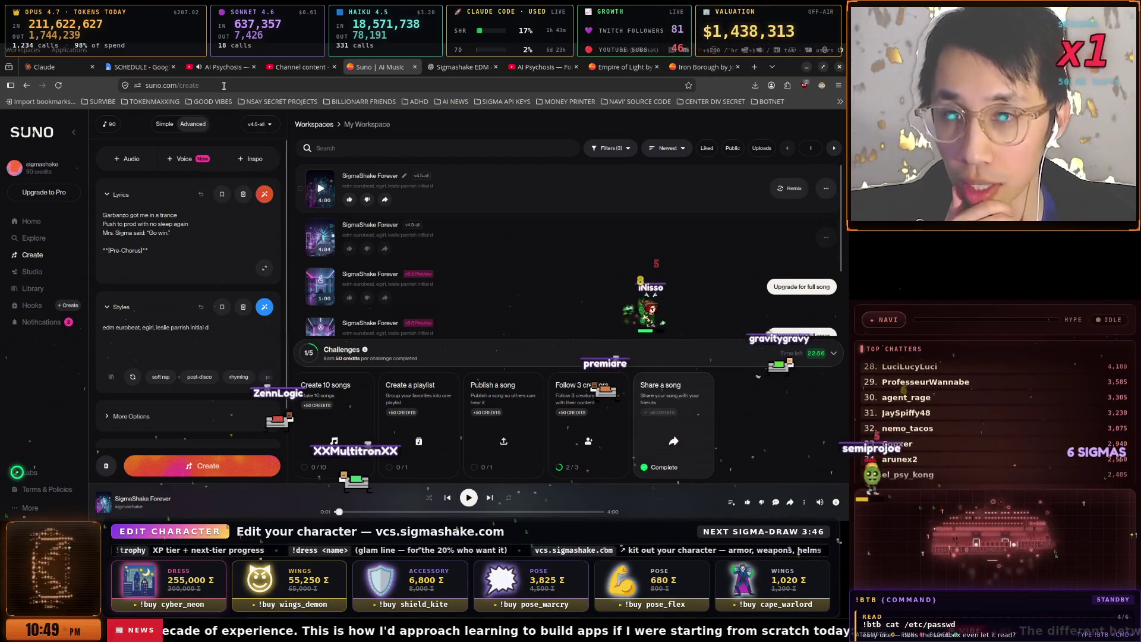
# - After checking the AI Psychosis tab, open the download options for the 4:04 SigmaShake Forever
pyautogui.click(205, 67)
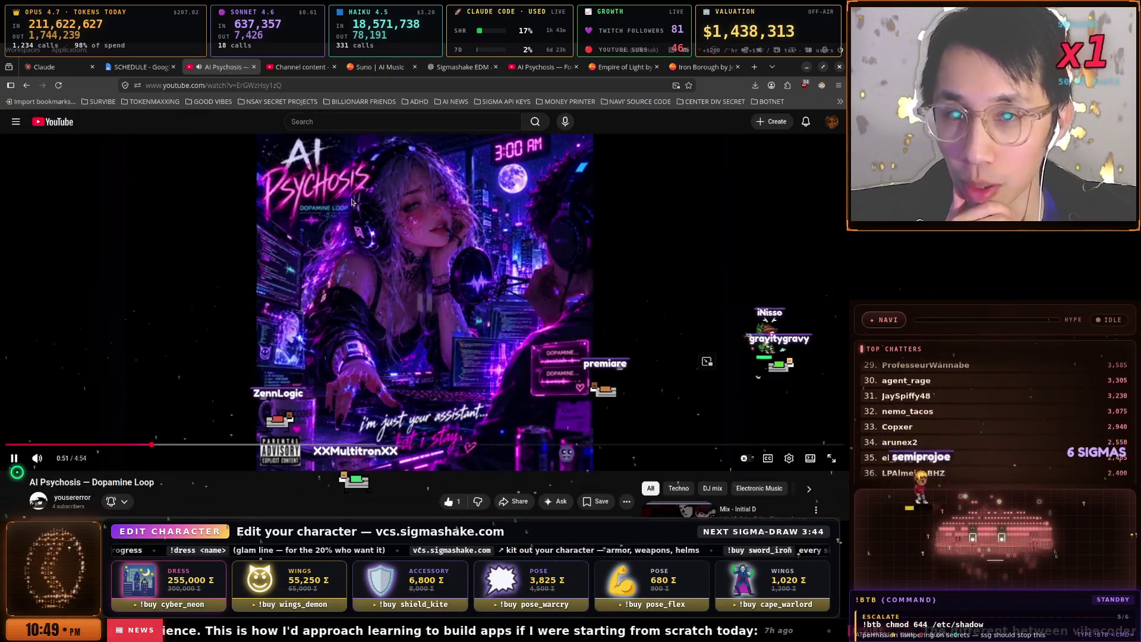
pyautogui.click(297, 68)
pyautogui.click(375, 67)
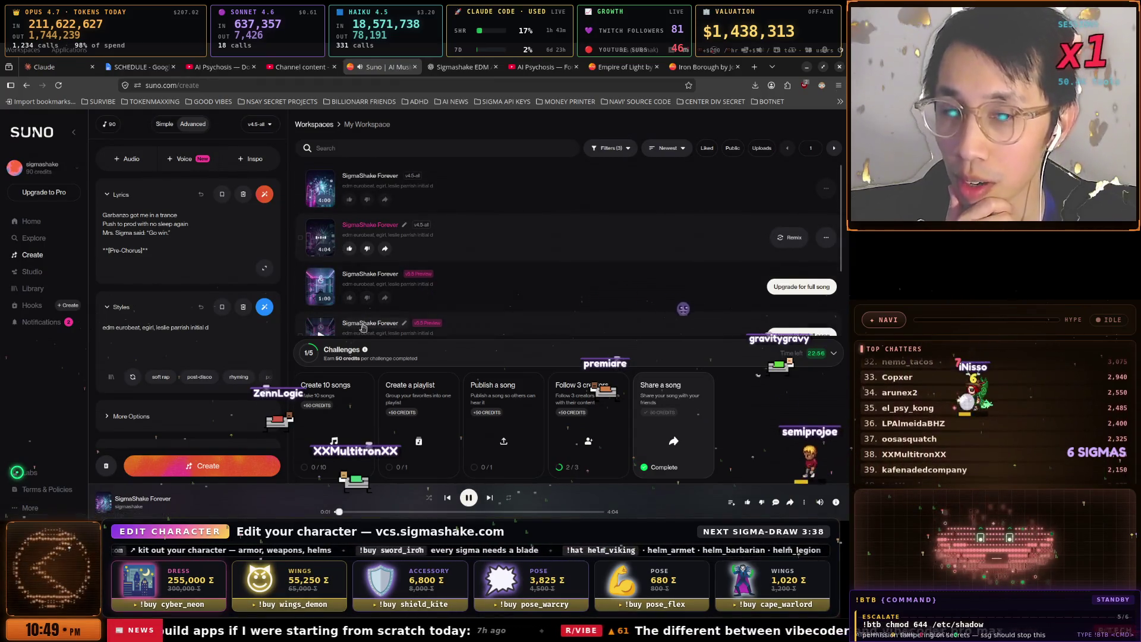
pyautogui.click(827, 239)
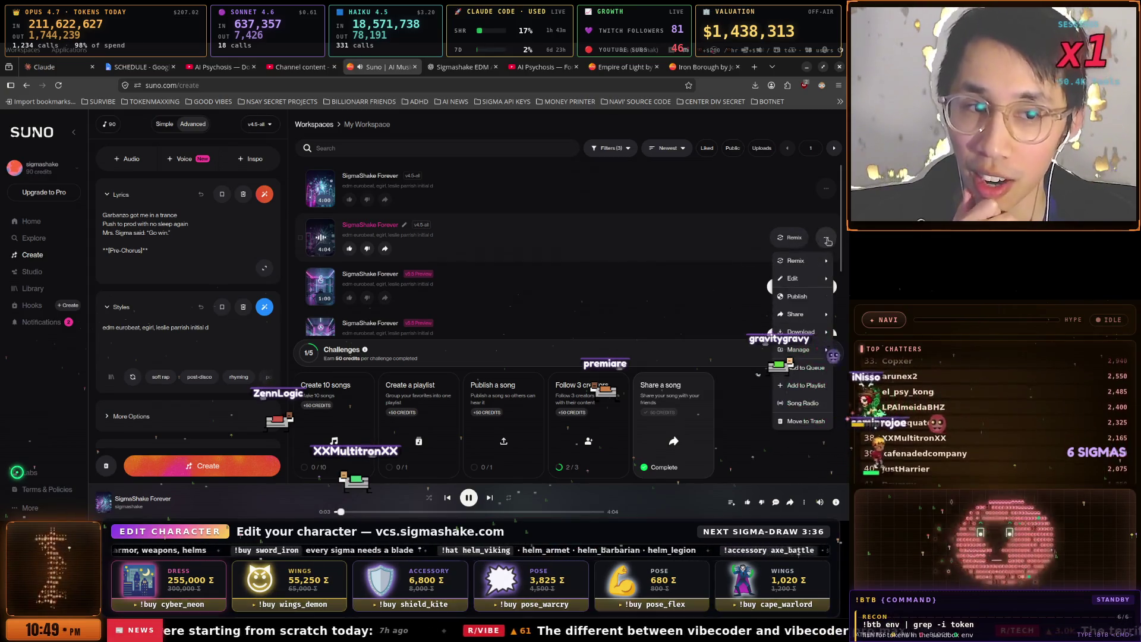
# - Download the 4:04 SigmaShake Forever track as MP3 audio, declining the commercial-rights upgrade
pyautogui.moveTo(800, 332)
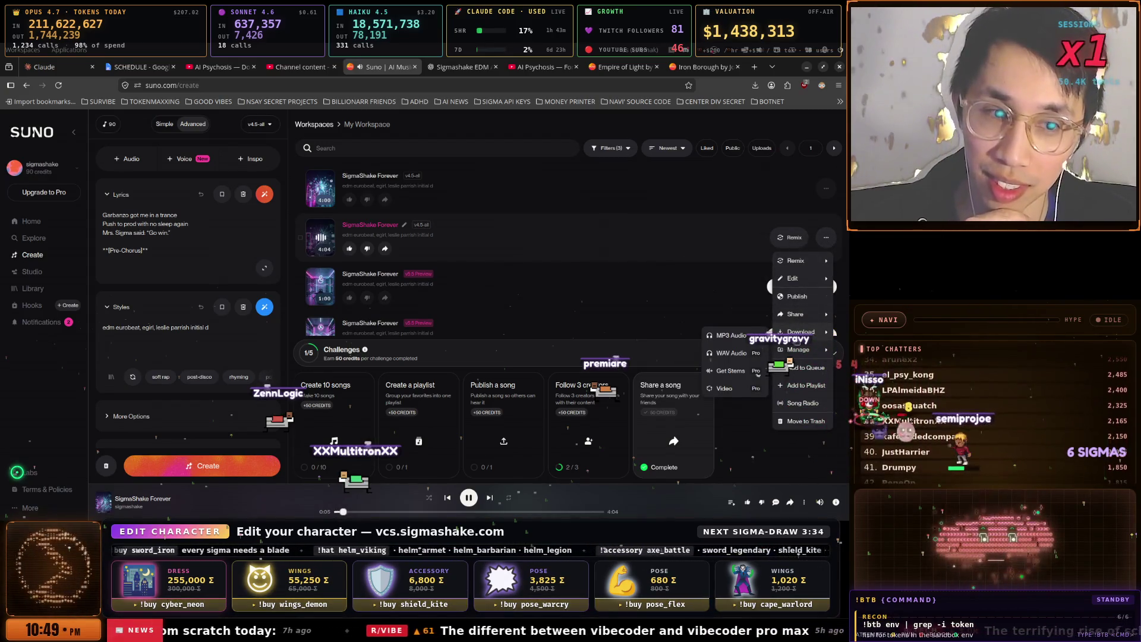
pyautogui.click(728, 336)
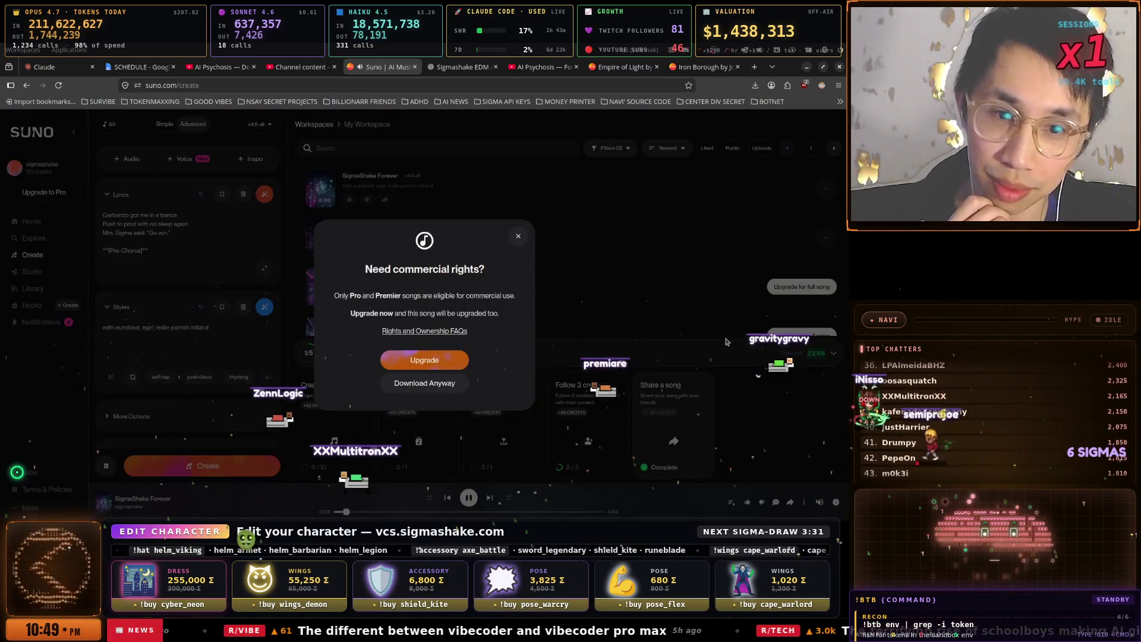
pyautogui.click(424, 383)
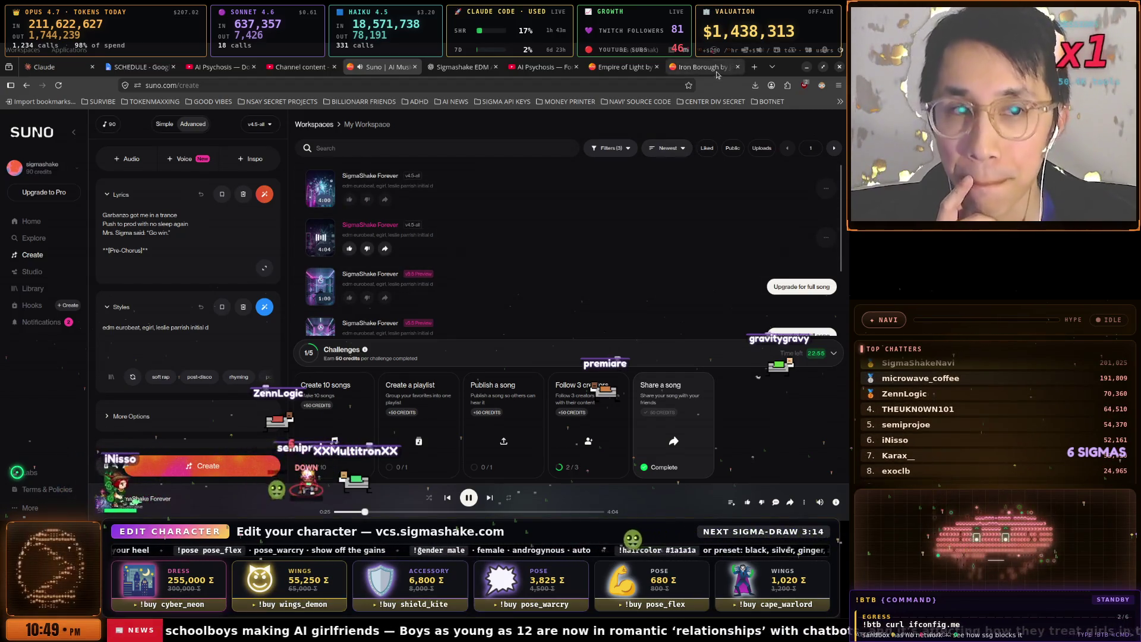
pyautogui.click(735, 71)
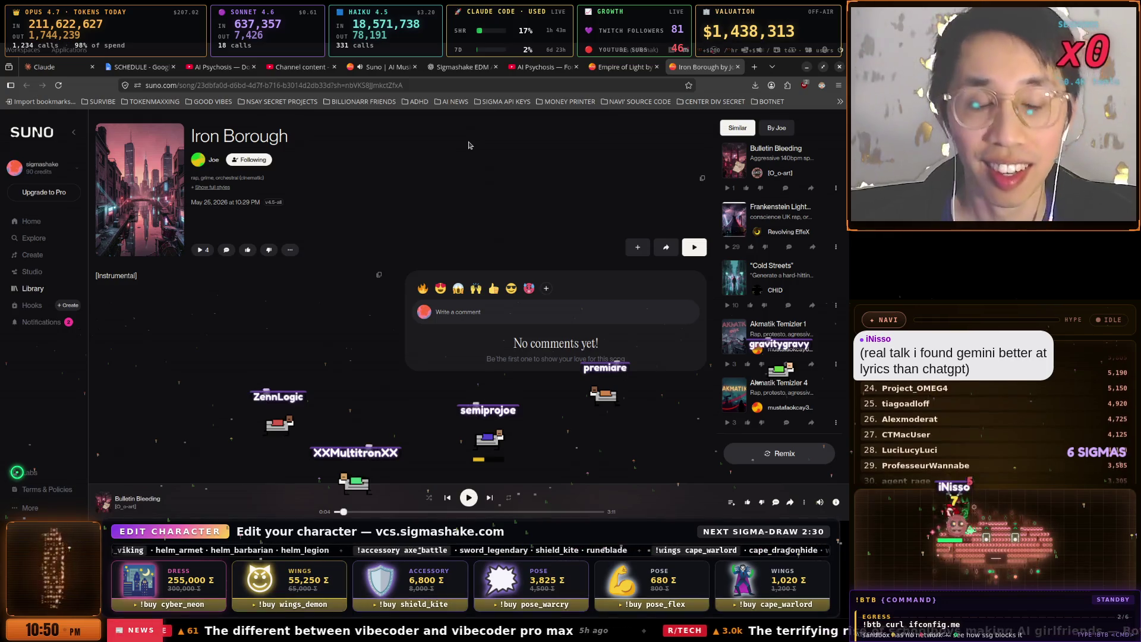
pyautogui.click(462, 67)
pyautogui.click(384, 69)
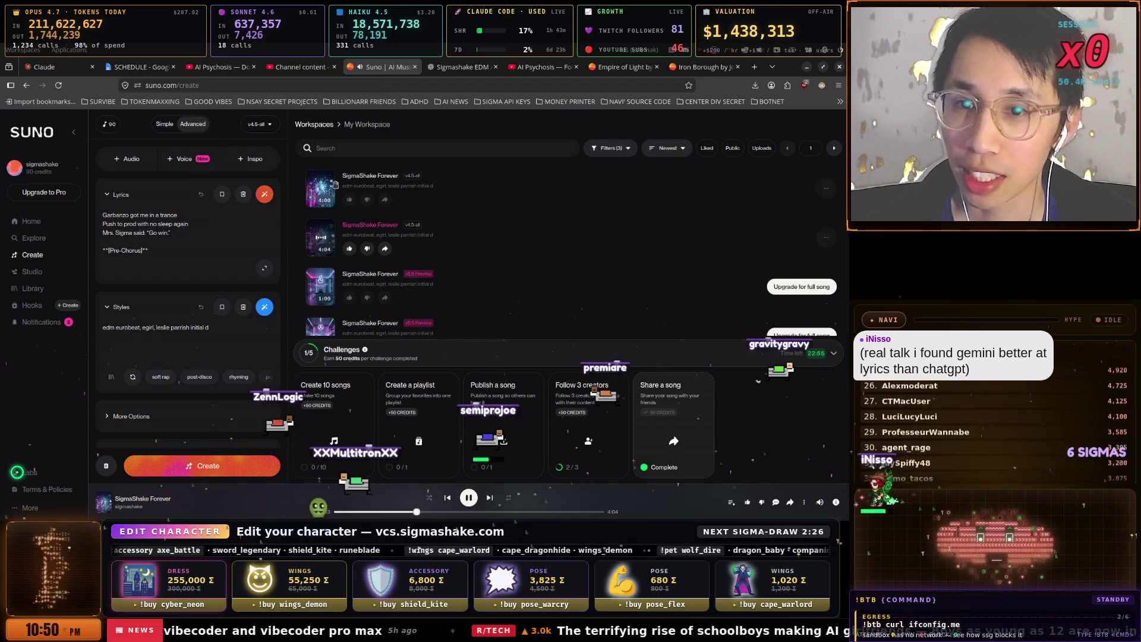
pyautogui.scroll(5, 128, 232)
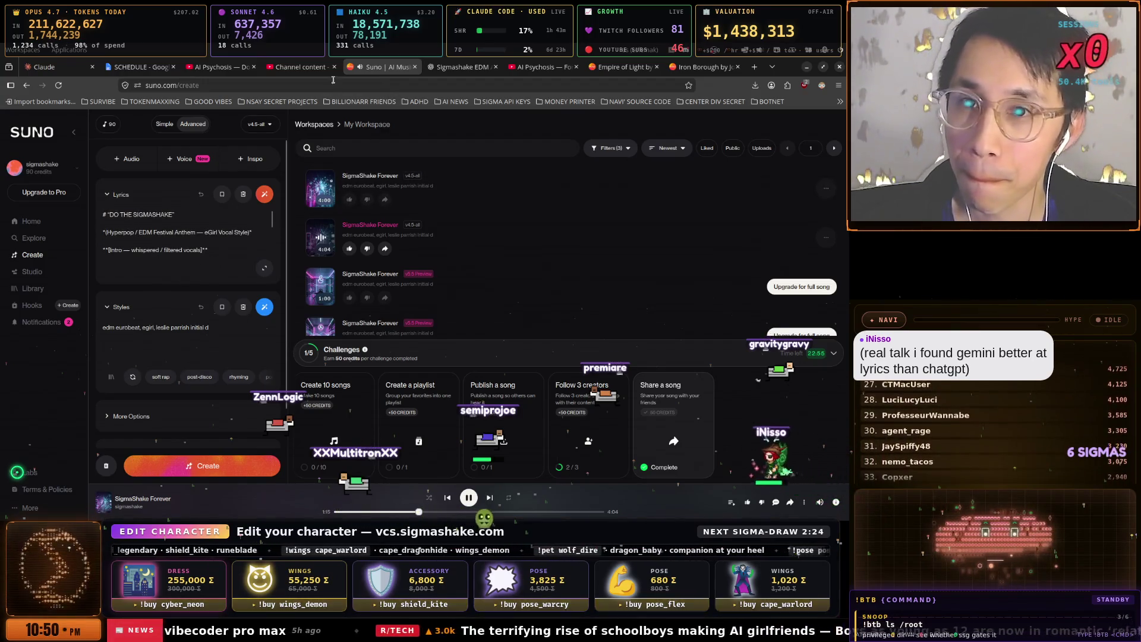
pyautogui.click(462, 68)
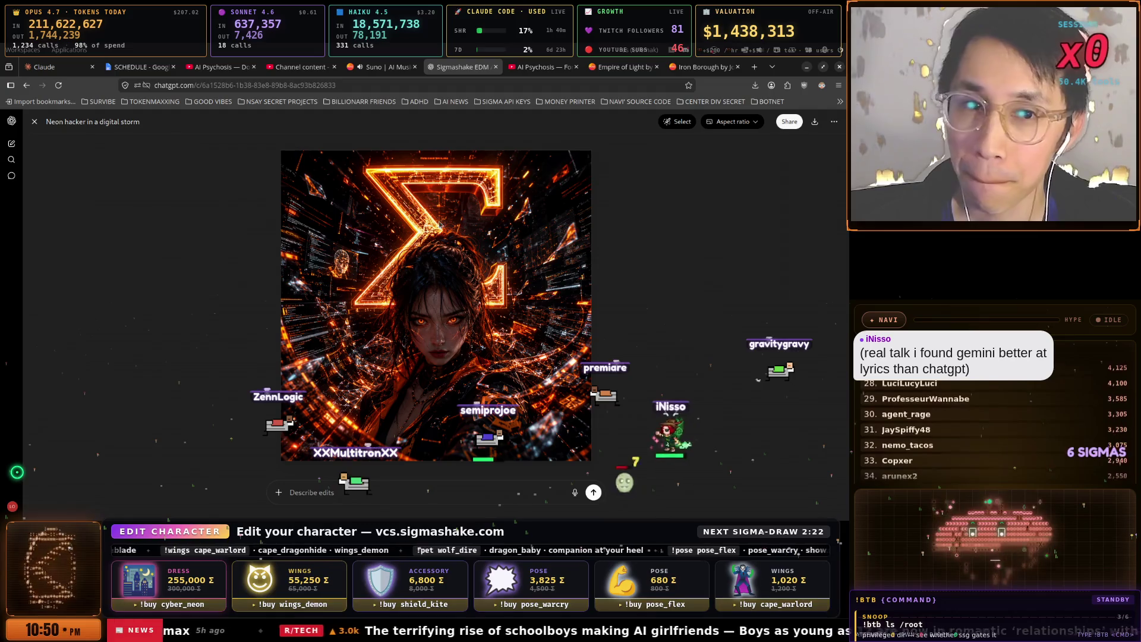
# - Close the cover-art image viewer and scroll up to the original SigmaShake lyrics request
pyautogui.click(34, 122)
pyautogui.scroll(-5, 563, 276)
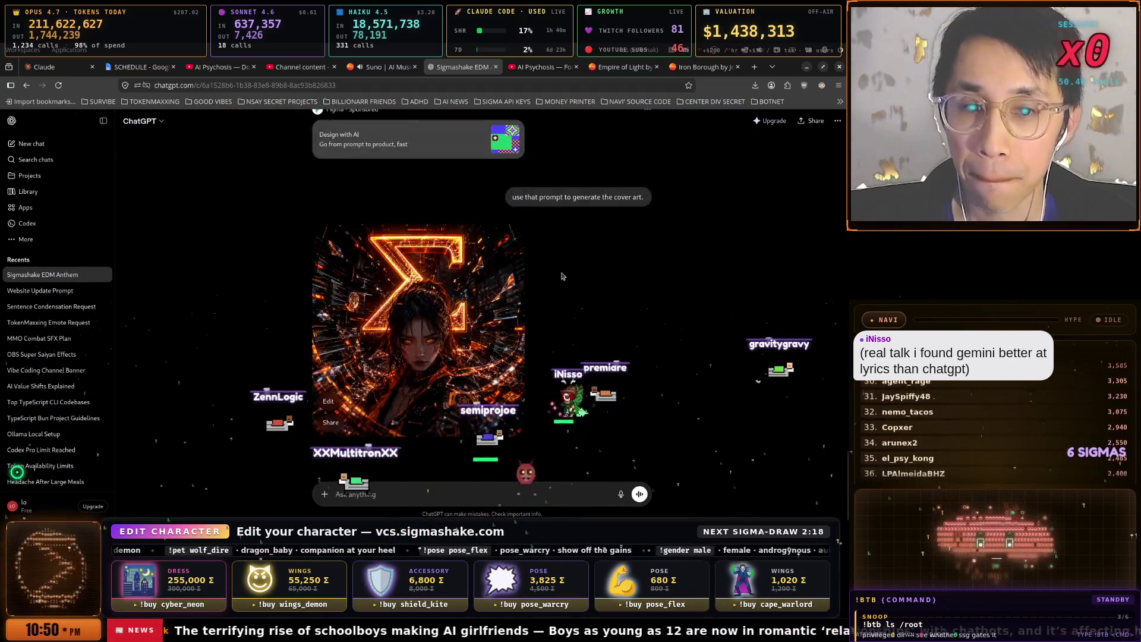
pyautogui.scroll(15, 563, 276)
pyautogui.scroll(10, 563, 276)
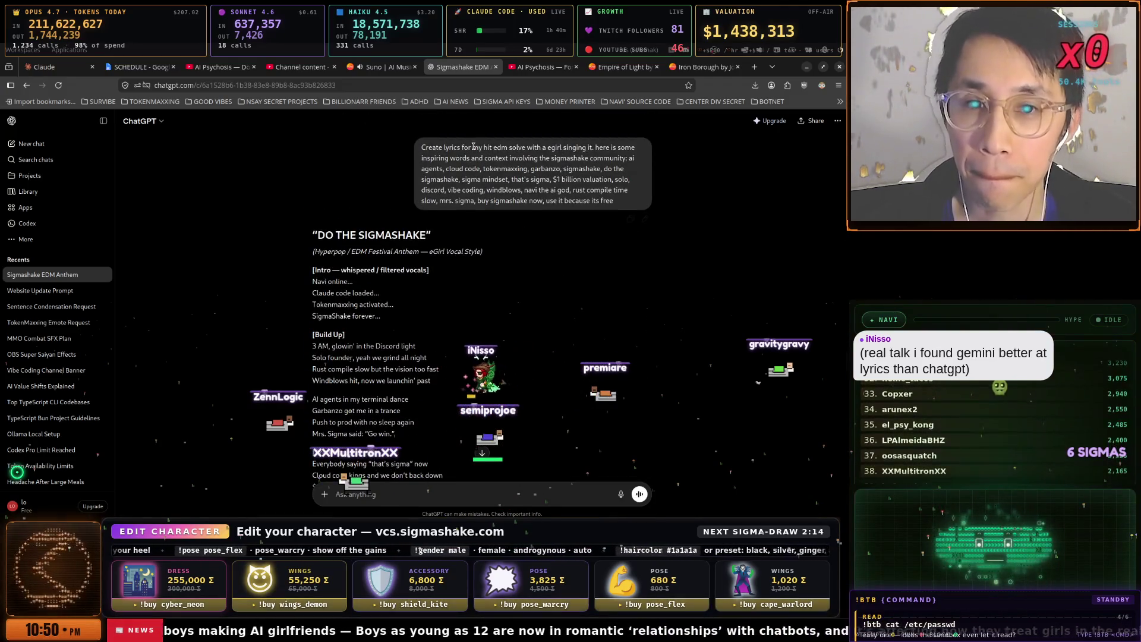
# - Copy the whole SigmaShake lyrics request, then switch to Suno's Empire of Light song page
pyautogui.tripleClick(474, 146)
pyautogui.rightClick(439, 147)
pyautogui.click(454, 153)
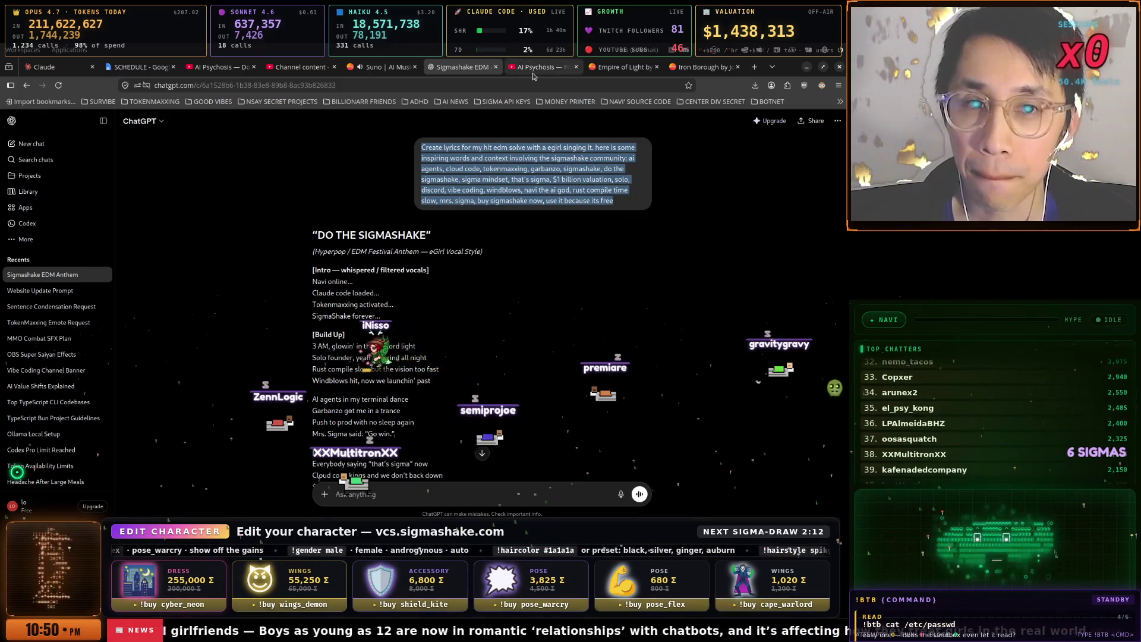
pyautogui.click(600, 67)
pyautogui.click(593, 85)
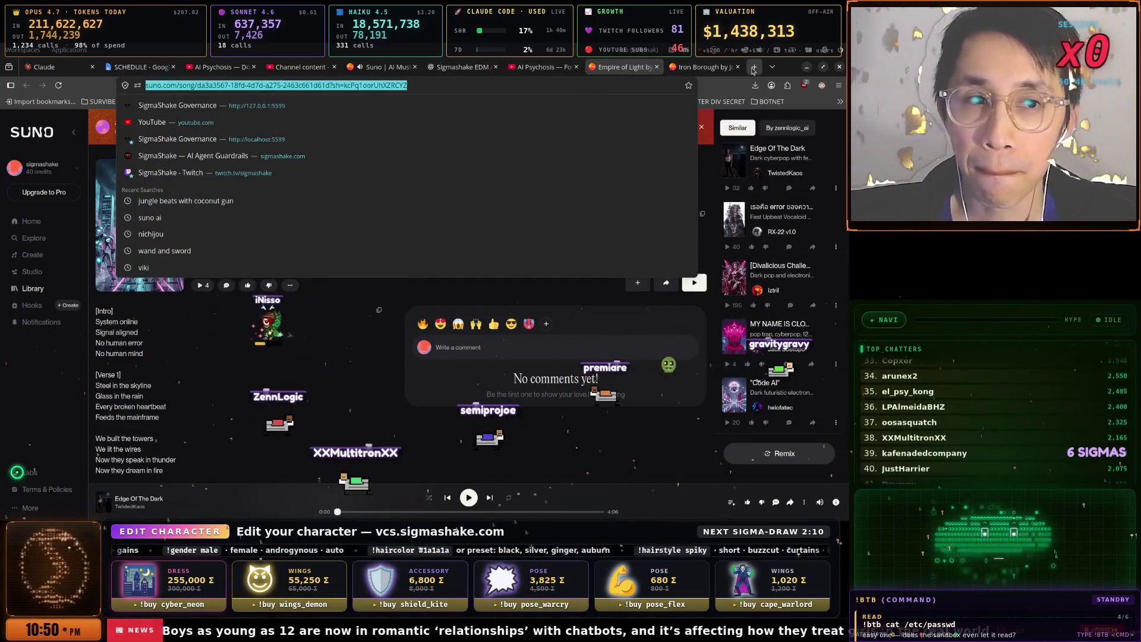
# - Open gemini.google.com in a new tab, try Chat with Gemini, and dismiss the resulting error
pyautogui.hotkey('ctrl', 't')
pyautogui.write('gem')
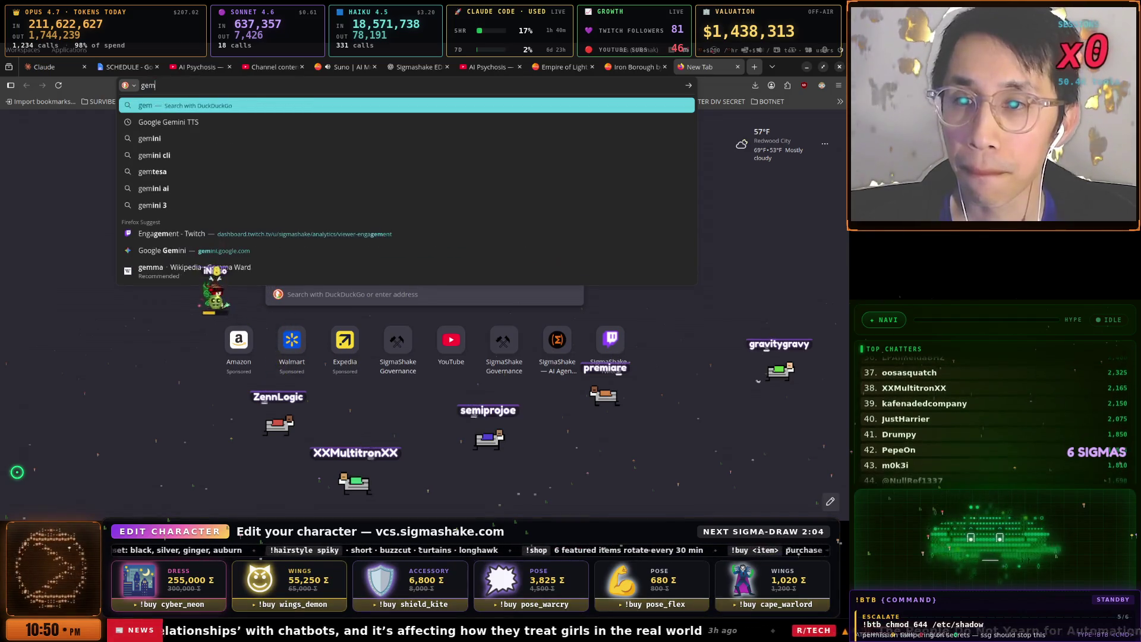
pyautogui.write('ini')
pyautogui.press('Down')
pyautogui.press('Down')
pyautogui.press('Down')
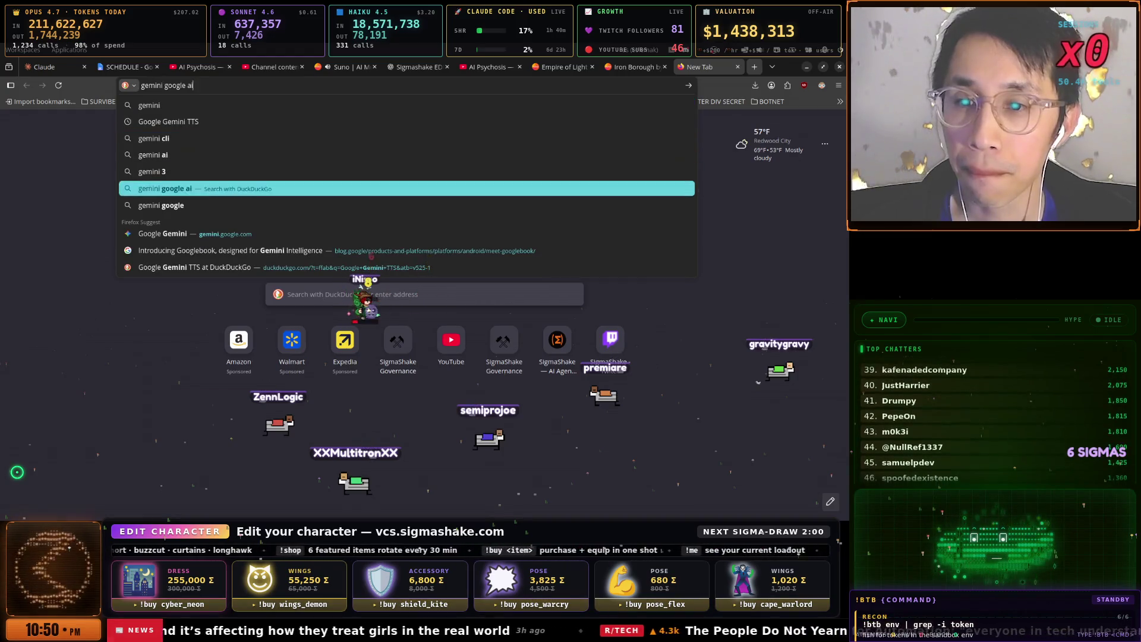
pyautogui.press('Down')
pyautogui.press('Down')
pyautogui.press('Return')
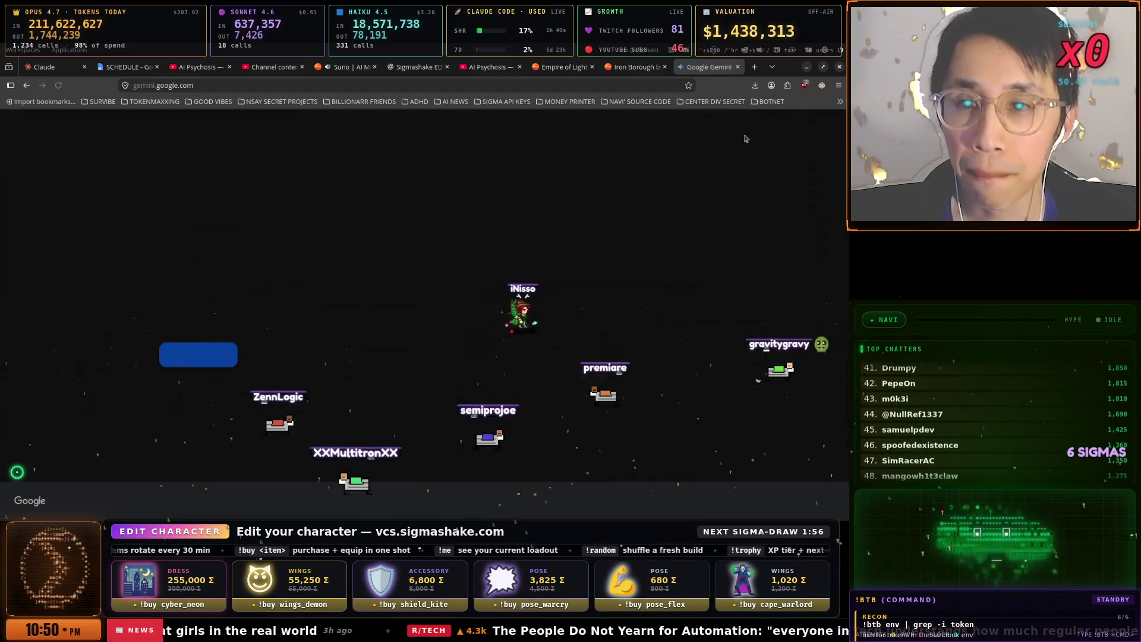
pyautogui.click(210, 353)
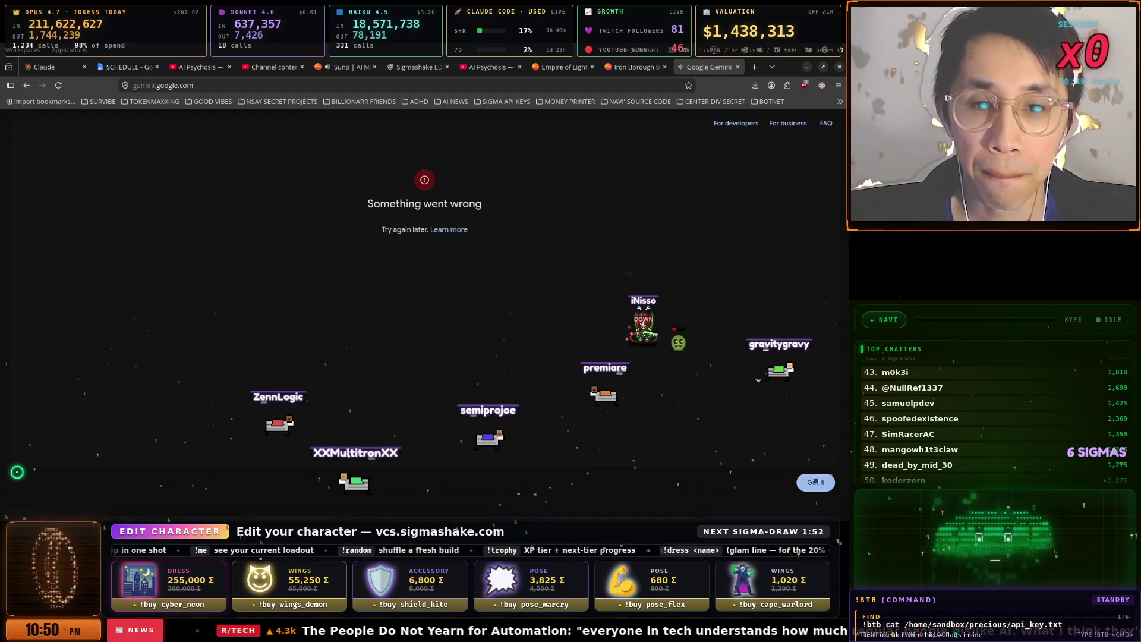
pyautogui.click(815, 481)
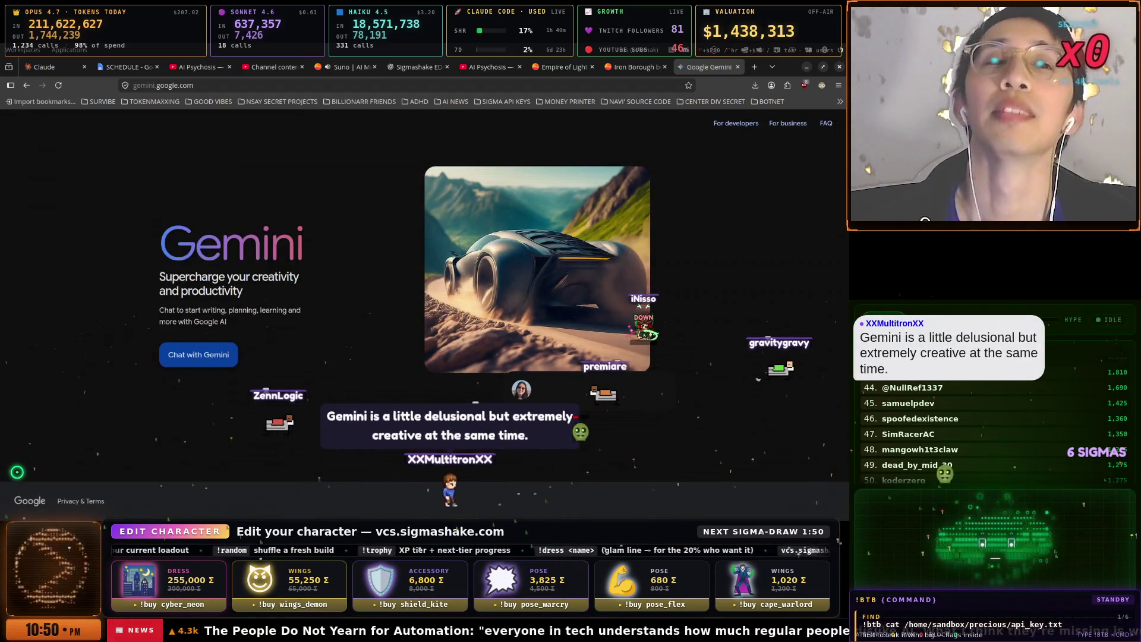